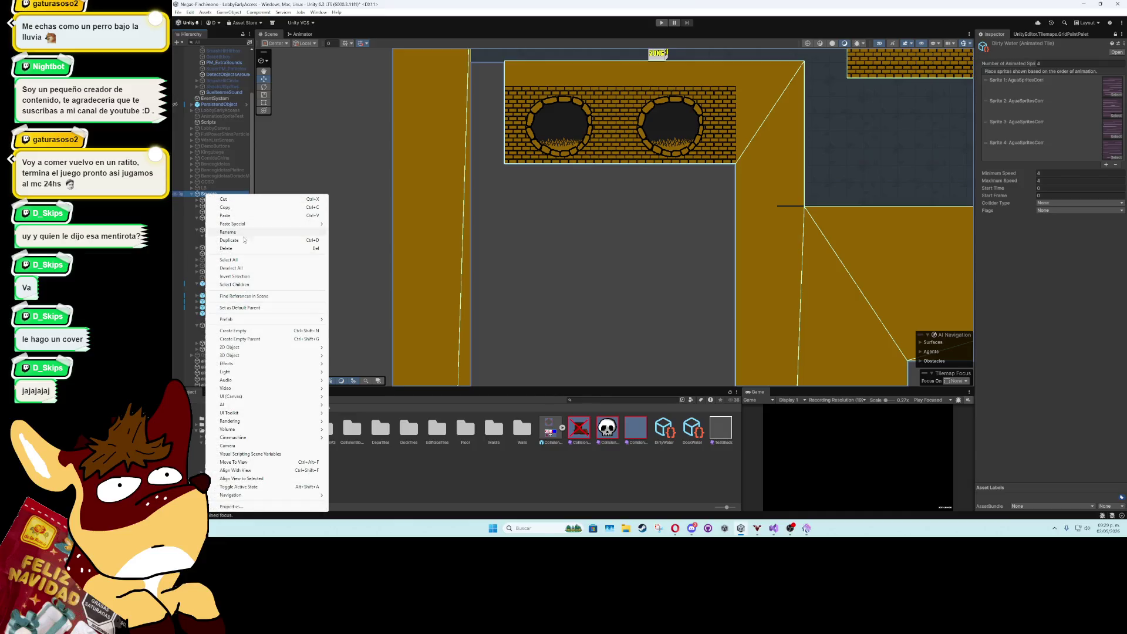
# - Add a 2D Rectangular Tilemap under a Grid and name it DirtyWaterMoving
pyautogui.moveTo(294, 348)
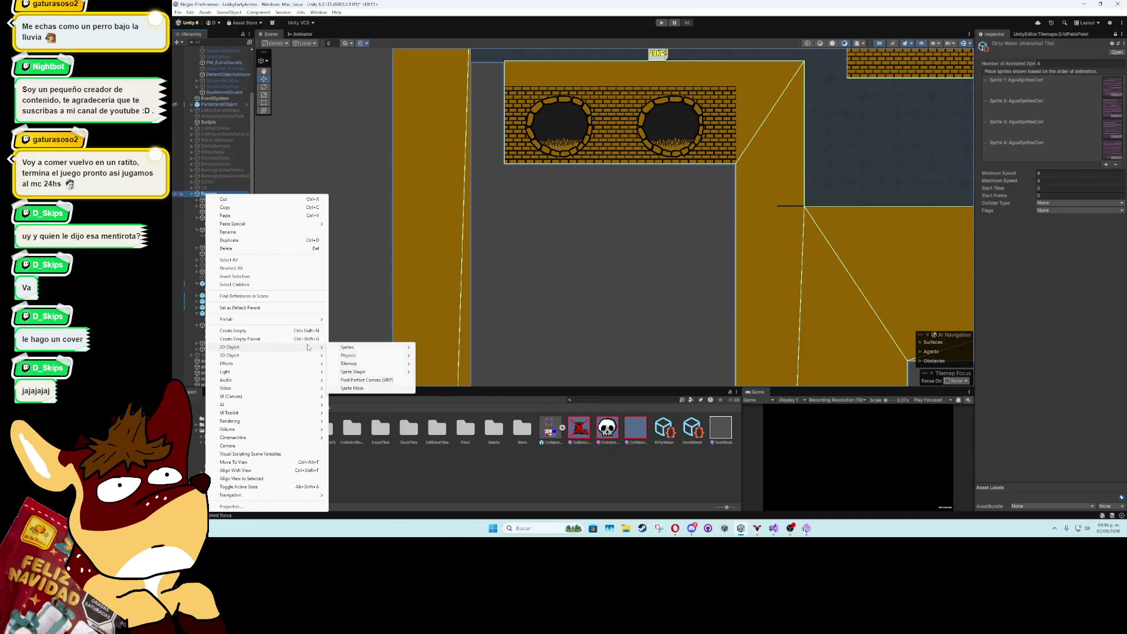
pyautogui.moveTo(381, 364)
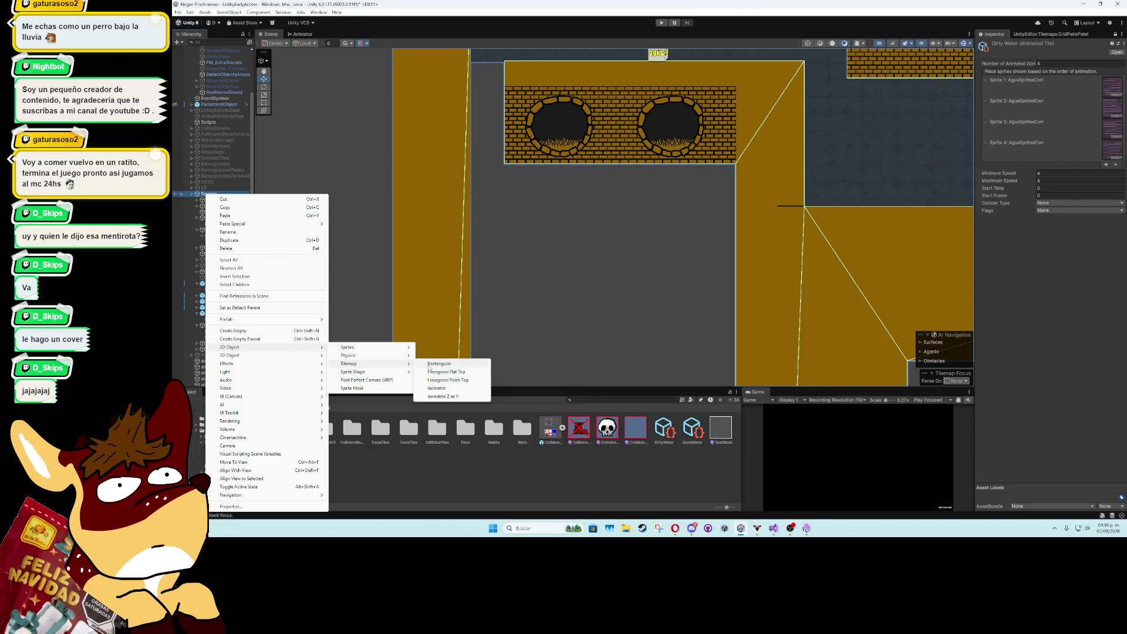
pyautogui.click(439, 364)
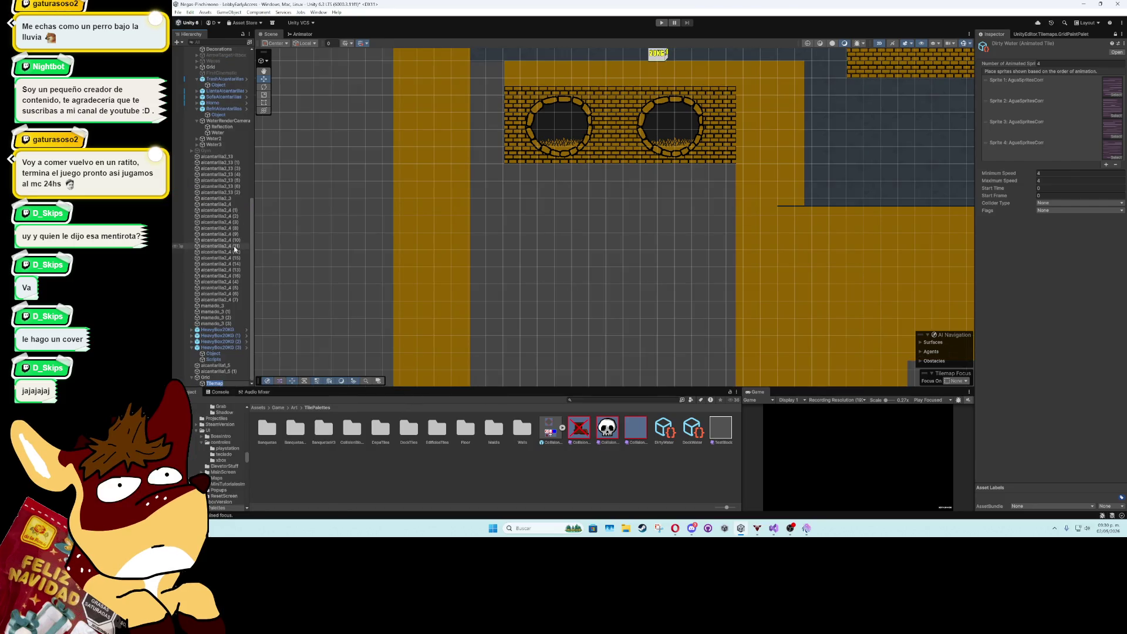
pyautogui.write('DirtyWaterMo')
pyautogui.write('ving')
pyautogui.press('Return')
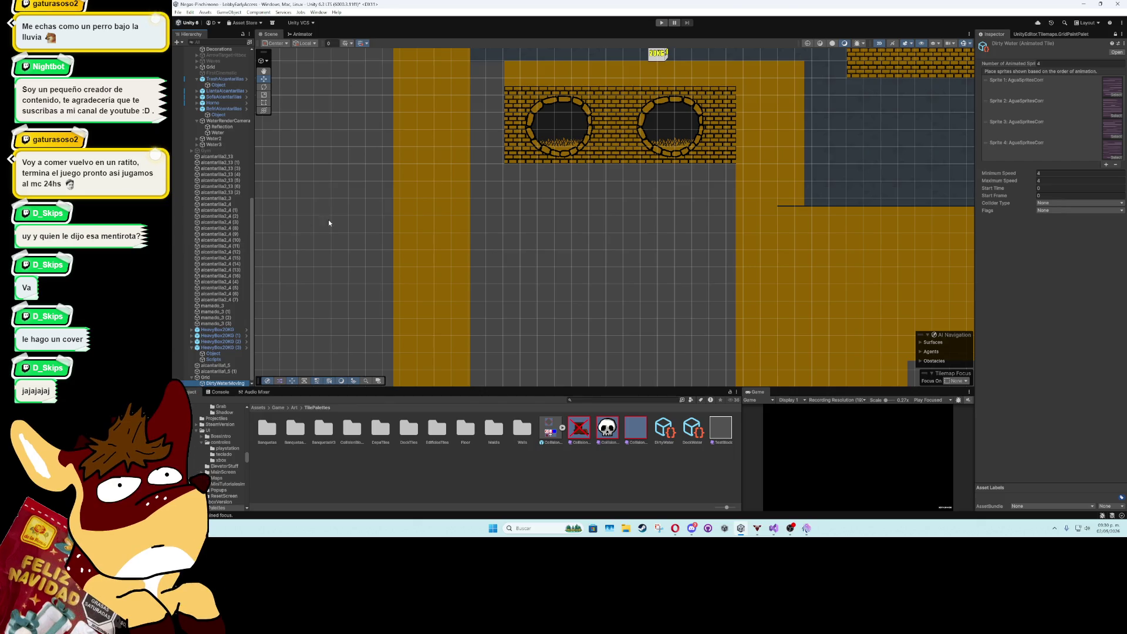
pyautogui.scroll(-5, 328, 223)
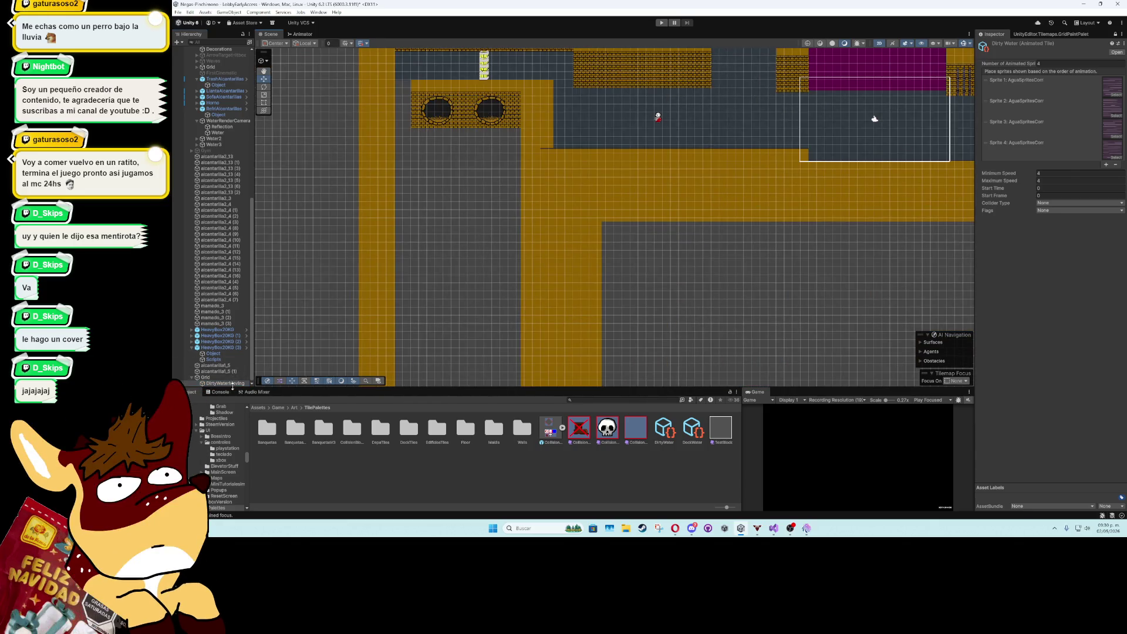
# - Set the Grid's Cell Size X and Y to 4 in the Inspector
pyautogui.click(1052, 35)
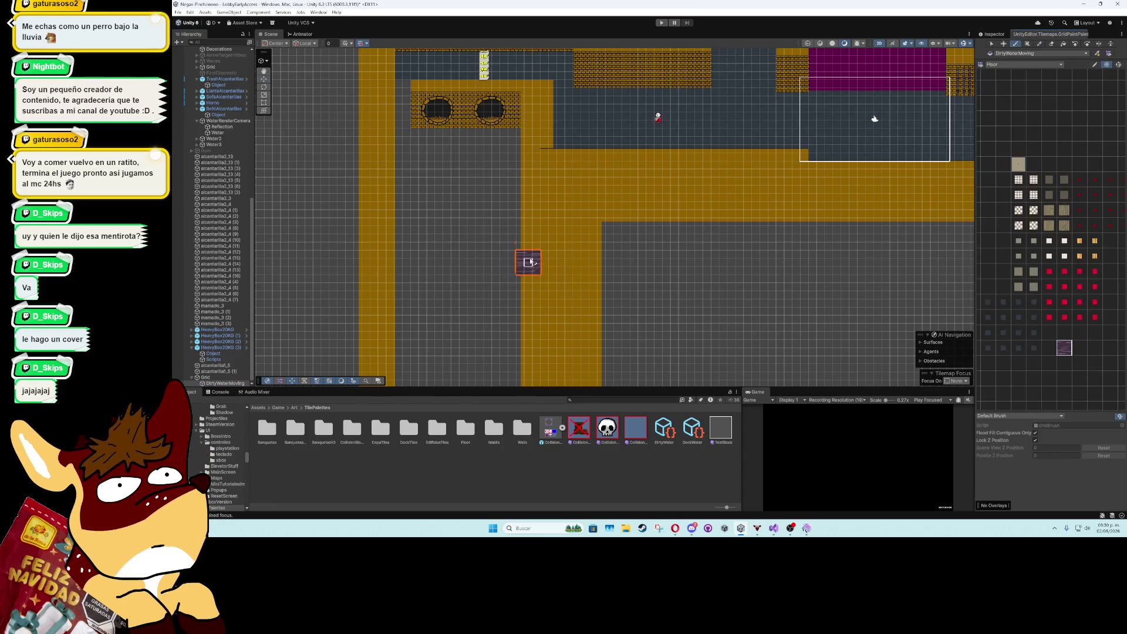
pyautogui.scroll(3, 453, 188)
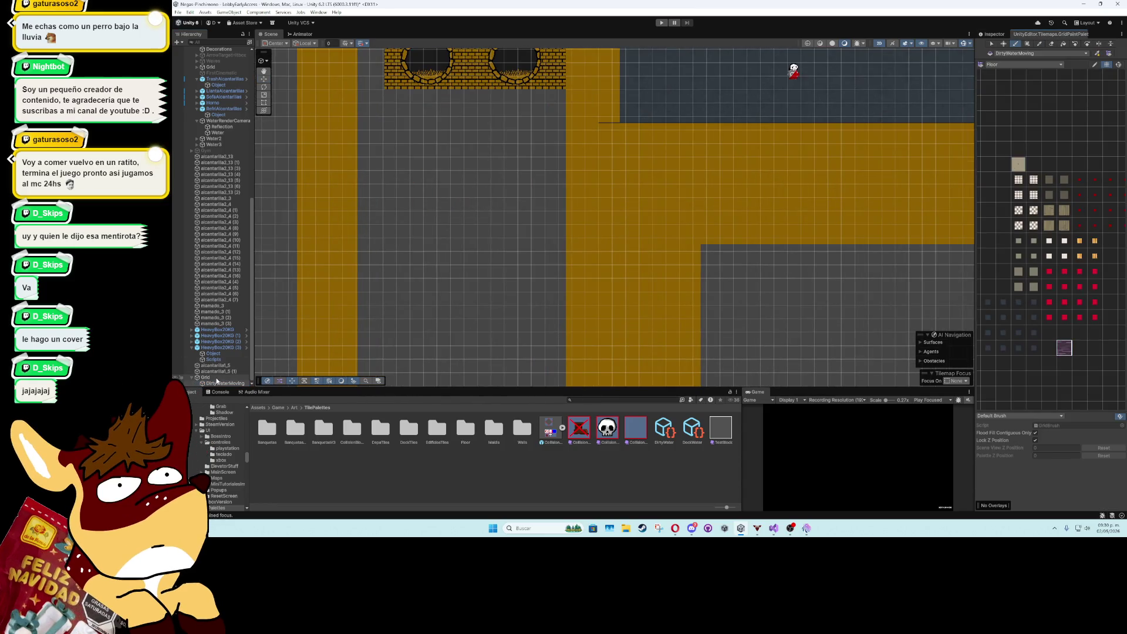
pyautogui.click(995, 34)
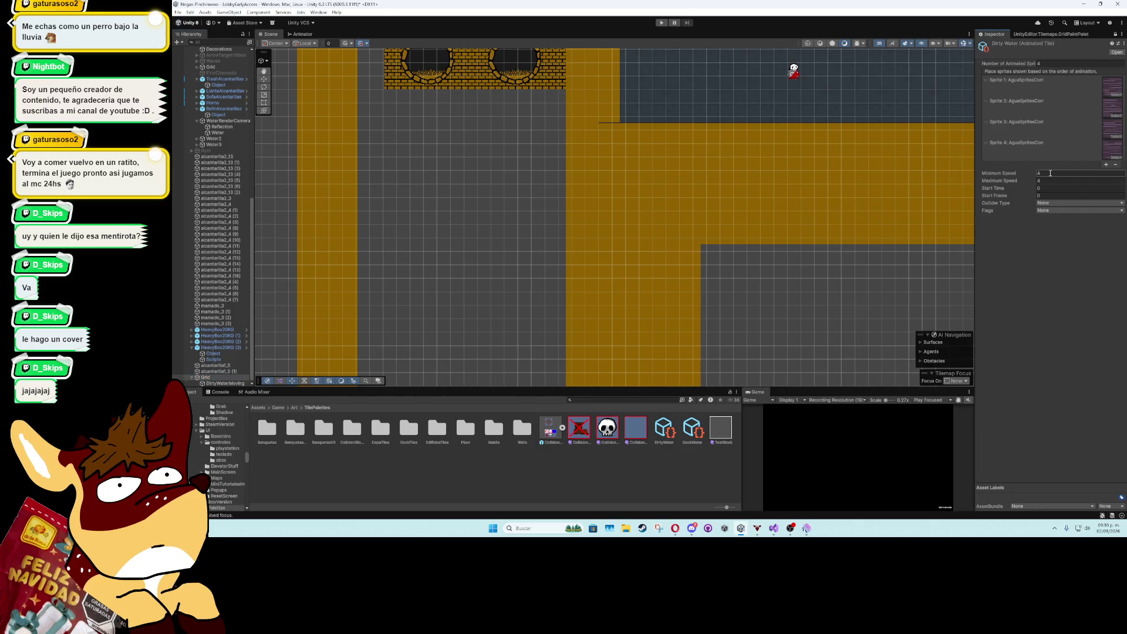
pyautogui.click(1116, 34)
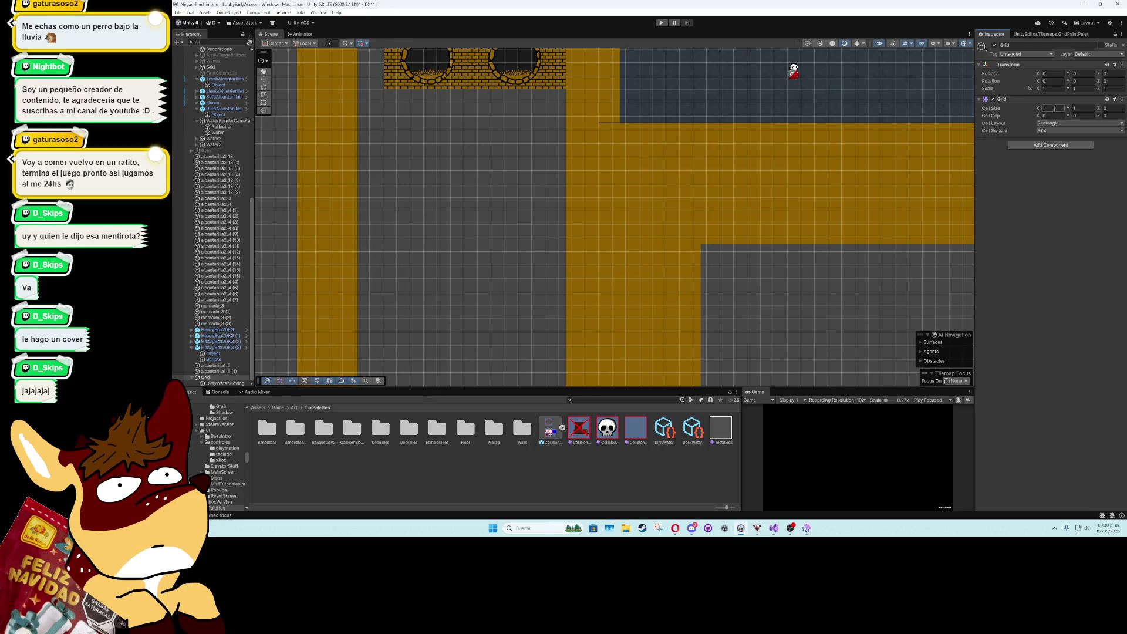
pyautogui.write('44')
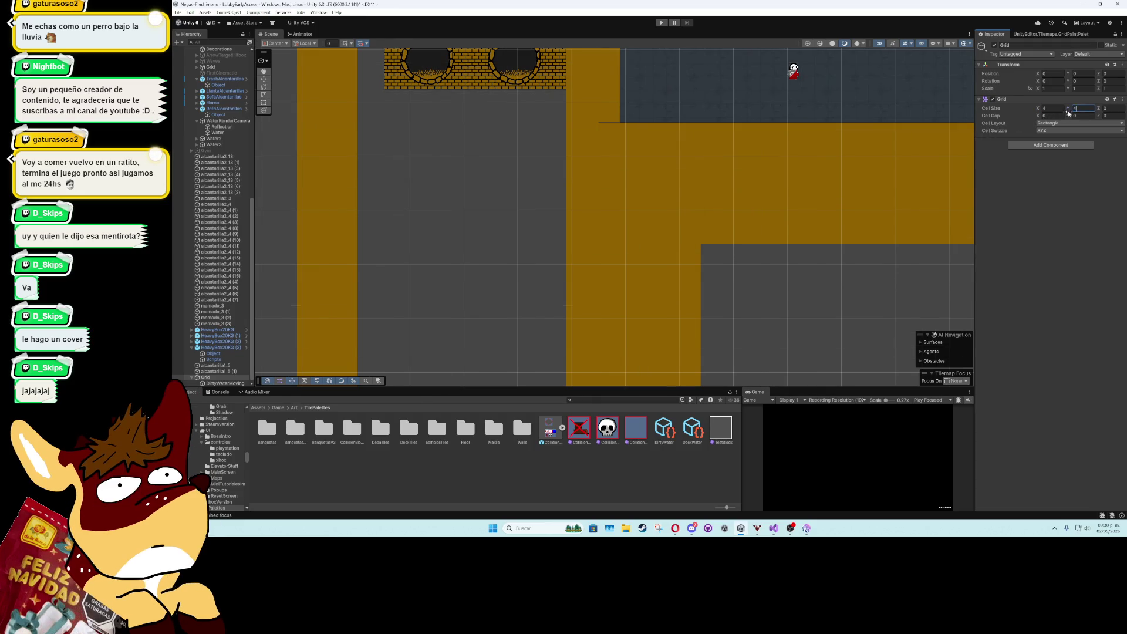
pyautogui.click(1051, 35)
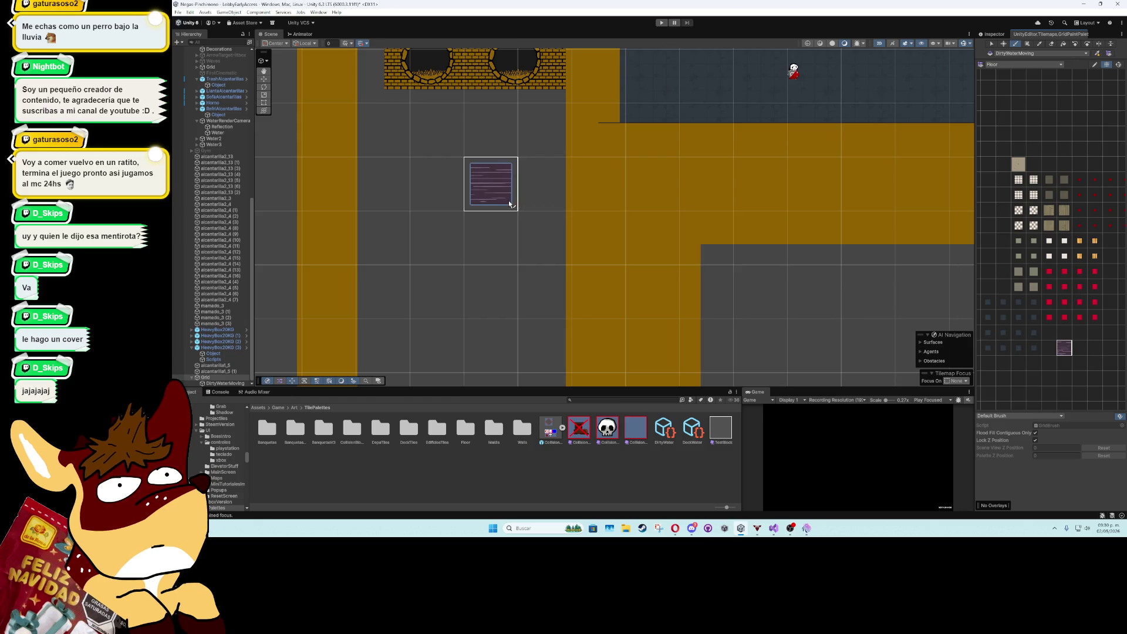
pyautogui.click(993, 34)
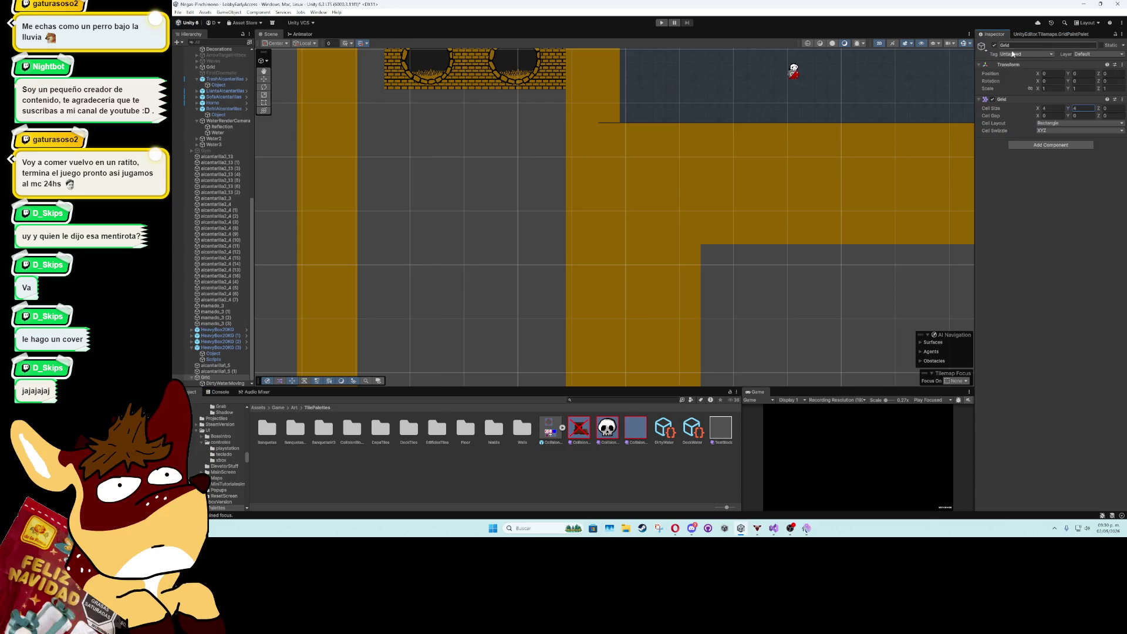
pyautogui.click(1053, 109)
# - Return to the Tile Palette with DirtyWaterMoving as the active tilemap
pyautogui.click(1051, 34)
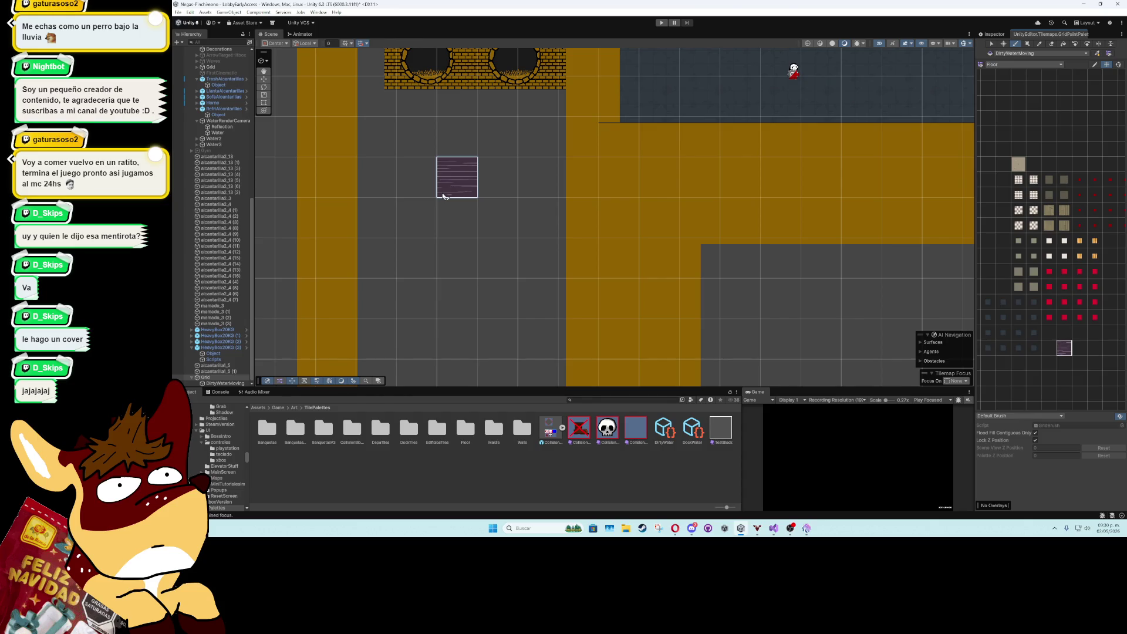
pyautogui.scroll(5, 443, 196)
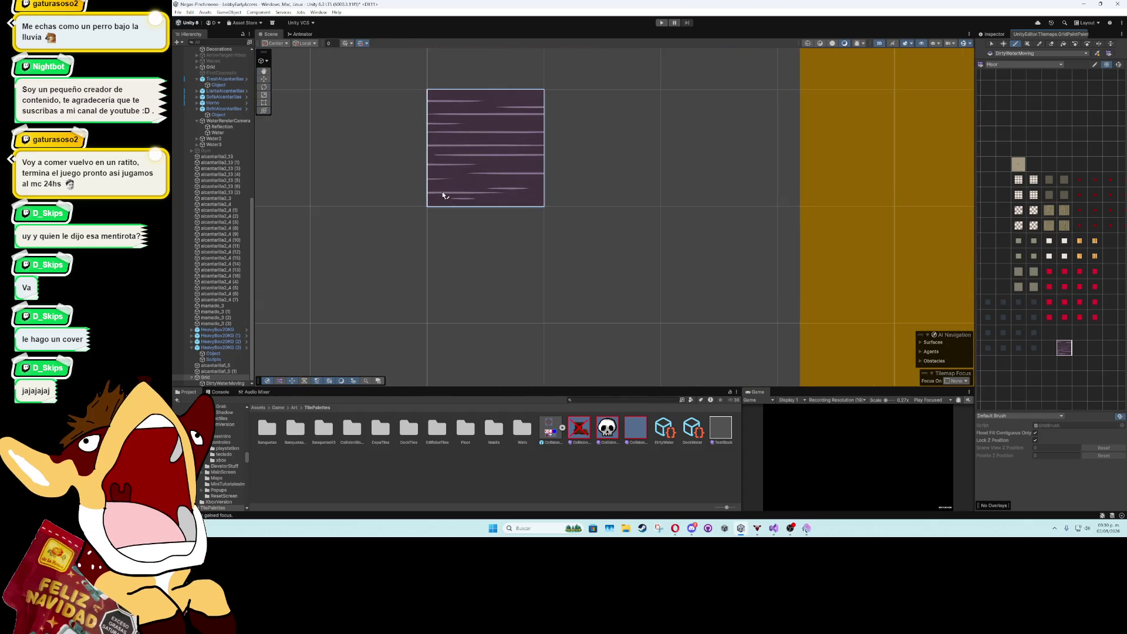
pyautogui.scroll(-8, 443, 196)
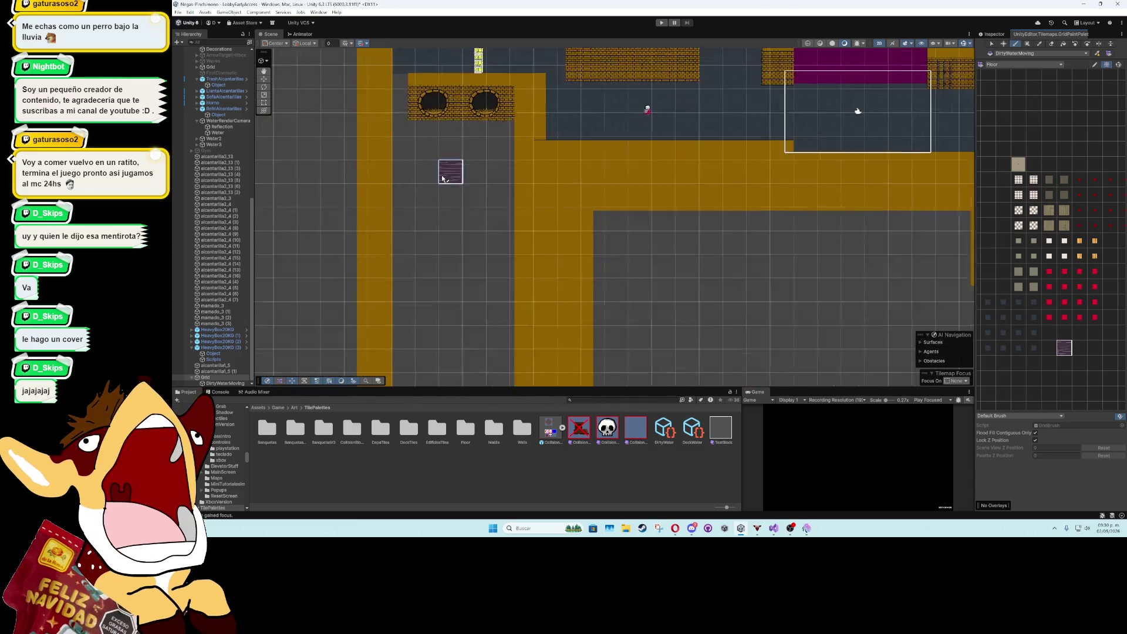
pyautogui.scroll(-5, 448, 212)
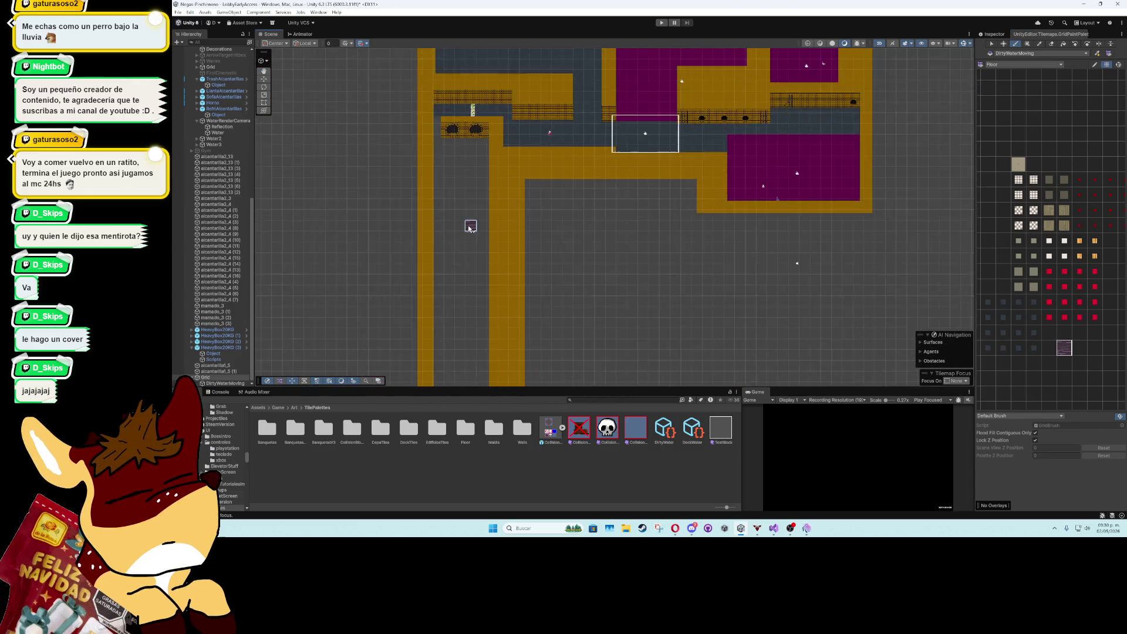
pyautogui.scroll(-3, 458, 248)
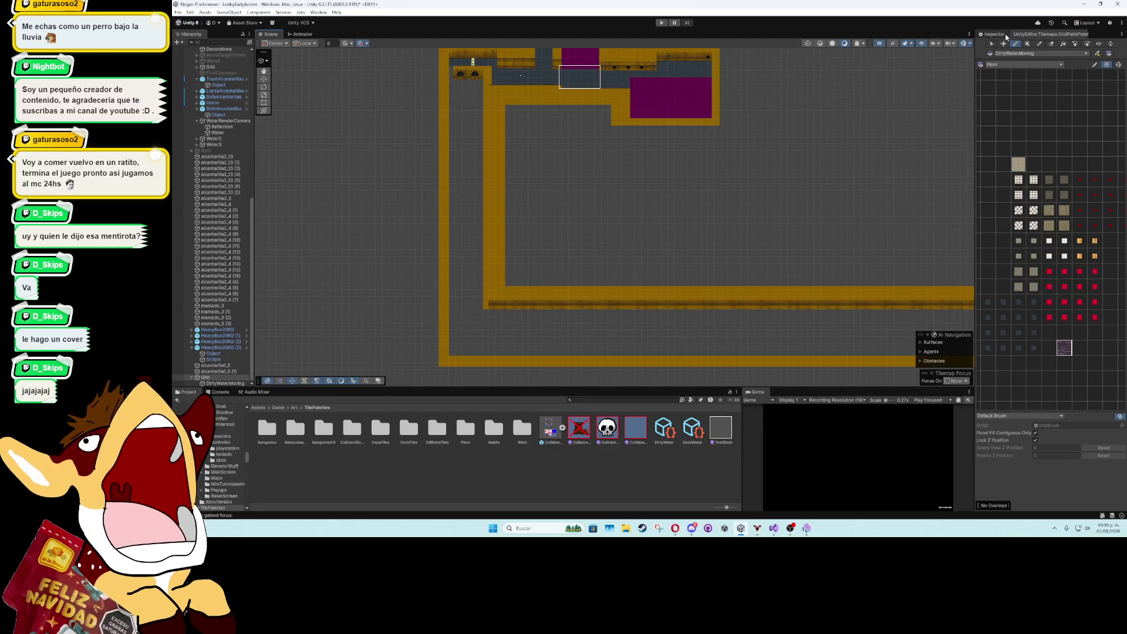
# - Box-fill a wide rectangular channel inside the walls with purple dirty-water tiles
pyautogui.moveTo(459, 326)
pyautogui.mouseDown()
pyautogui.moveTo(367, 227)
pyautogui.moveTo(411, 248)
pyautogui.moveTo(915, 270)
pyautogui.mouseUp()
pyautogui.scroll(6, 672, 255)
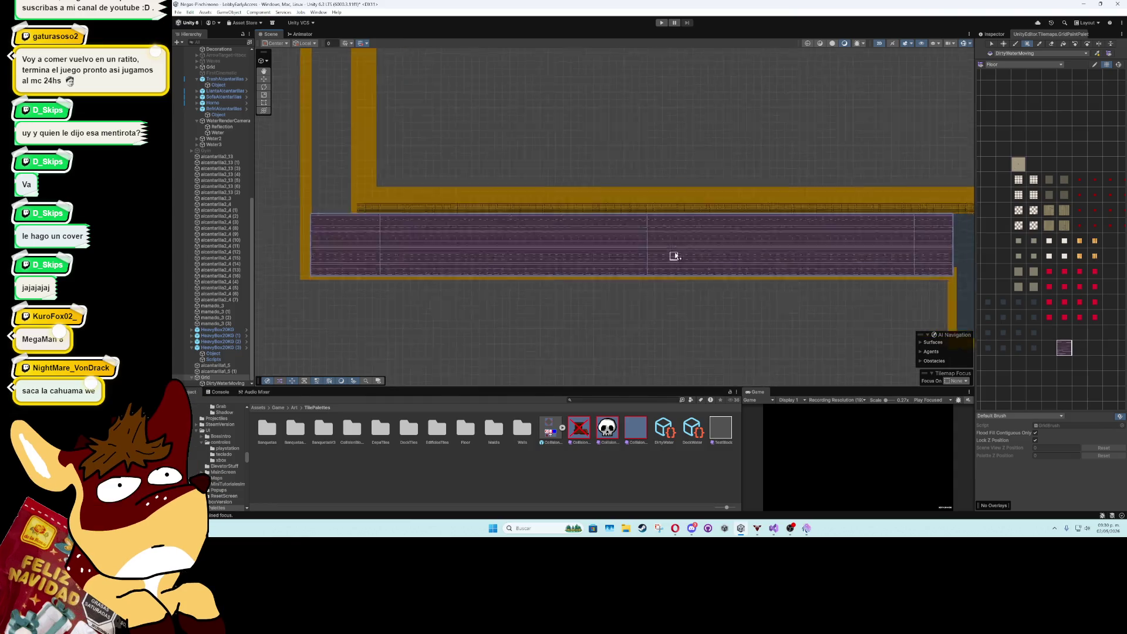
pyautogui.moveTo(388, 266); pyautogui.dragTo(387, 246)
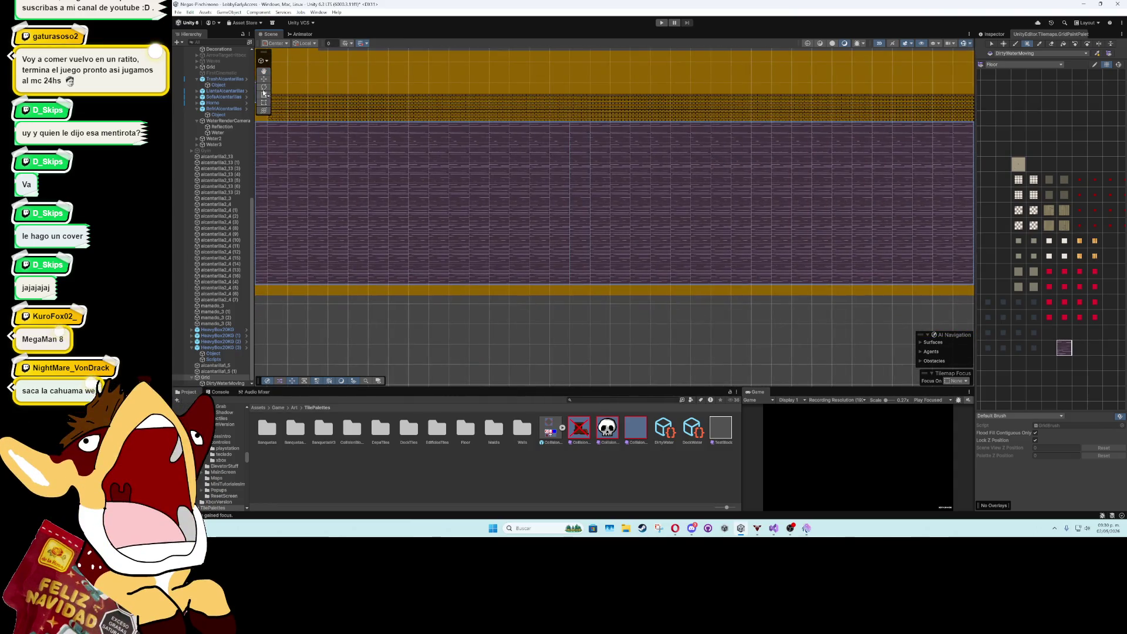
pyautogui.press('w')
pyautogui.scroll(5, 367, 317)
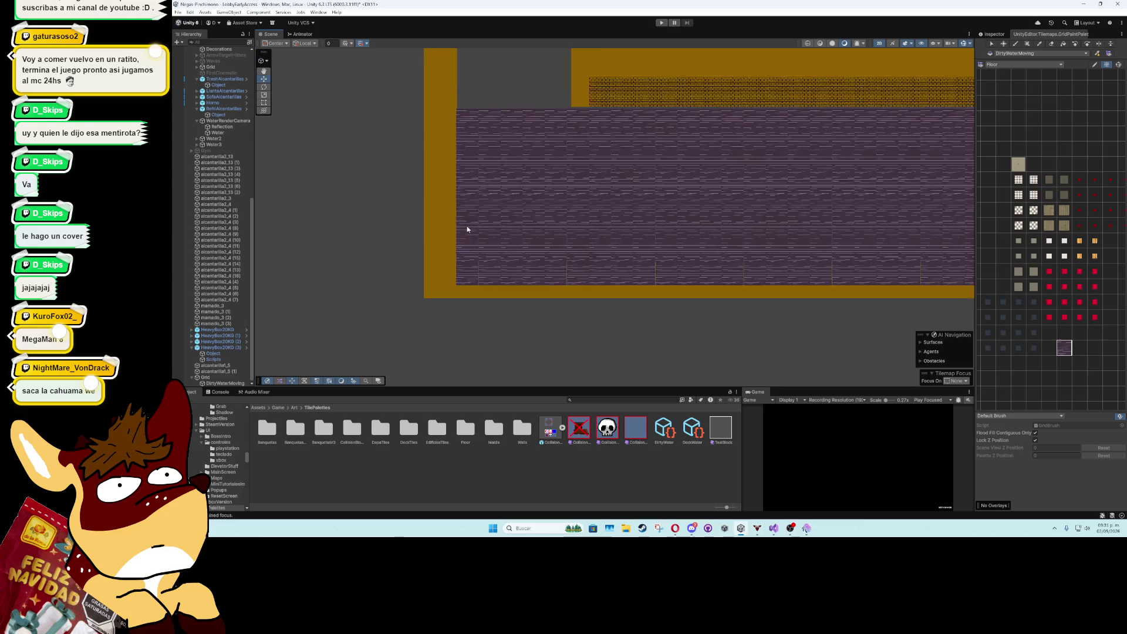
pyautogui.scroll(-2, 584, 258)
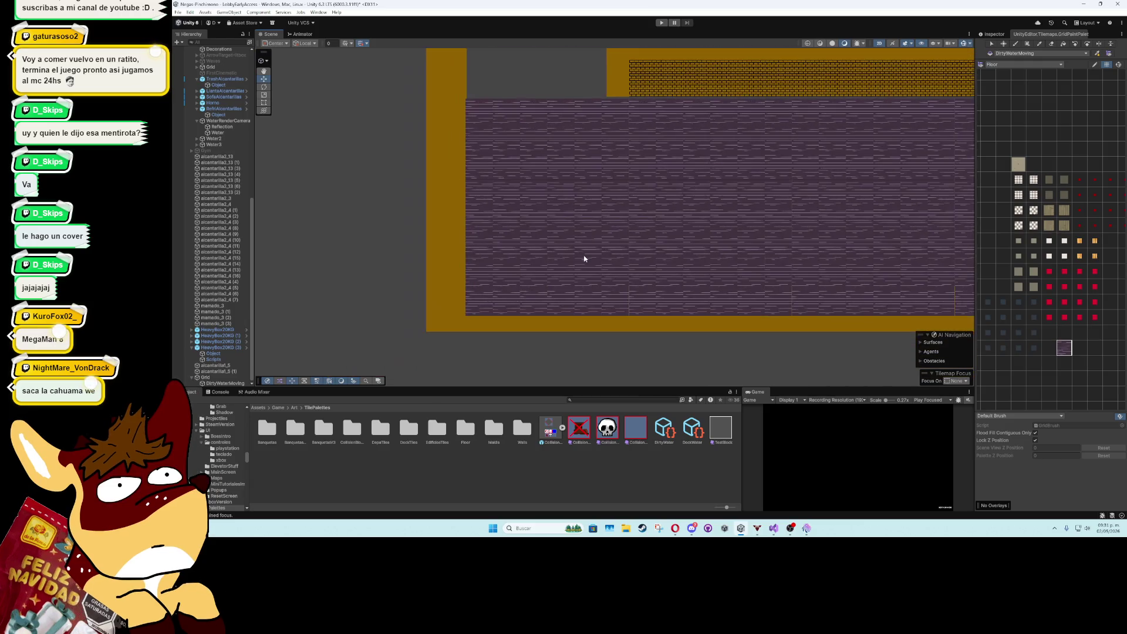
pyautogui.scroll(-2, 584, 256)
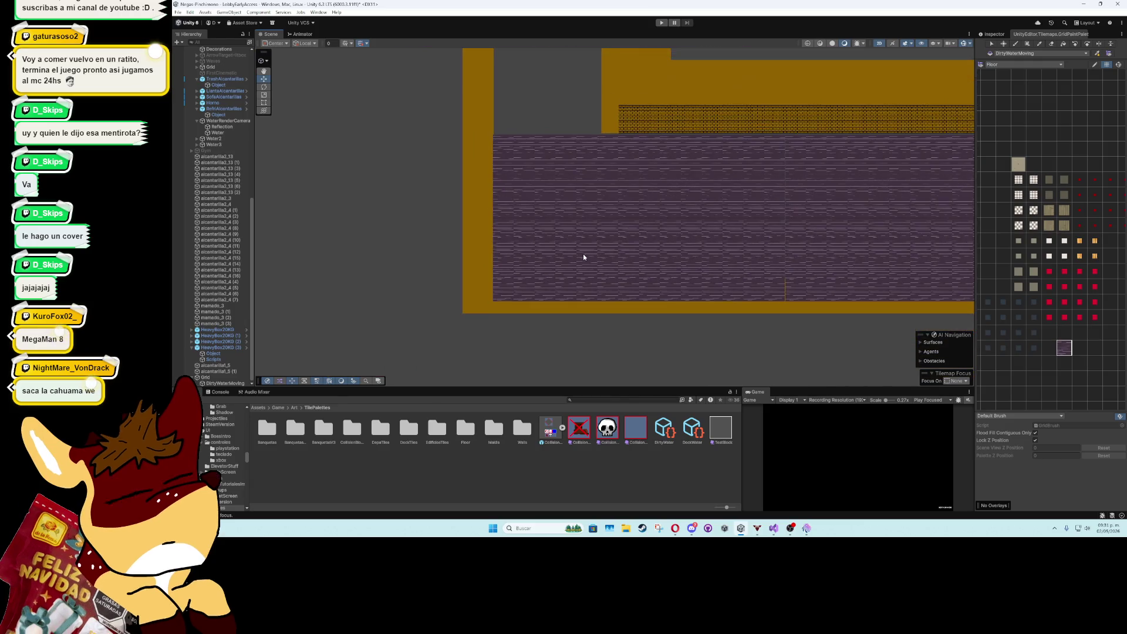
# - Set the Placeholder water sprite texture's Pixels Per Unit to 100 and apply it
pyautogui.click(993, 34)
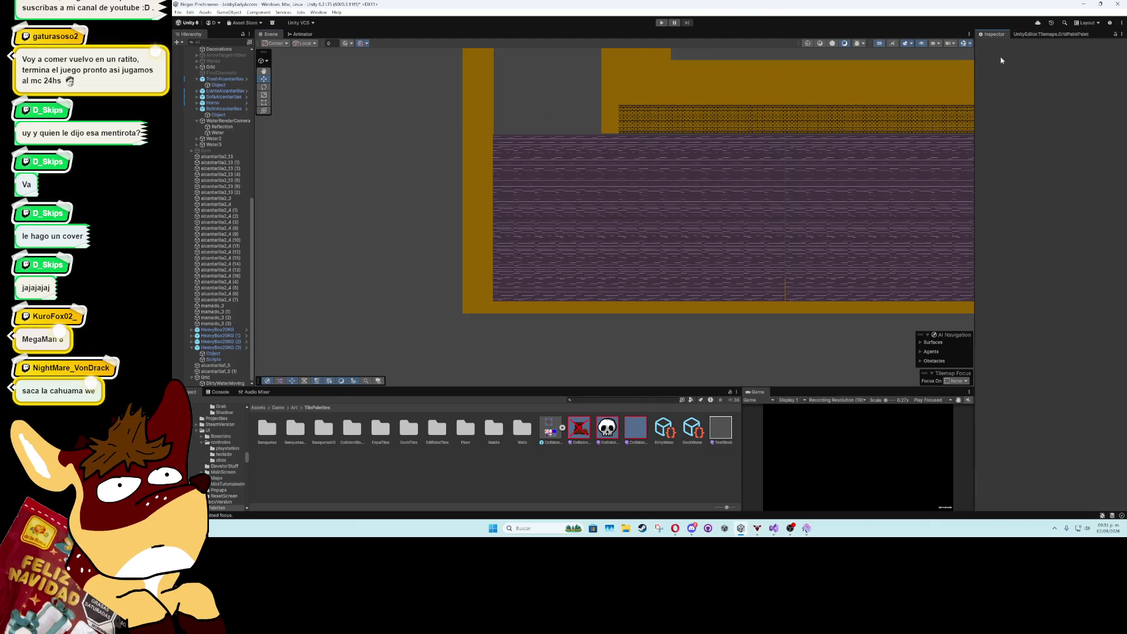
pyautogui.click(228, 376)
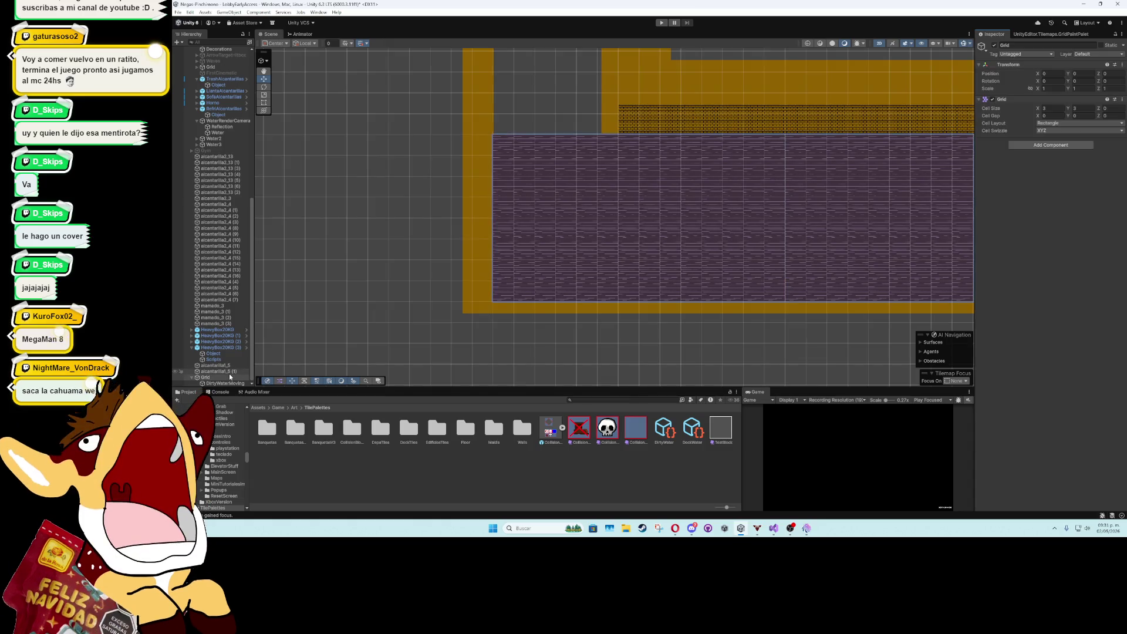
pyautogui.click(293, 407)
pyautogui.click(275, 408)
pyautogui.doubleClick(317, 428)
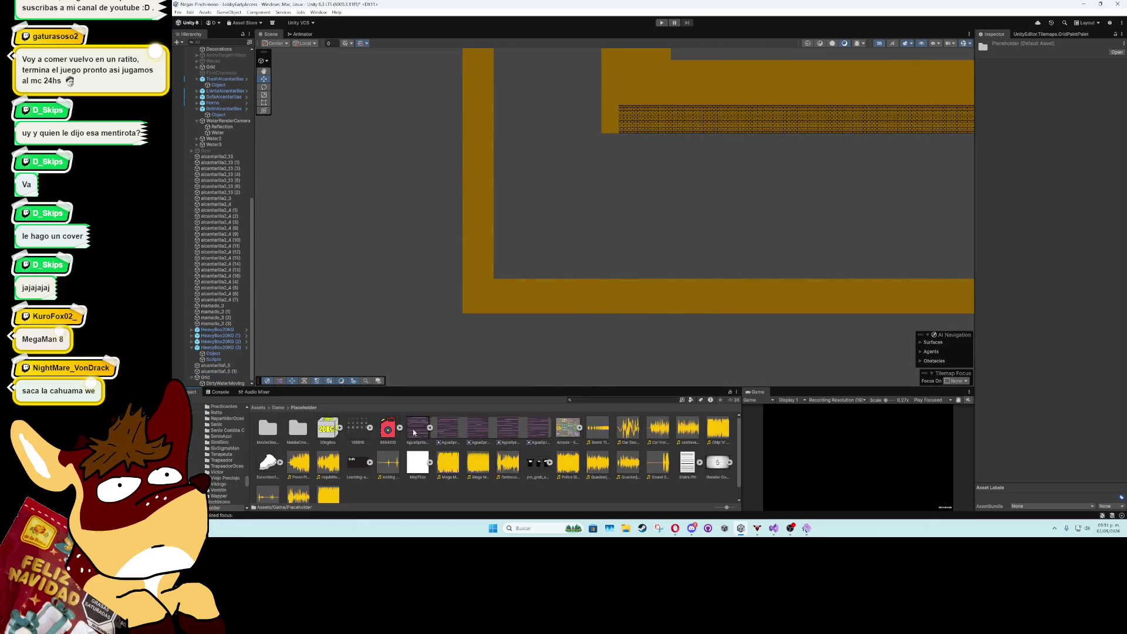
pyautogui.click(418, 429)
pyautogui.click(1076, 94)
pyautogui.write('100')
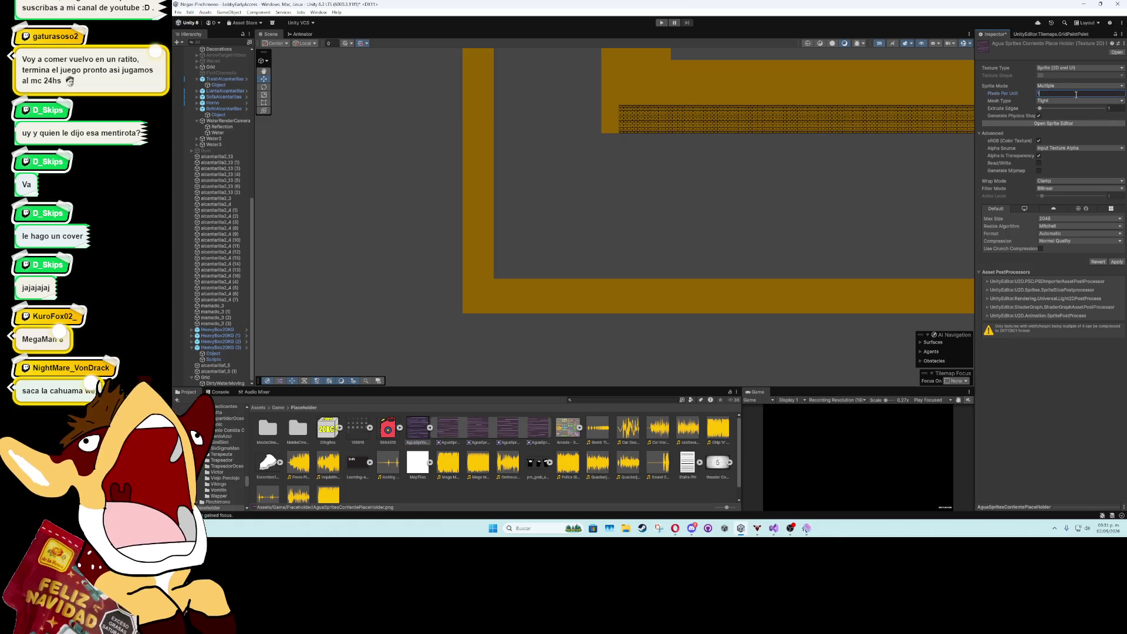
pyautogui.click(1119, 261)
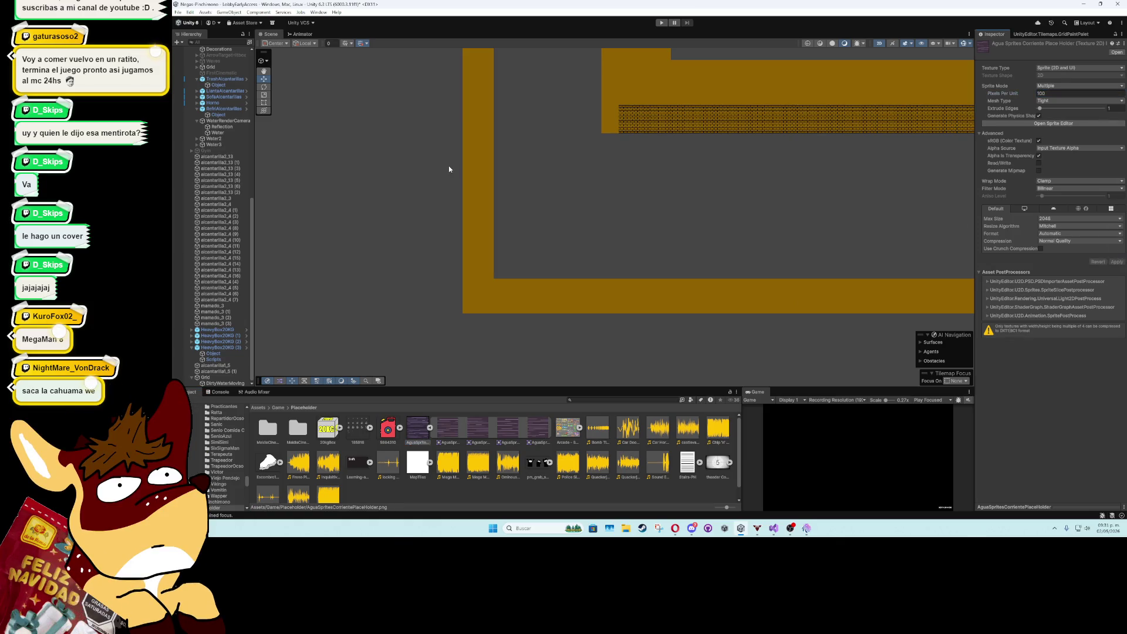
# - Reselect the DirtyWaterMoving tilemap and bring back the Tile Palette
pyautogui.click(222, 384)
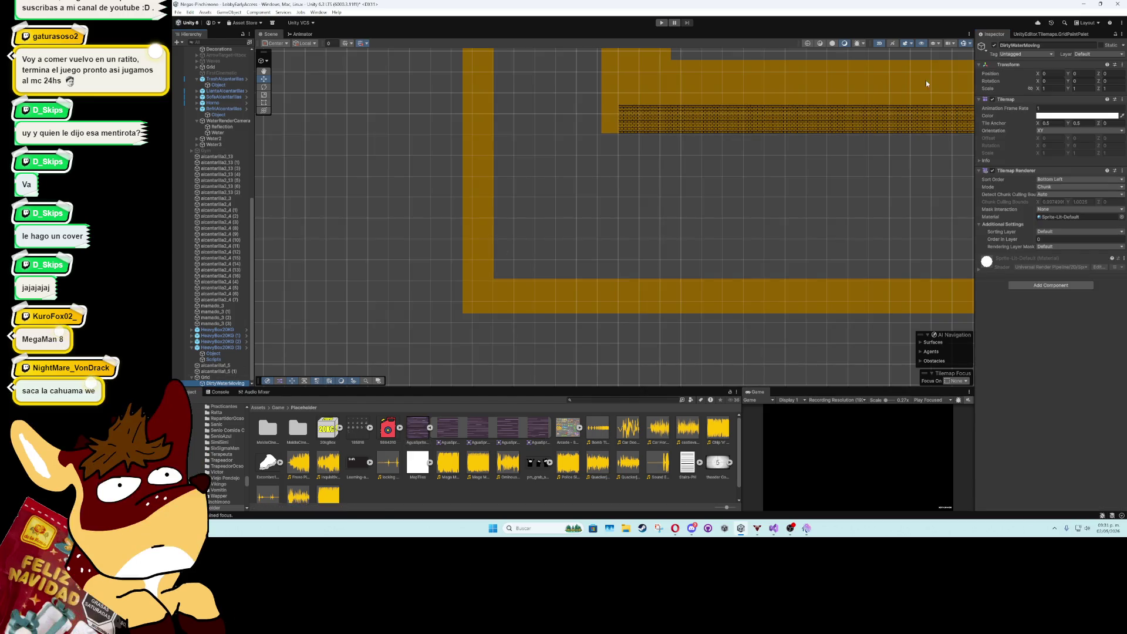
pyautogui.click(1051, 34)
pyautogui.scroll(-4, 1072, 315)
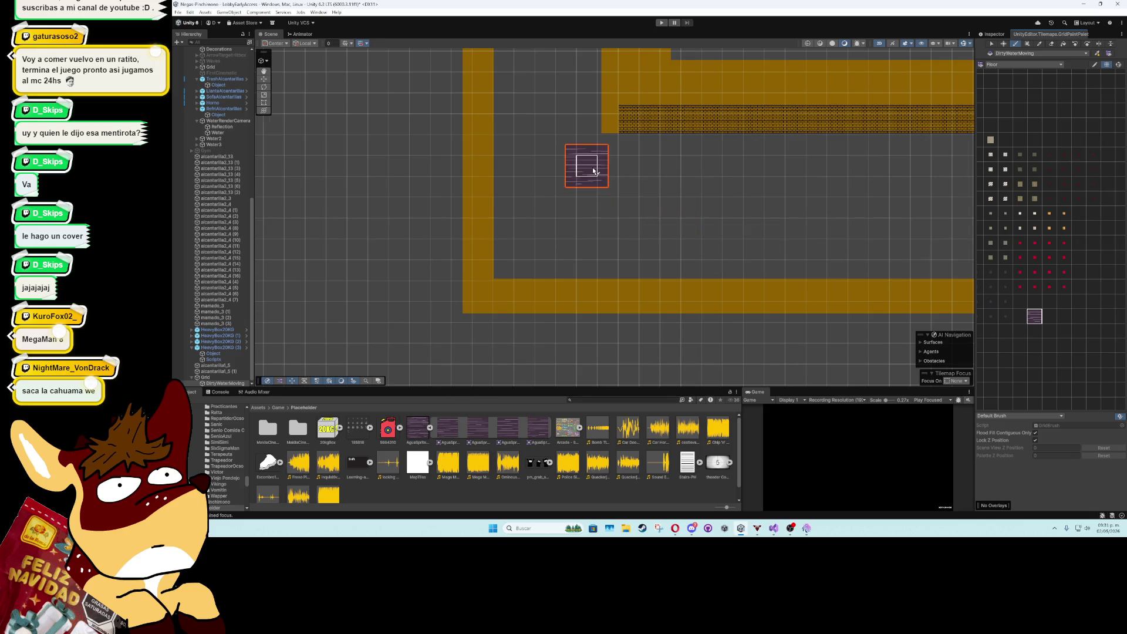
pyautogui.scroll(3, 593, 167)
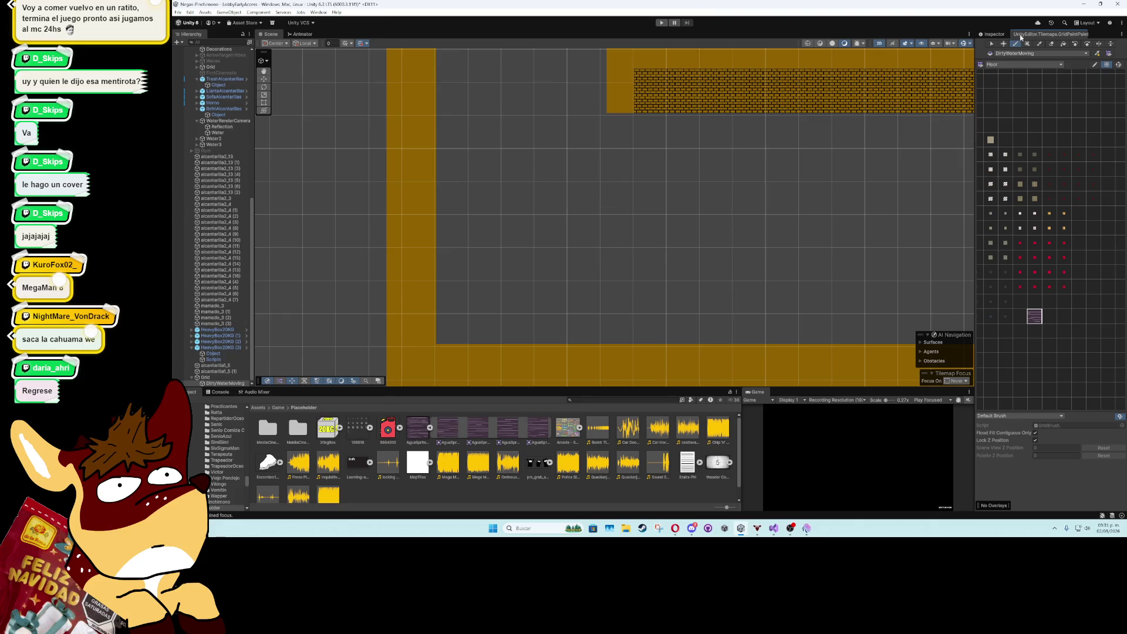
# - Change the Grid's Cell Size X to 6
pyautogui.click(994, 34)
pyautogui.click(205, 376)
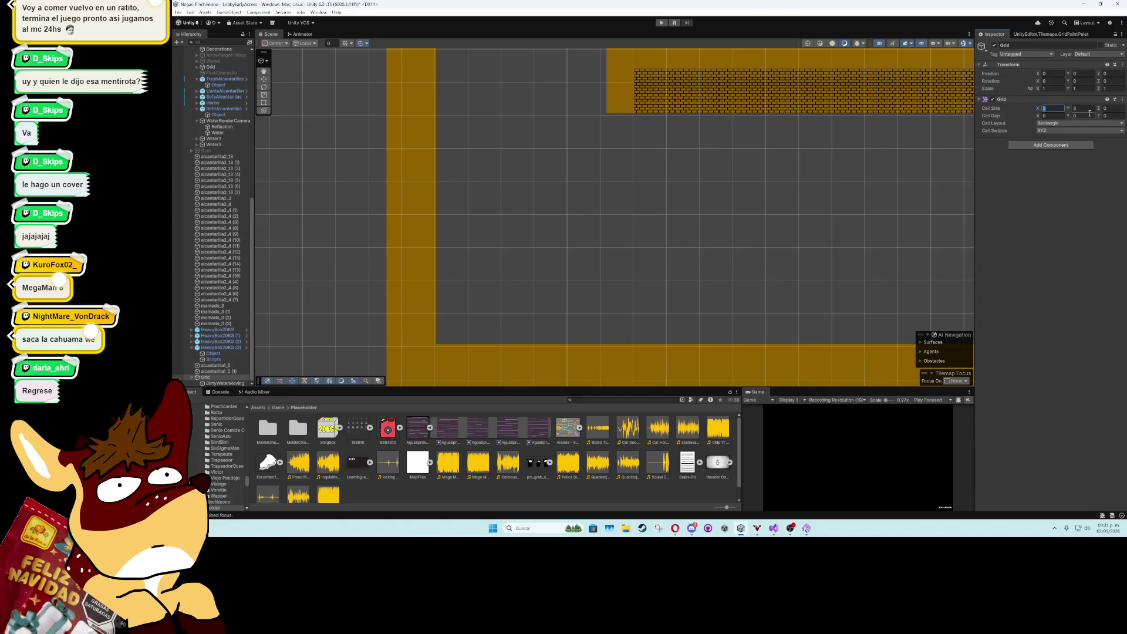
pyautogui.click(1051, 34)
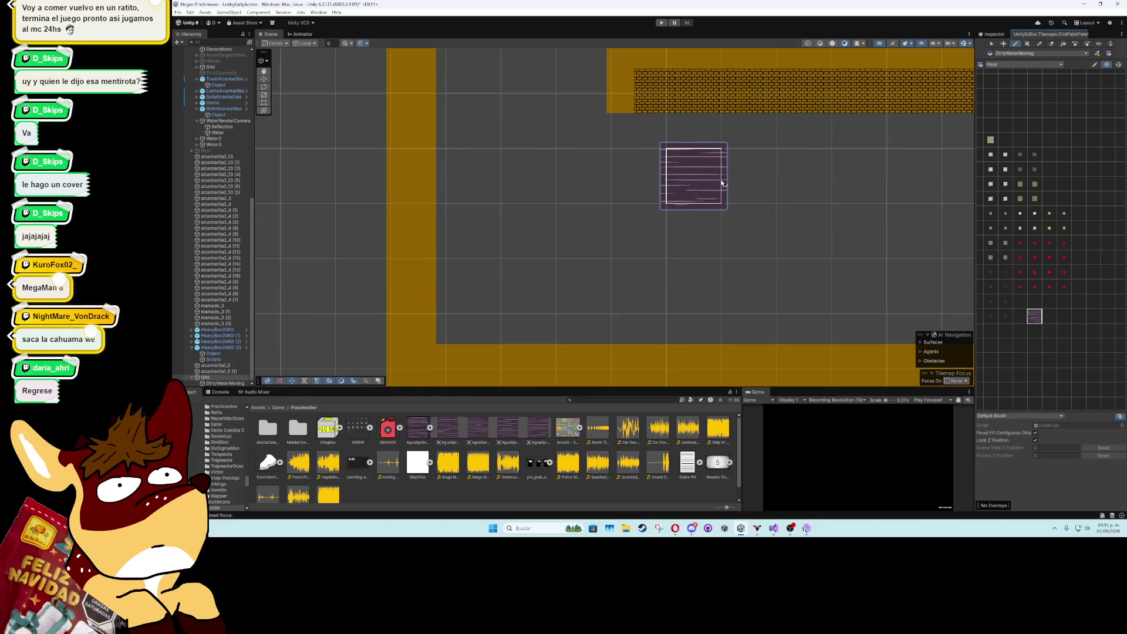
pyautogui.click(205, 377)
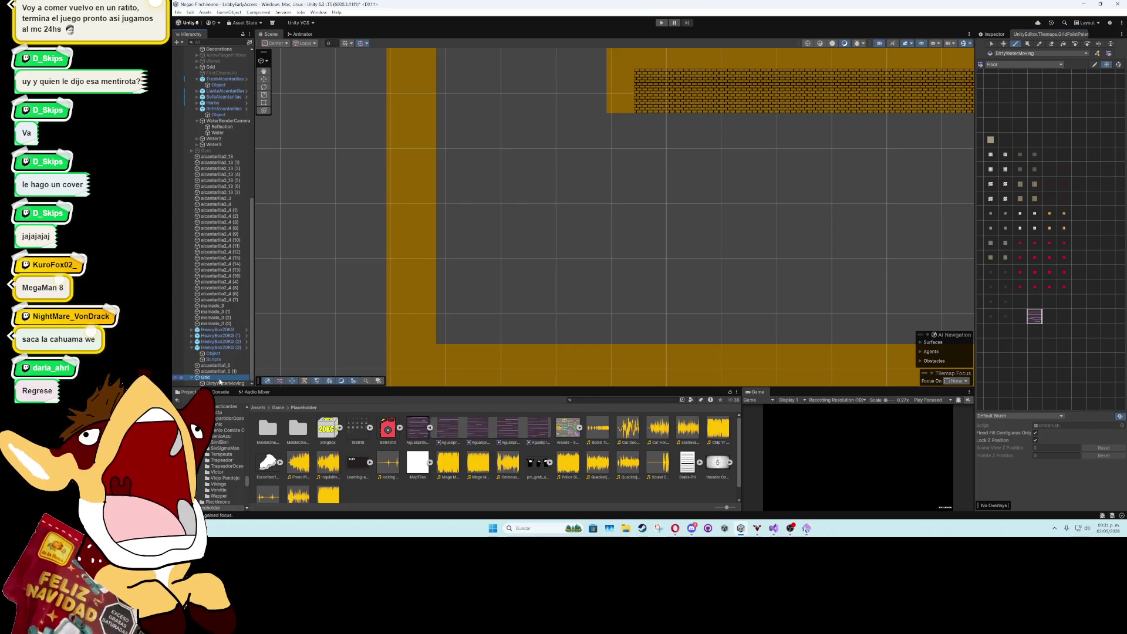
pyautogui.click(996, 34)
pyautogui.doubleClick(1053, 108)
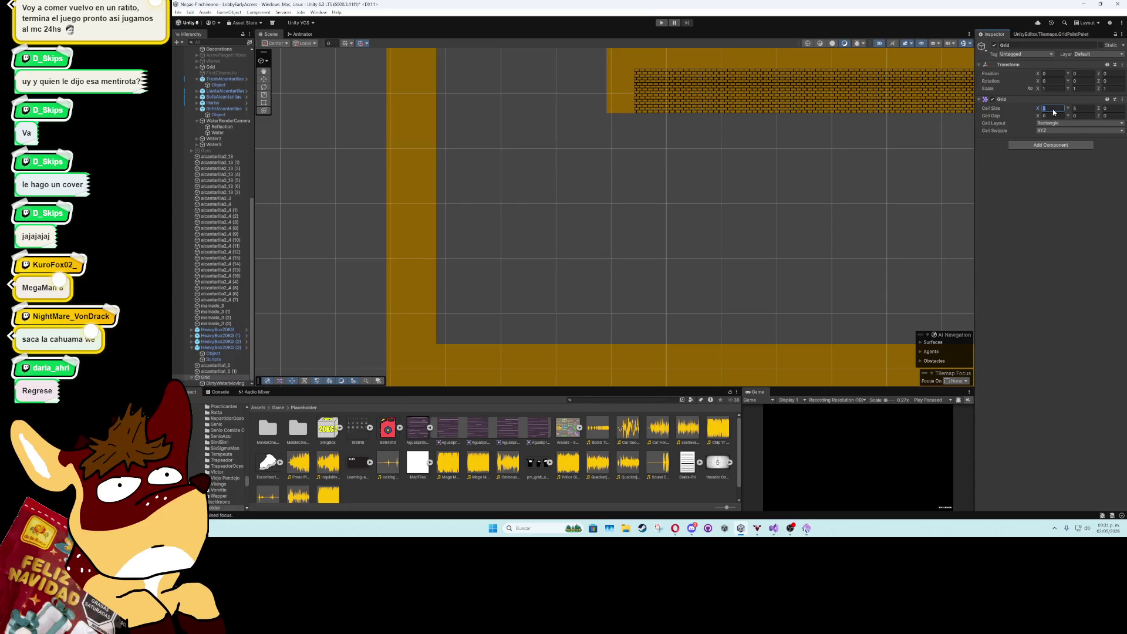
pyautogui.write('6')
pyautogui.press('Tab')
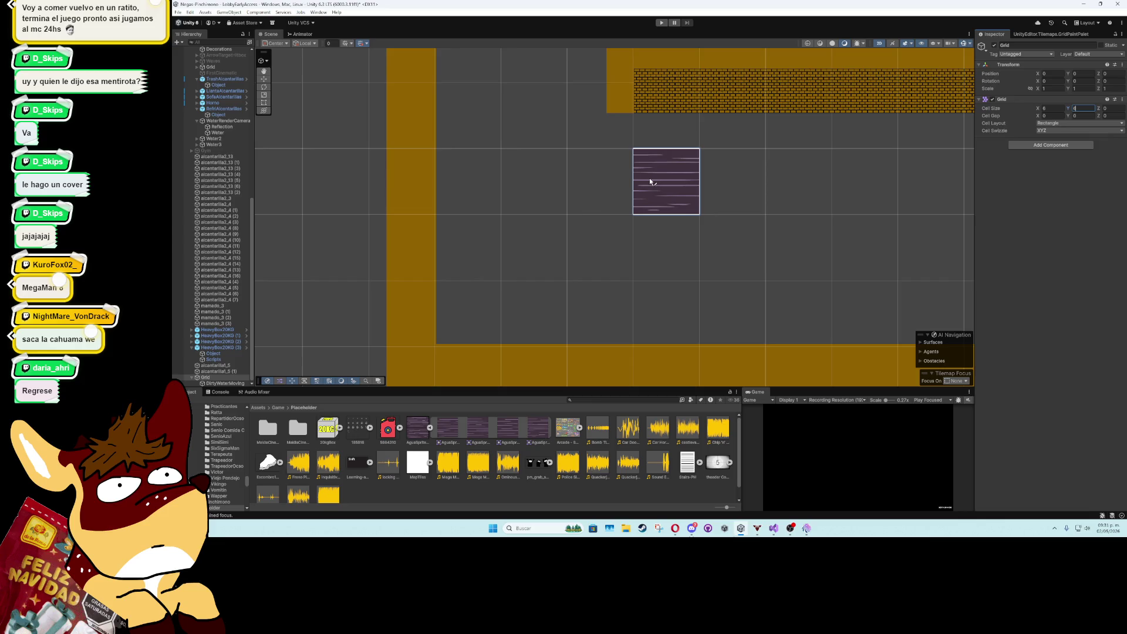
pyautogui.scroll(-3, 650, 180)
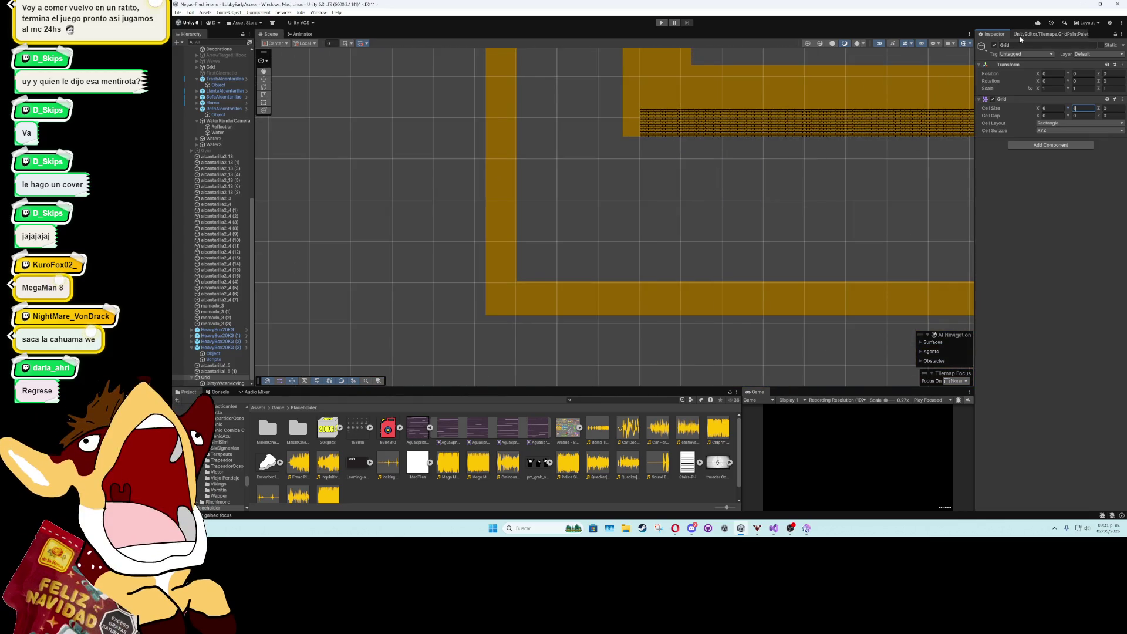
# - Box-fill the horizontal yellow-walled corridor with purple water tiles
pyautogui.click(1050, 34)
pyautogui.click(1025, 44)
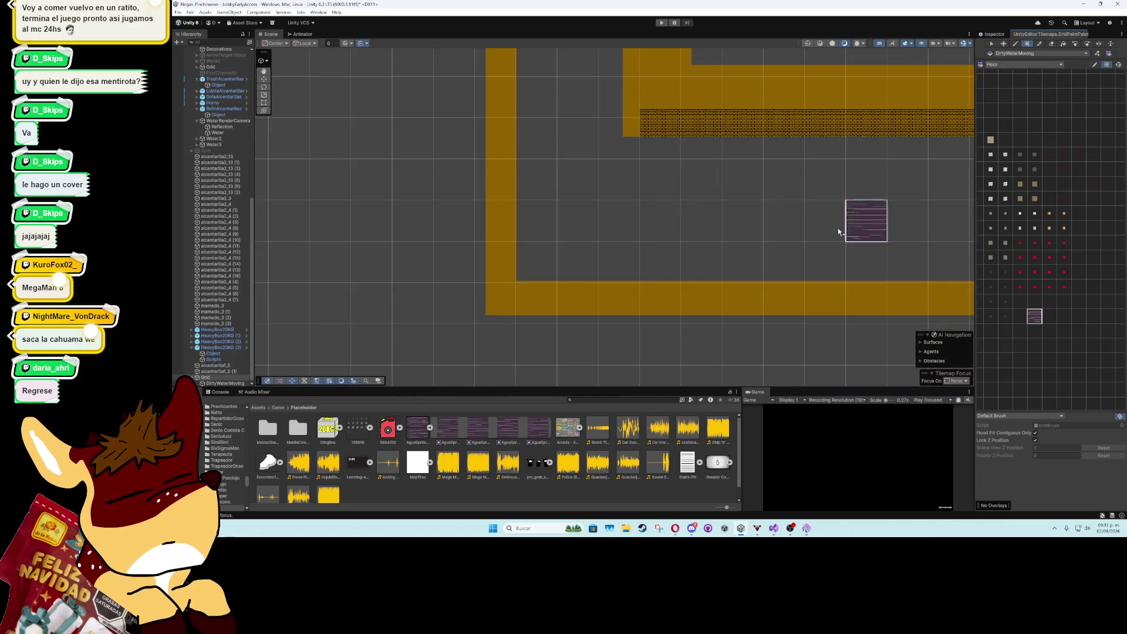
pyautogui.scroll(-2, 629, 219)
pyautogui.scroll(-3, 401, 151)
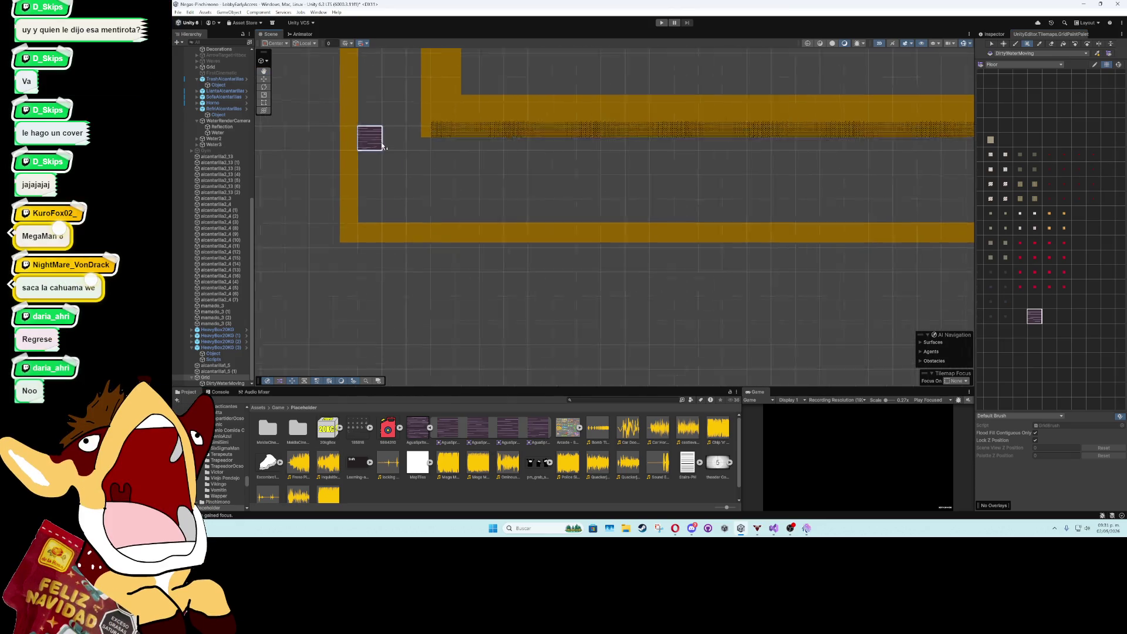
pyautogui.moveTo(382, 147); pyautogui.dragTo(929, 195)
pyautogui.moveTo(929, 194)
pyautogui.mouseDown()
pyautogui.moveTo(514, 191)
pyautogui.moveTo(636, 137)
pyautogui.mouseUp()
pyautogui.click(263, 79)
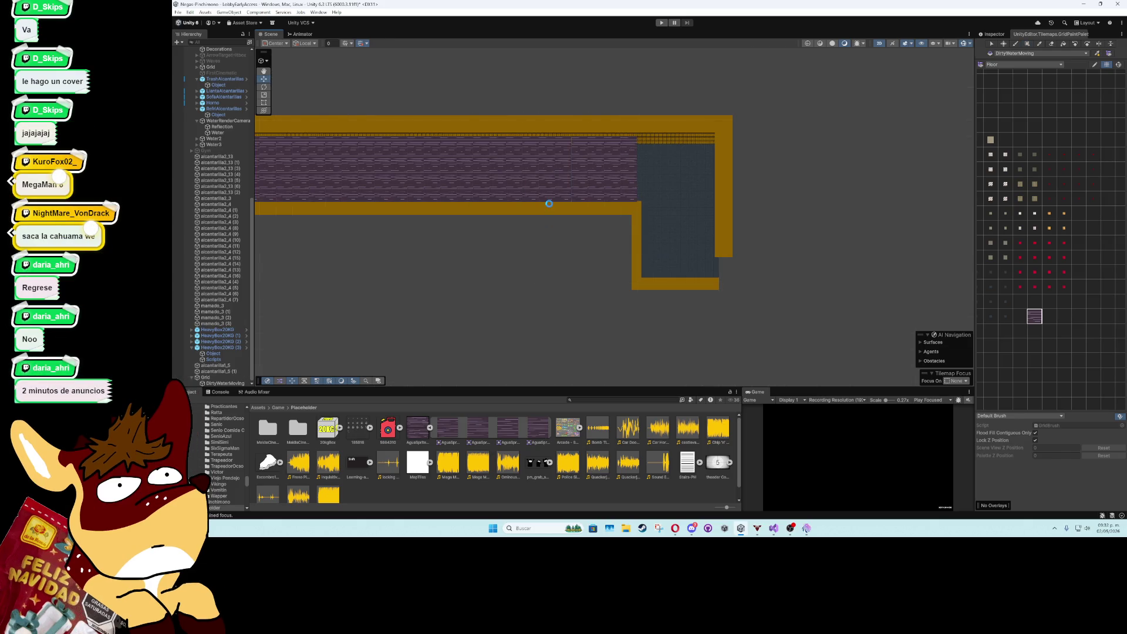
pyautogui.scroll(4, 553, 189)
pyautogui.scroll(5, 555, 189)
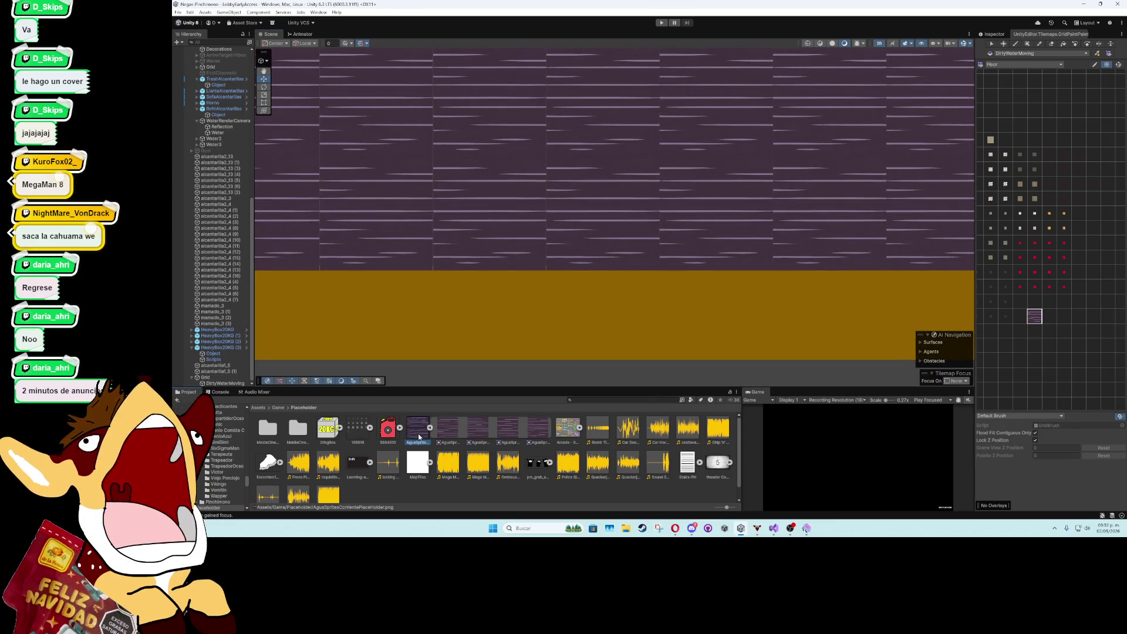
# - Set the water texture's Pixels Per Unit to 95 and apply it
pyautogui.click(998, 35)
pyautogui.click(1060, 93)
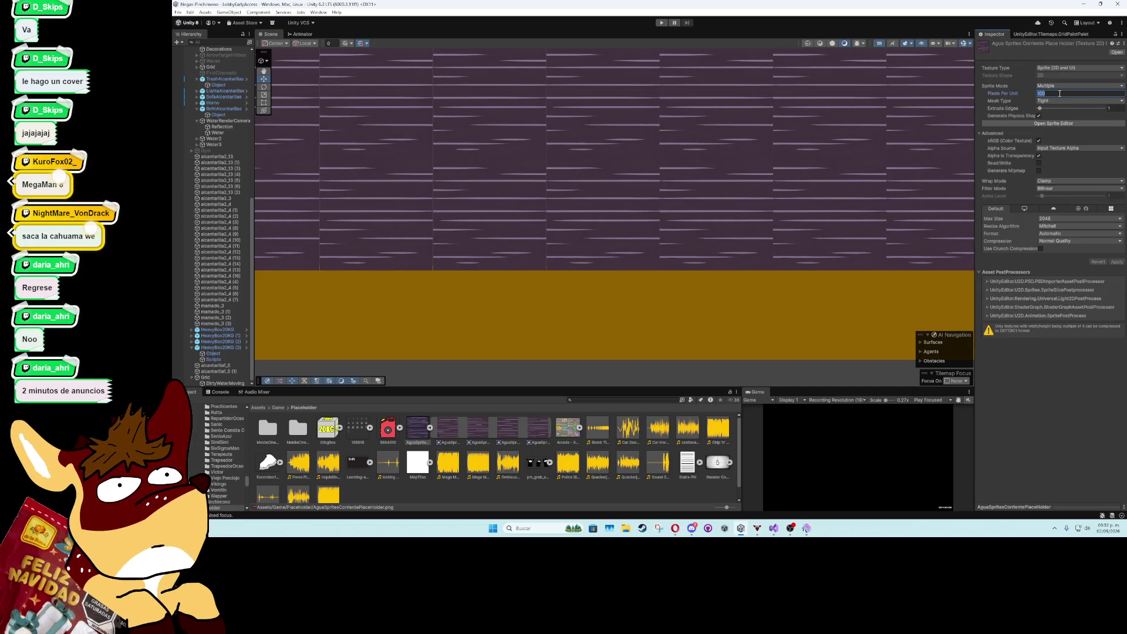
pyautogui.write('95')
pyautogui.click(1116, 262)
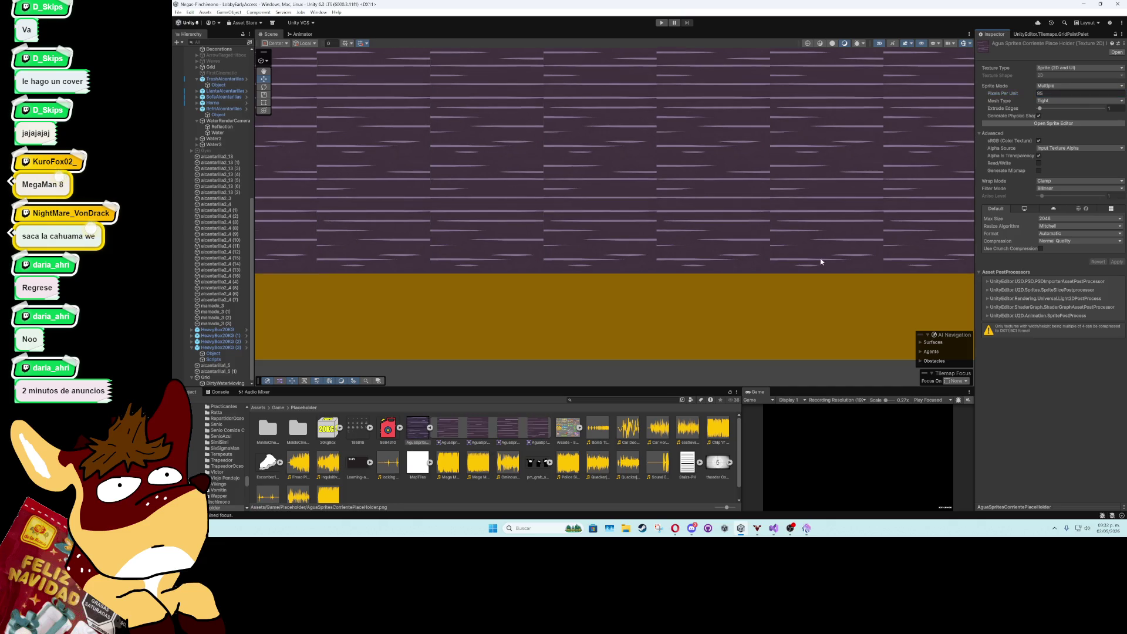
# - Run the game, then browse to the Assets/Game/Art folder
pyautogui.click(669, 323)
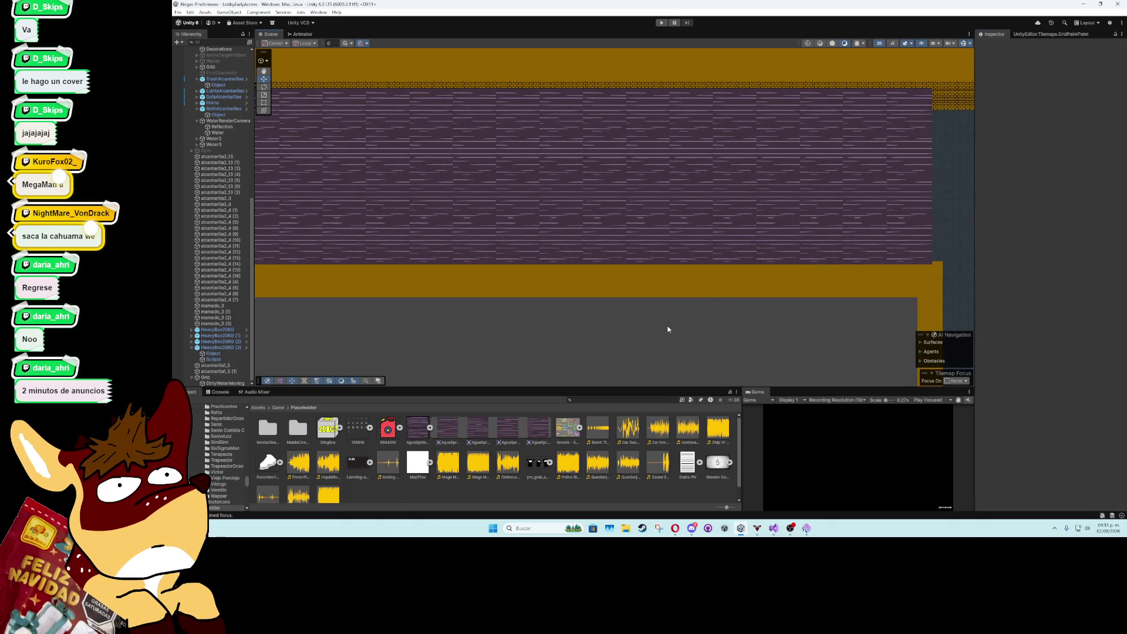
pyautogui.click(661, 23)
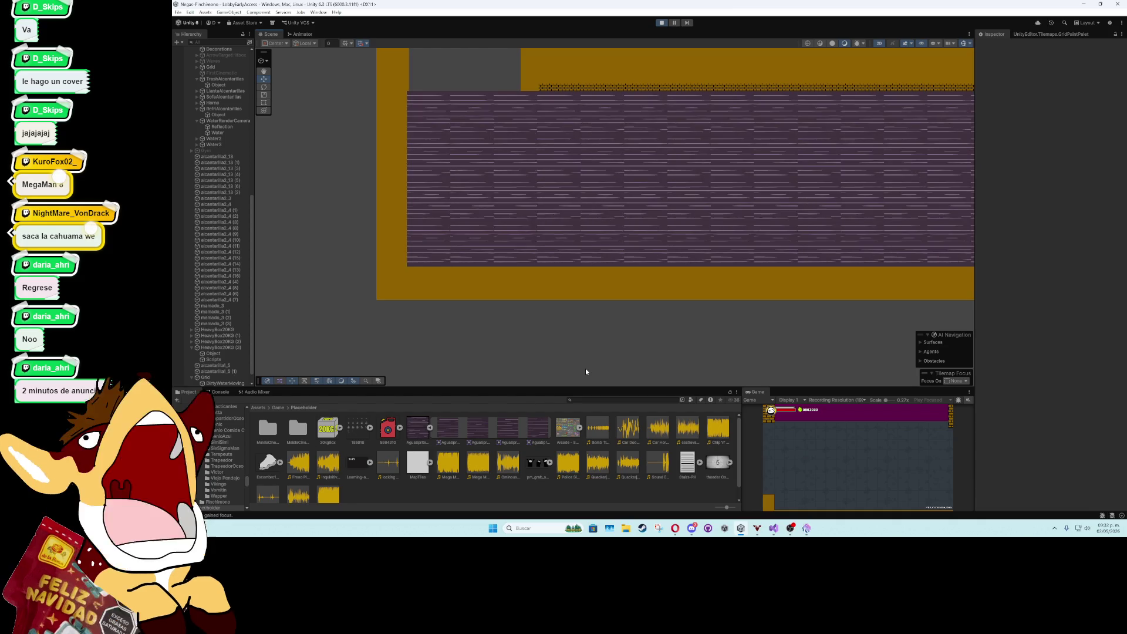
pyautogui.click(417, 429)
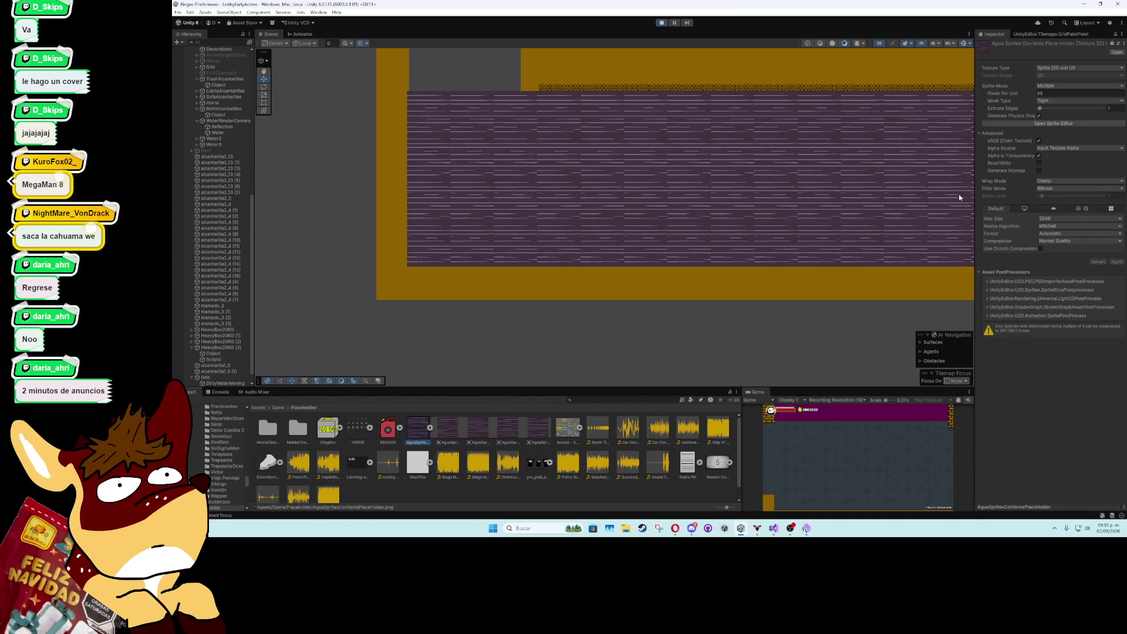
pyautogui.click(279, 408)
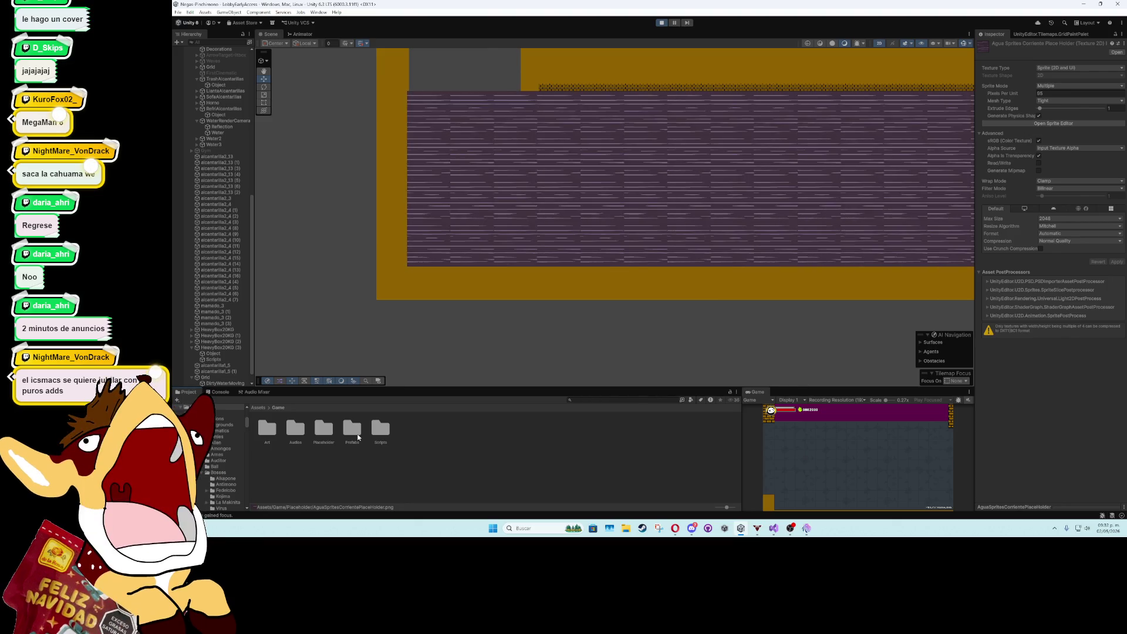
pyautogui.doubleClick(267, 429)
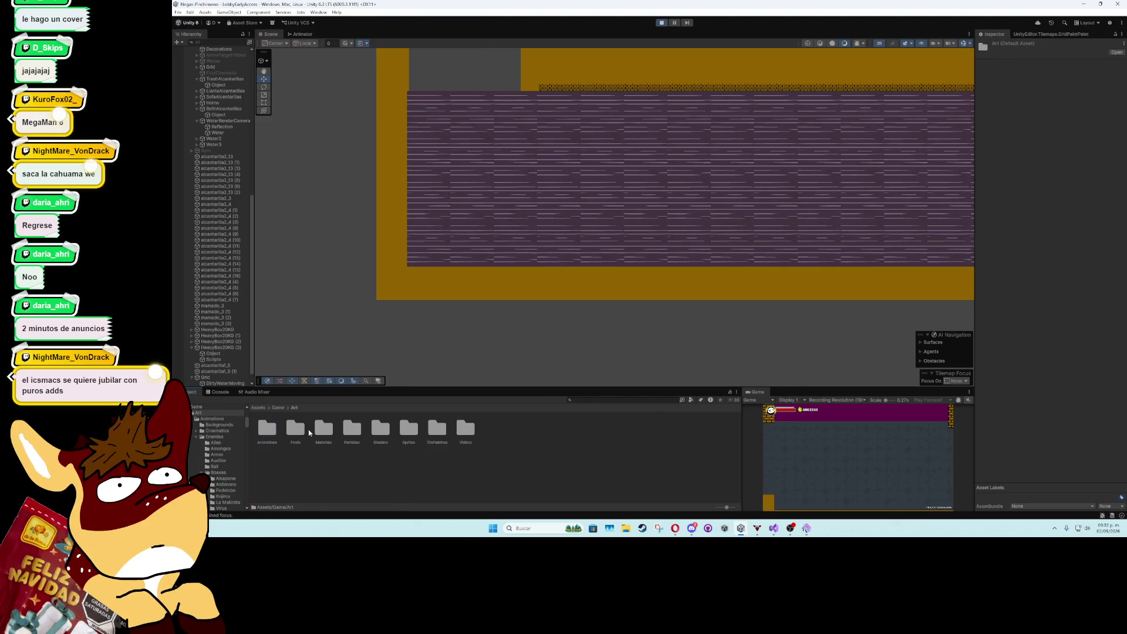
# - Browse the Project window to the Art > TilePalettes folder
pyautogui.click(279, 408)
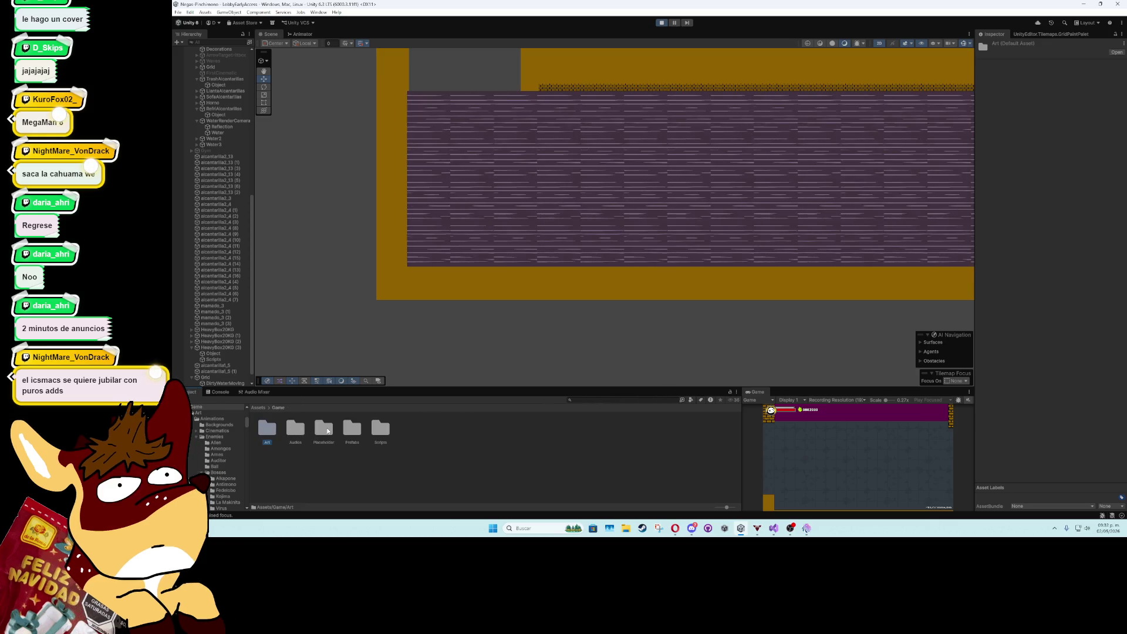
pyautogui.doubleClick(324, 430)
pyautogui.click(415, 435)
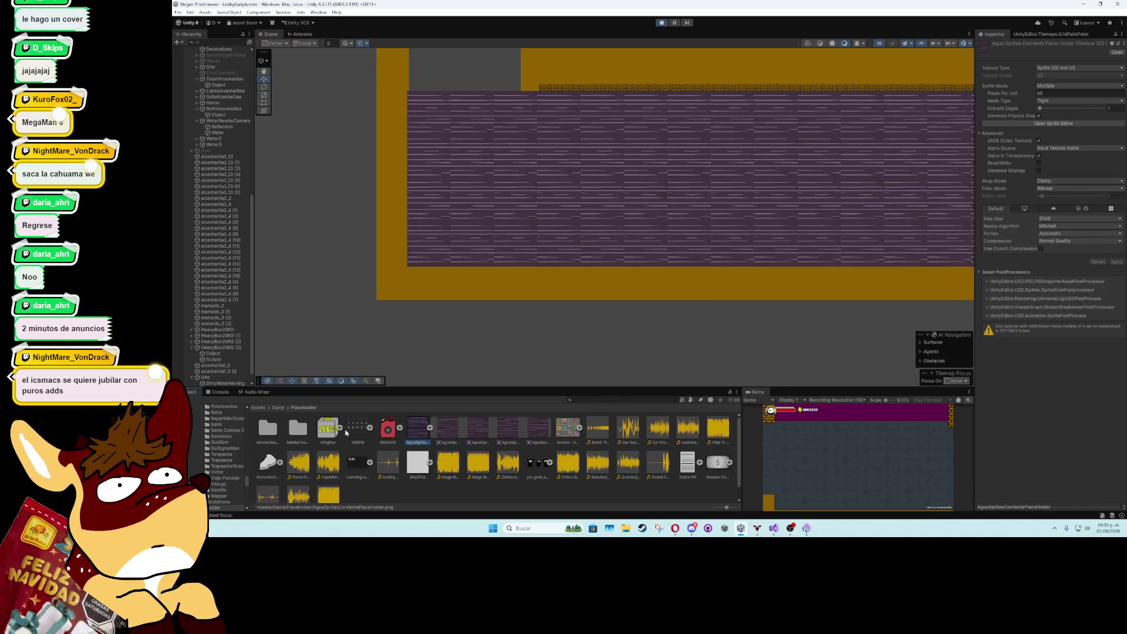
pyautogui.click(279, 407)
pyautogui.doubleClick(267, 429)
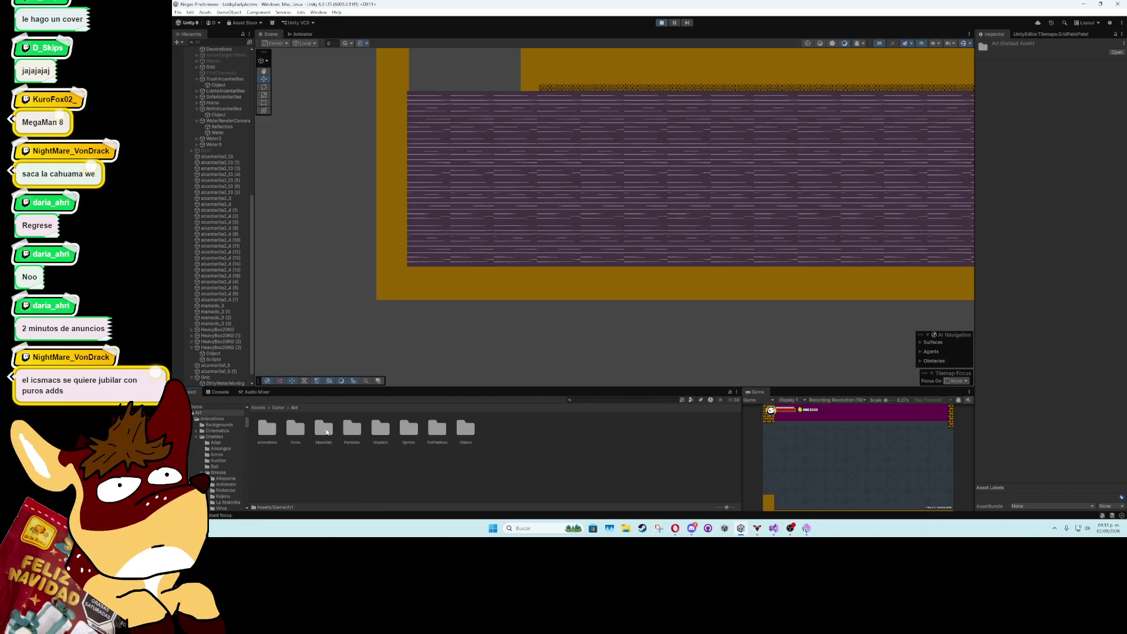
pyautogui.doubleClick(436, 428)
# - Give the DirtyWater animated tile minimum and maximum speed 10, then restart Play mode
pyautogui.click(663, 429)
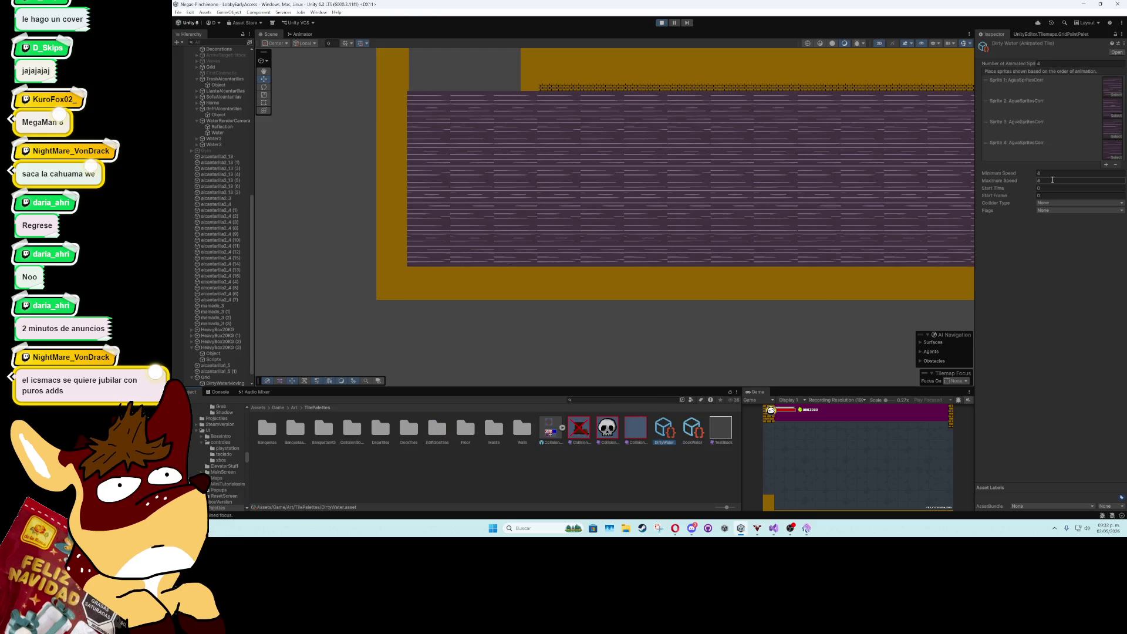
pyautogui.click(1053, 180)
pyautogui.click(1054, 174)
pyautogui.press('Return')
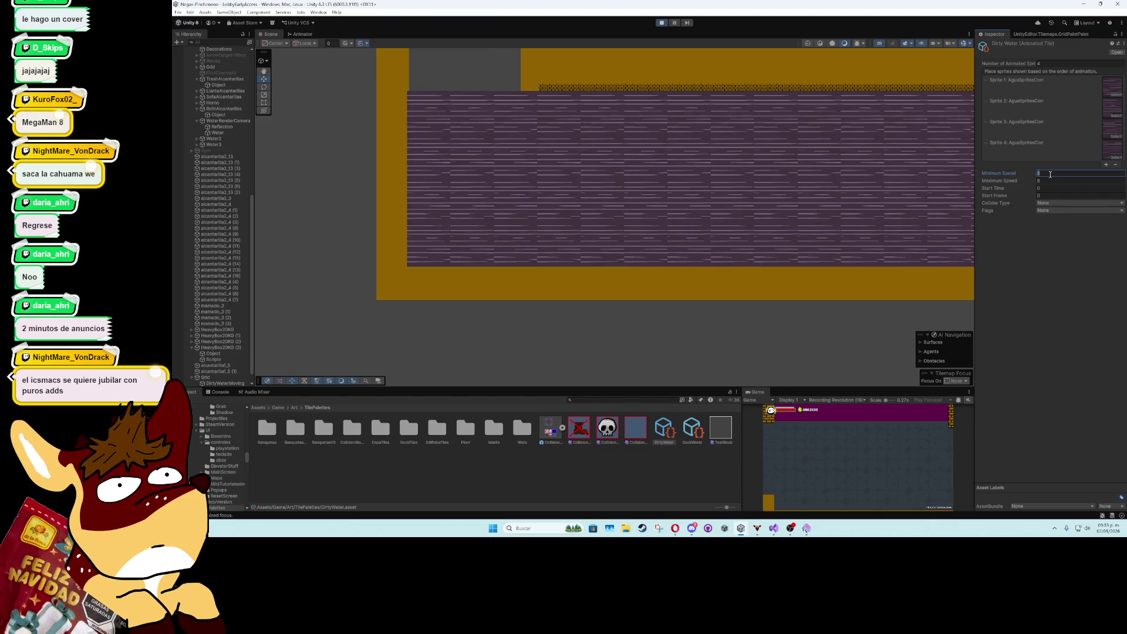
pyautogui.write('0')
pyautogui.click(1039, 252)
pyautogui.click(662, 23)
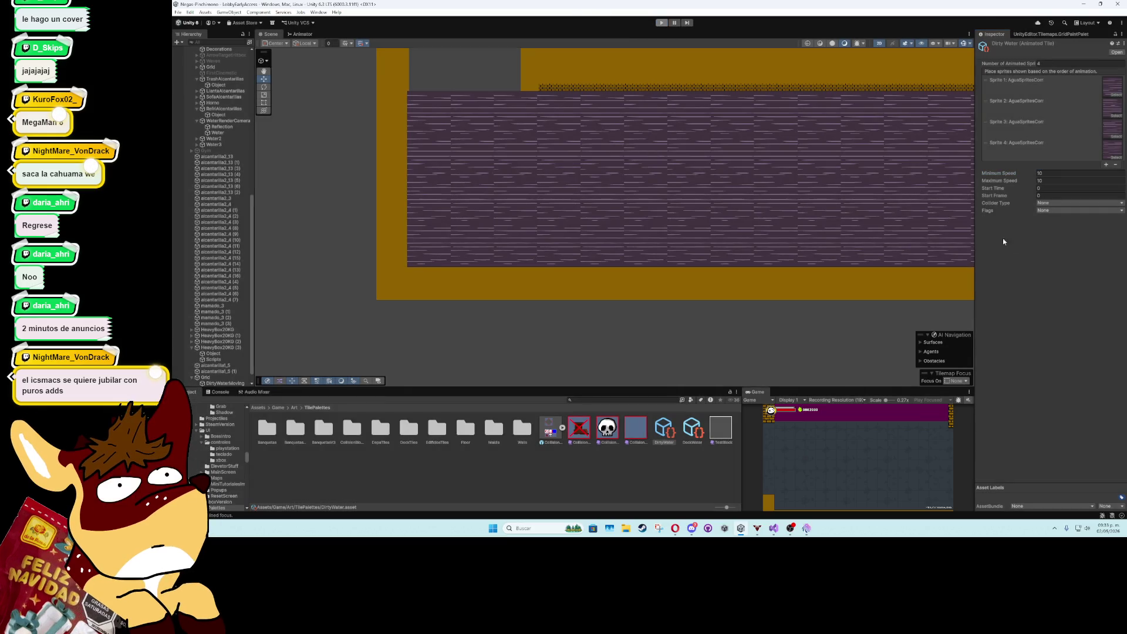
pyautogui.click(662, 24)
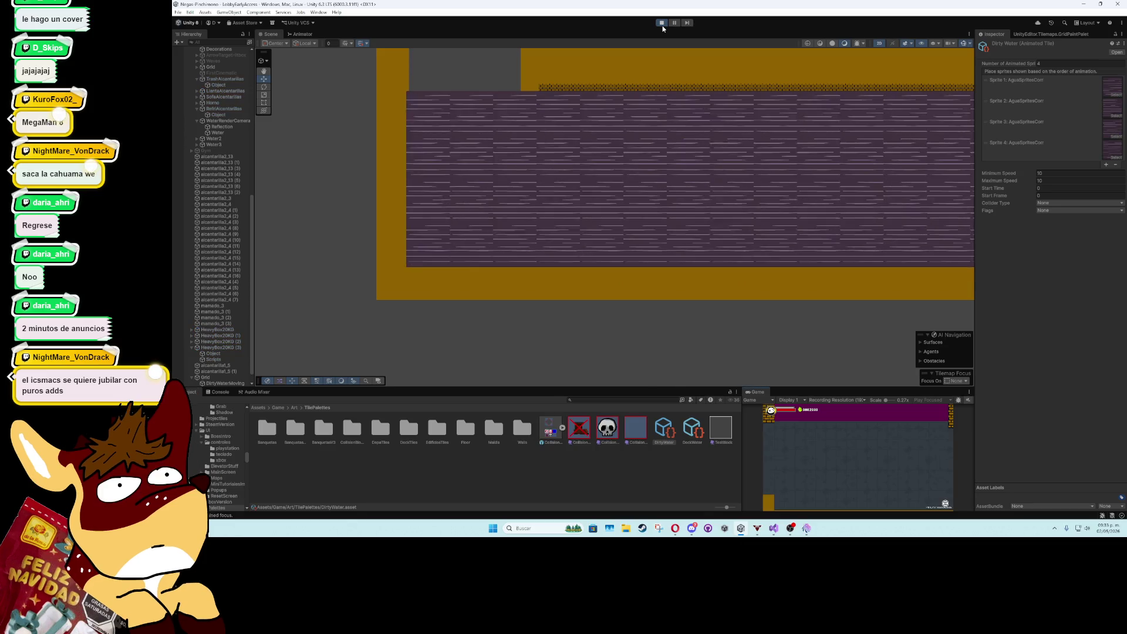
pyautogui.scroll(5, 647, 163)
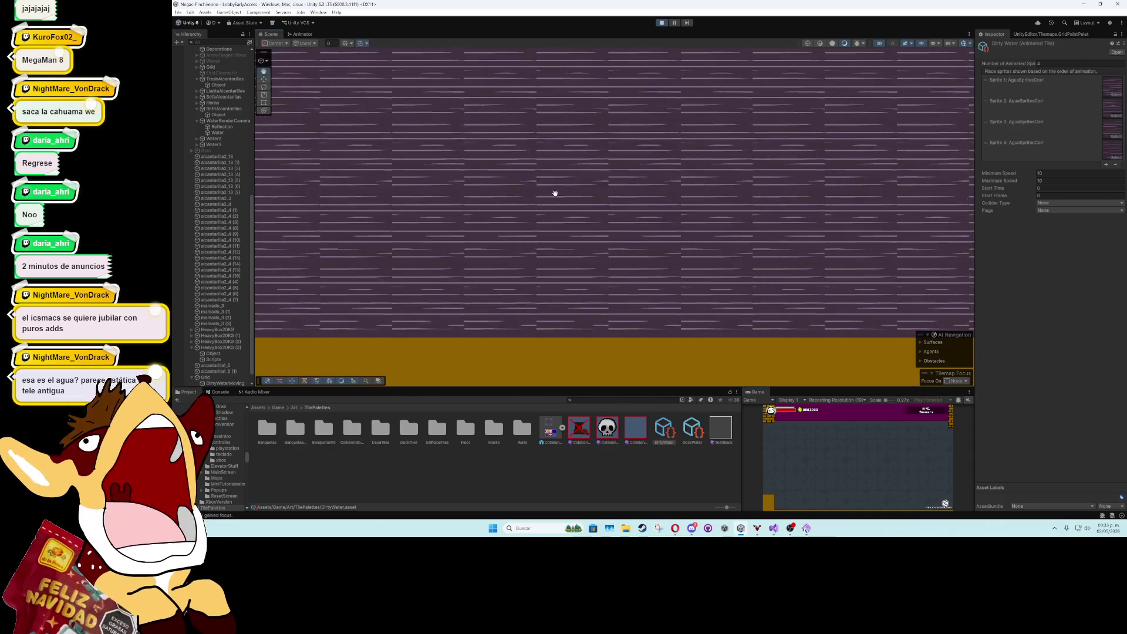
pyautogui.scroll(-3, 720, 283)
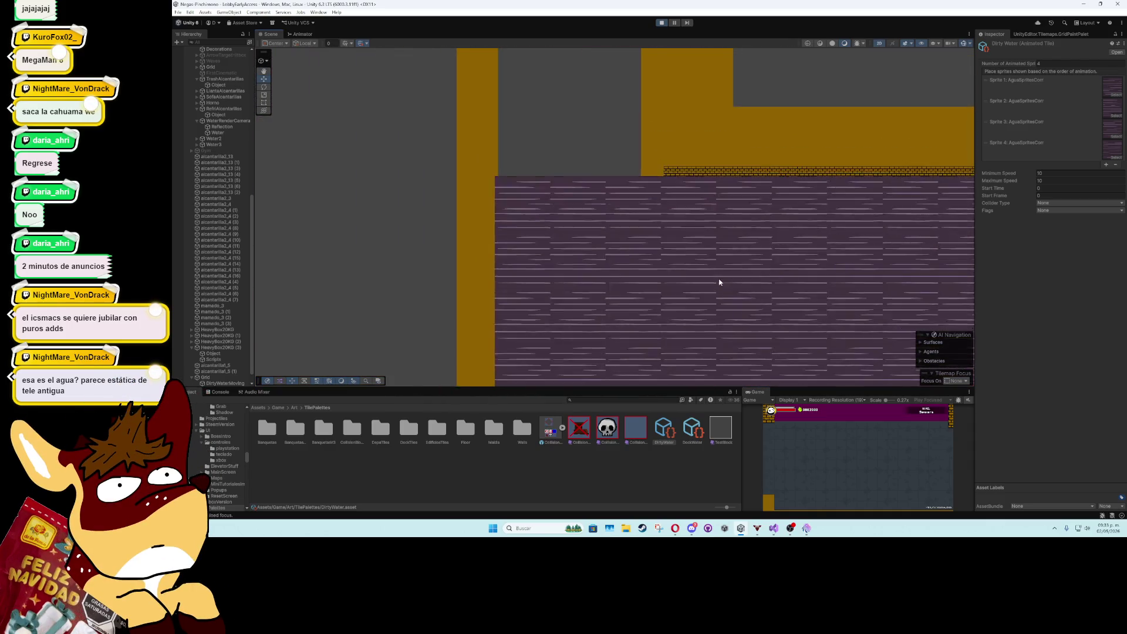
pyautogui.moveTo(719, 282); pyautogui.dragTo(594, 252)
pyautogui.scroll(-3, 592, 254)
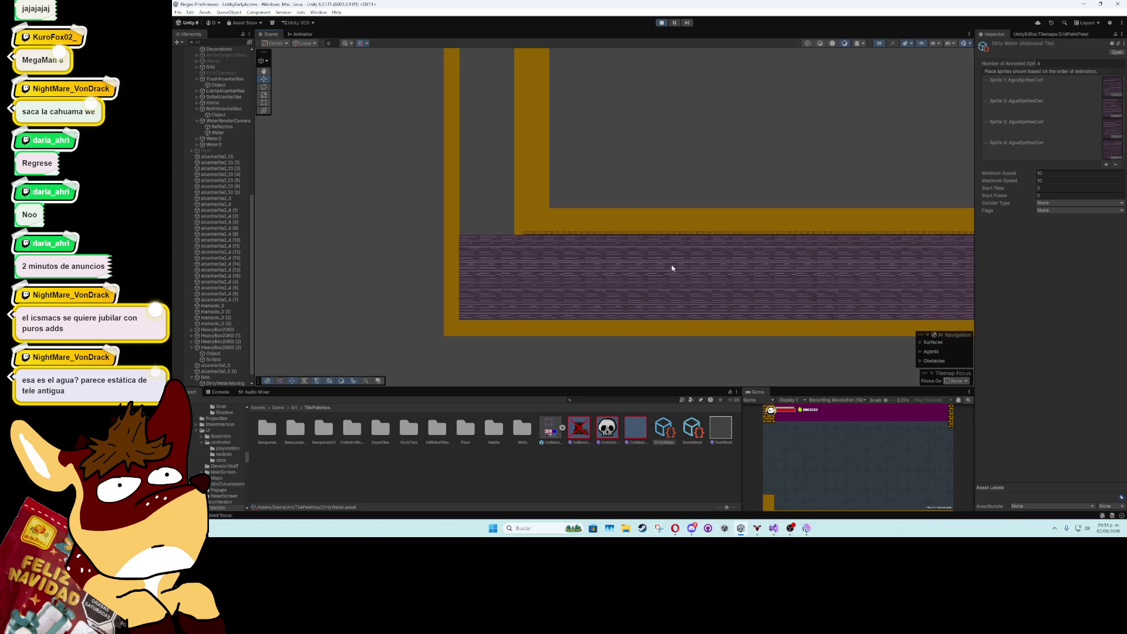
pyautogui.moveTo(672, 266); pyautogui.dragTo(538, 268)
pyautogui.moveTo(762, 269)
pyautogui.mouseDown()
pyautogui.moveTo(544, 284)
pyautogui.moveTo(744, 278)
pyautogui.mouseUp()
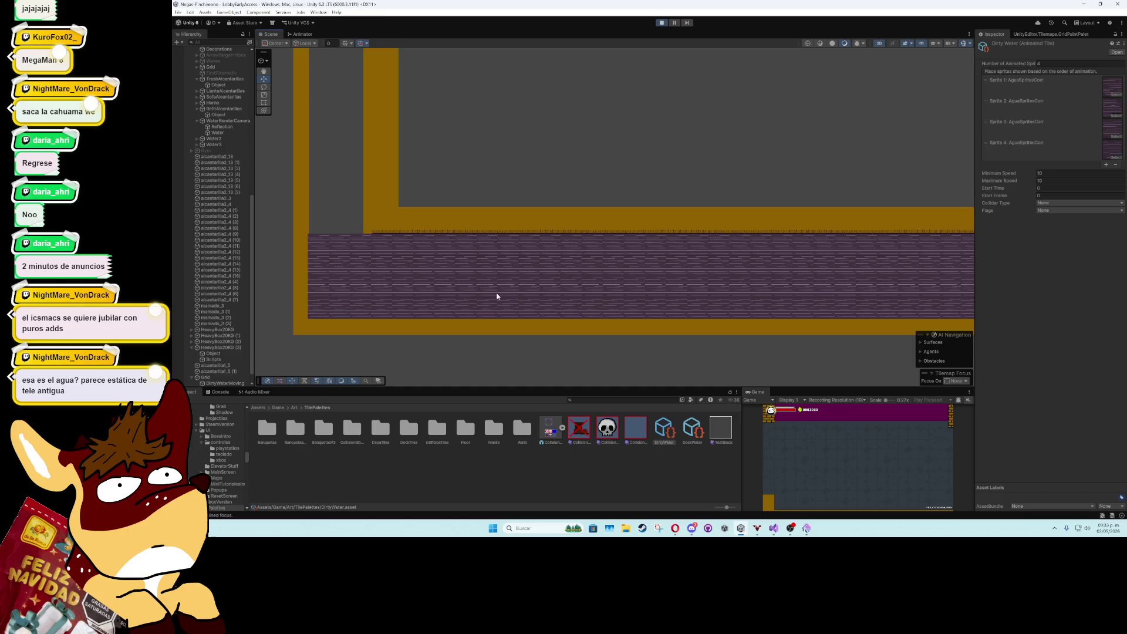
pyautogui.click(223, 383)
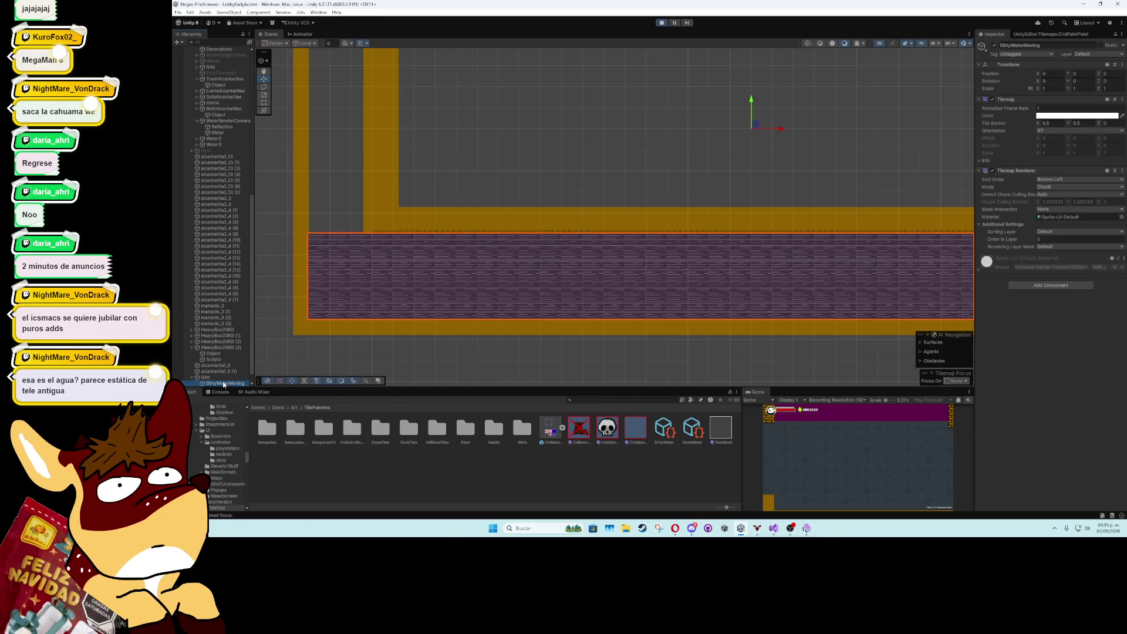
# - Stop the game and show the Tile Palette for the water tilemap
pyautogui.click(662, 23)
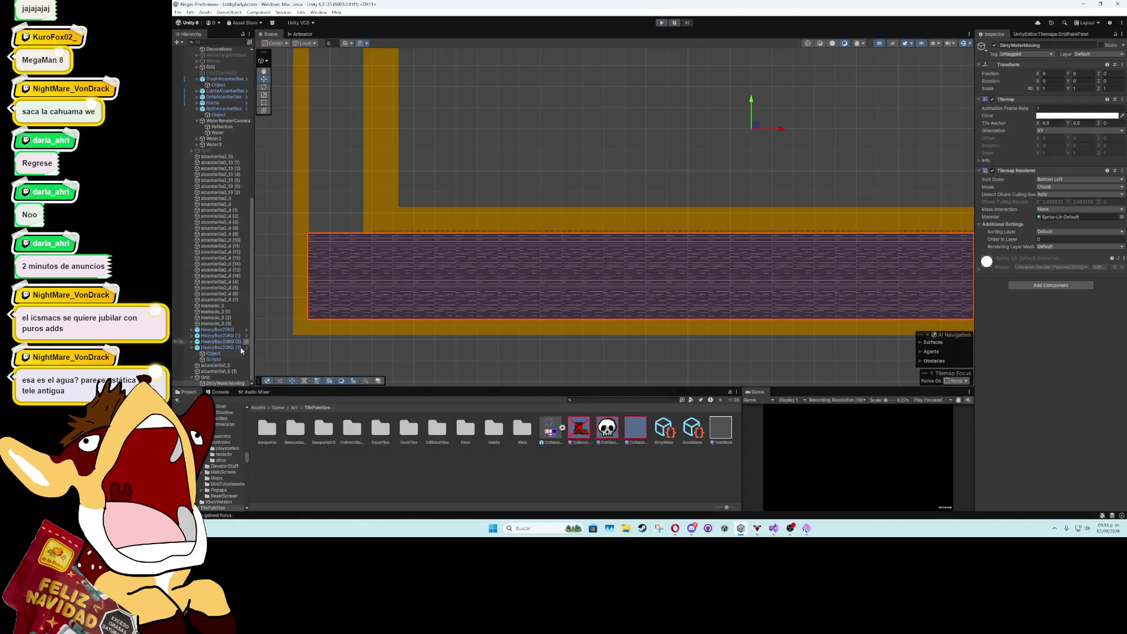
pyautogui.click(217, 379)
pyautogui.click(219, 382)
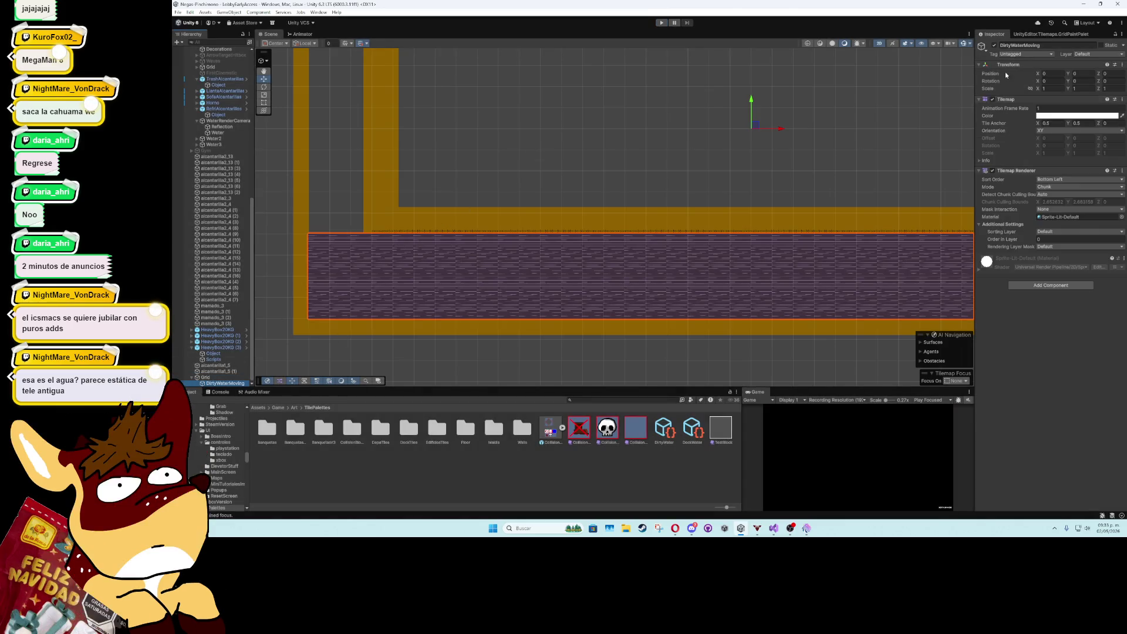
pyautogui.click(1025, 35)
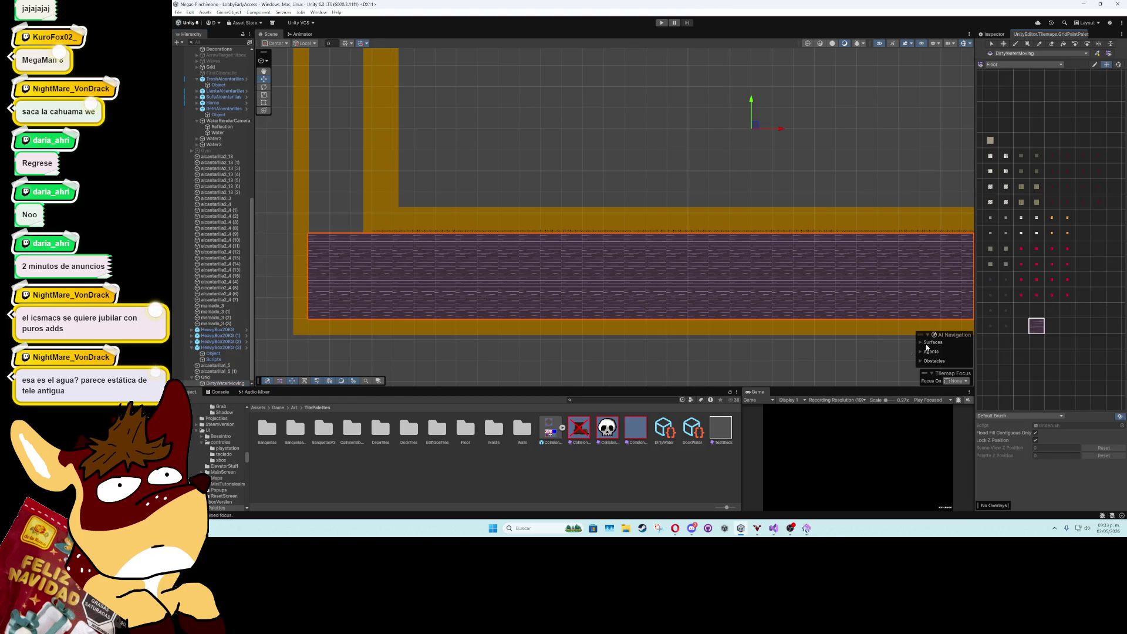
# - Drag tile_aguaALC from Art/Sprites/Levels/Alcantarilla onto the Tile Palette to generate a tile
pyautogui.click(277, 407)
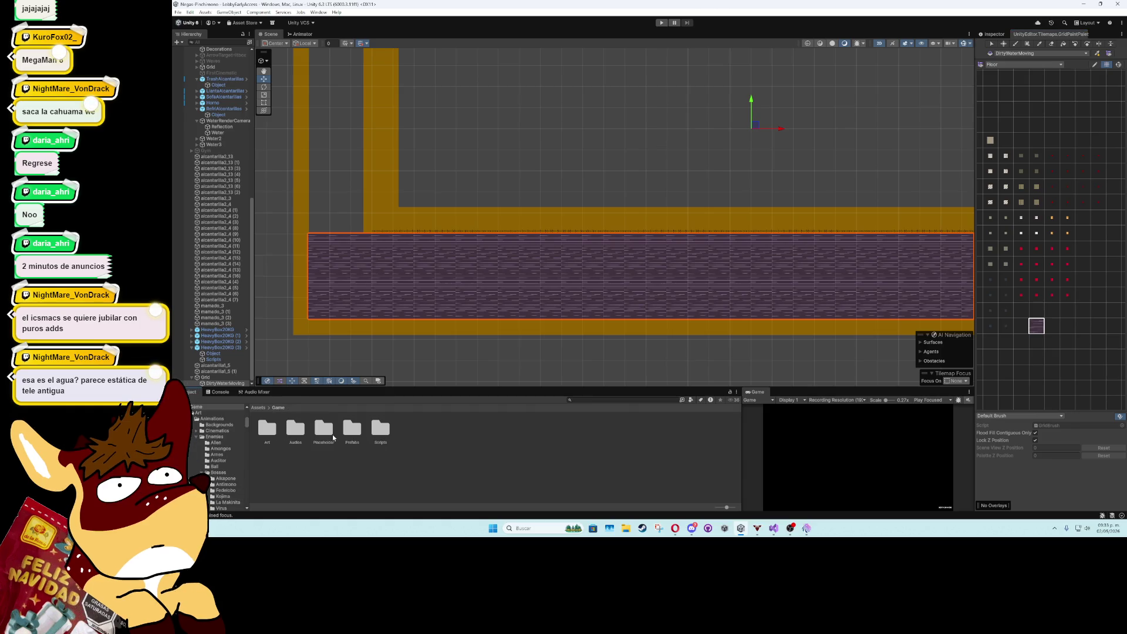
pyautogui.doubleClick(277, 434)
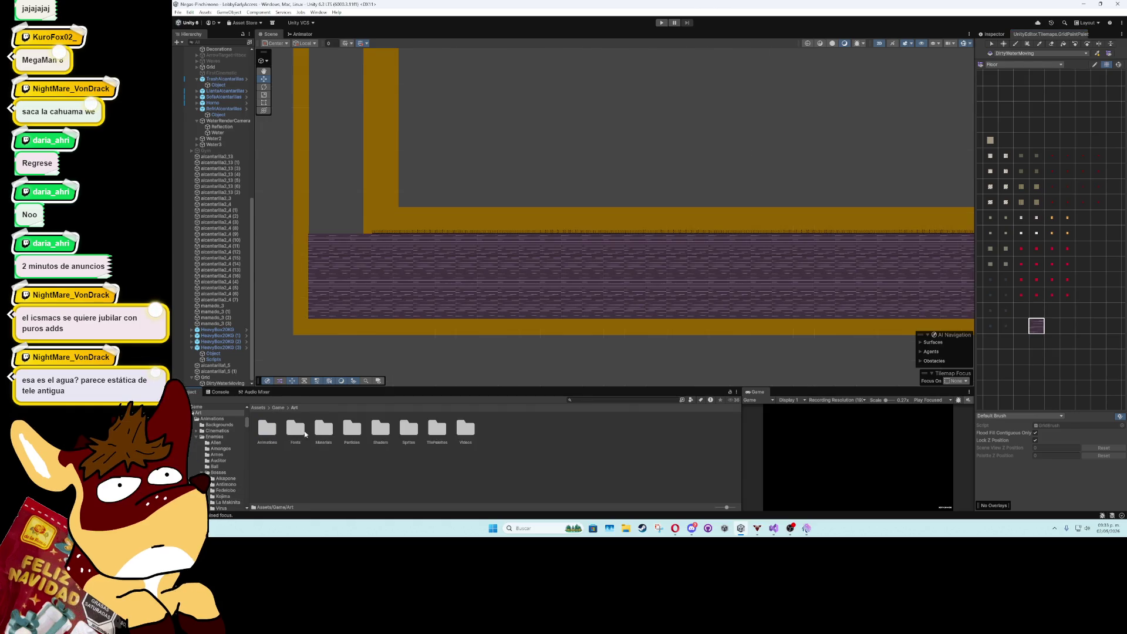
pyautogui.doubleClick(409, 428)
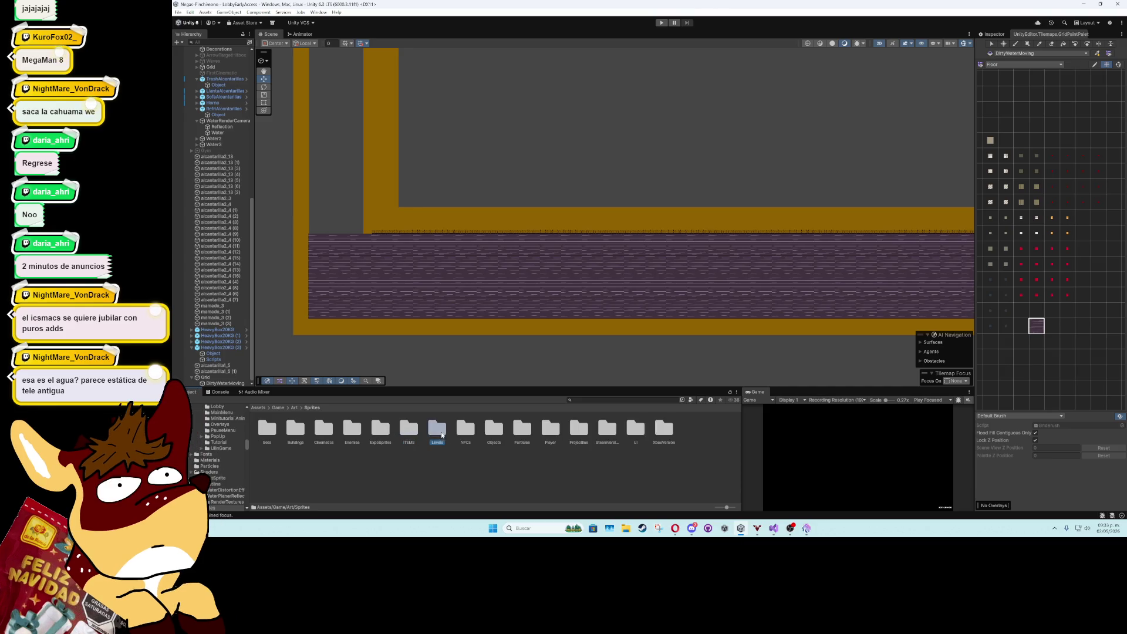
pyautogui.doubleClick(437, 429)
pyautogui.doubleClick(267, 429)
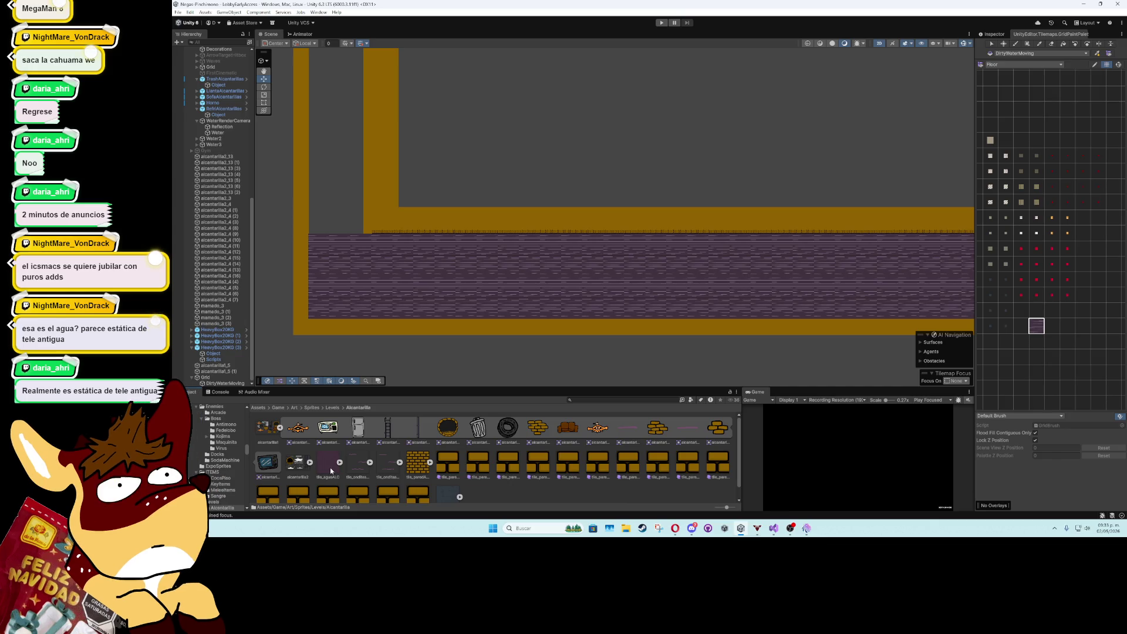
pyautogui.moveTo(330, 467); pyautogui.dragTo(1051, 326)
pyautogui.scroll(-1, 675, 405)
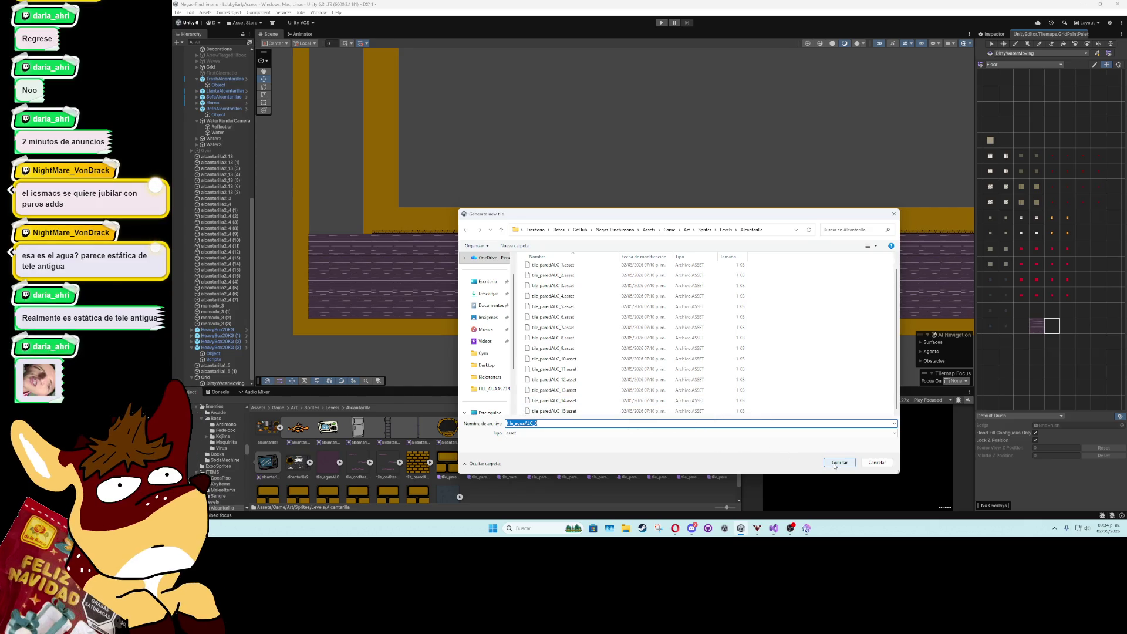
# - Save the generated water tile and select it with the Box Fill tool
pyautogui.click(541, 423)
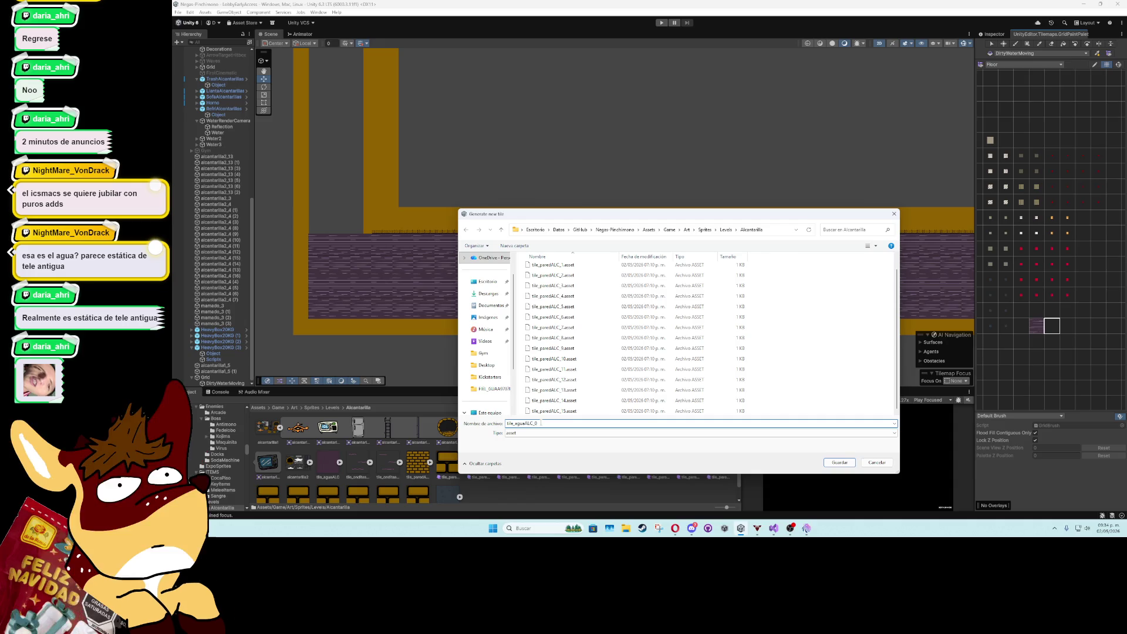
pyautogui.write('Normal')
pyautogui.press('Return')
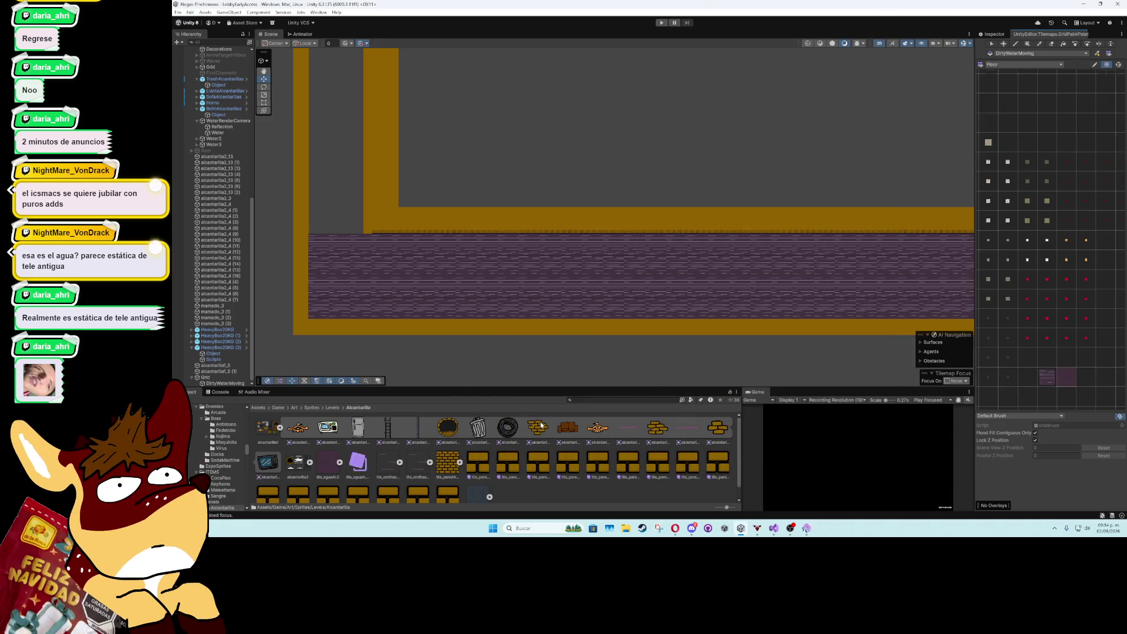
pyautogui.click(1070, 381)
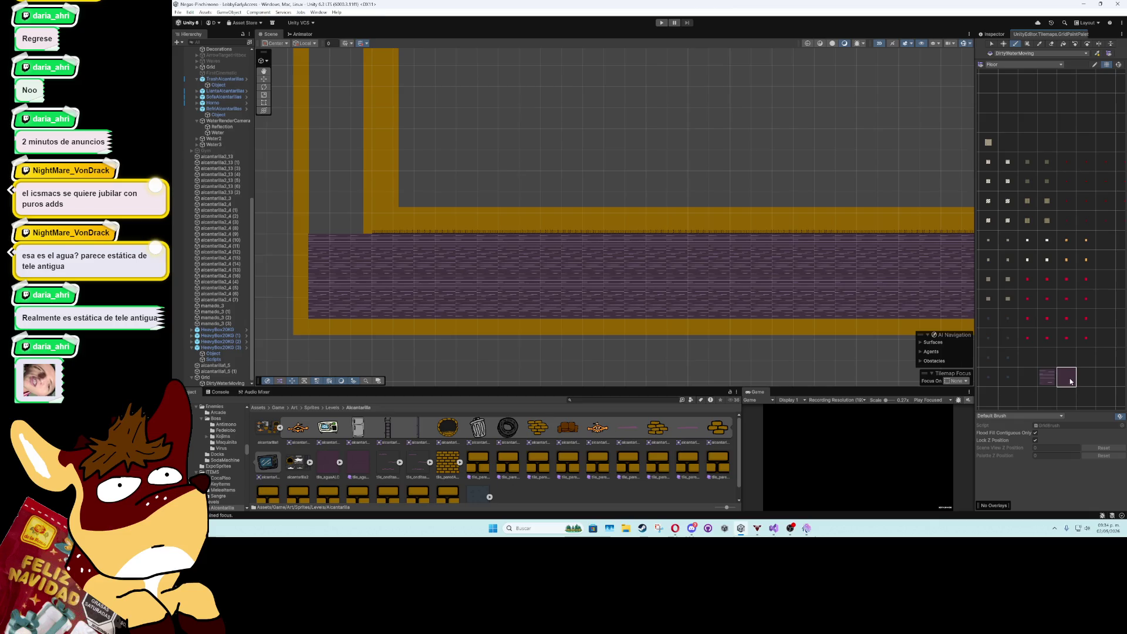
pyautogui.click(1028, 44)
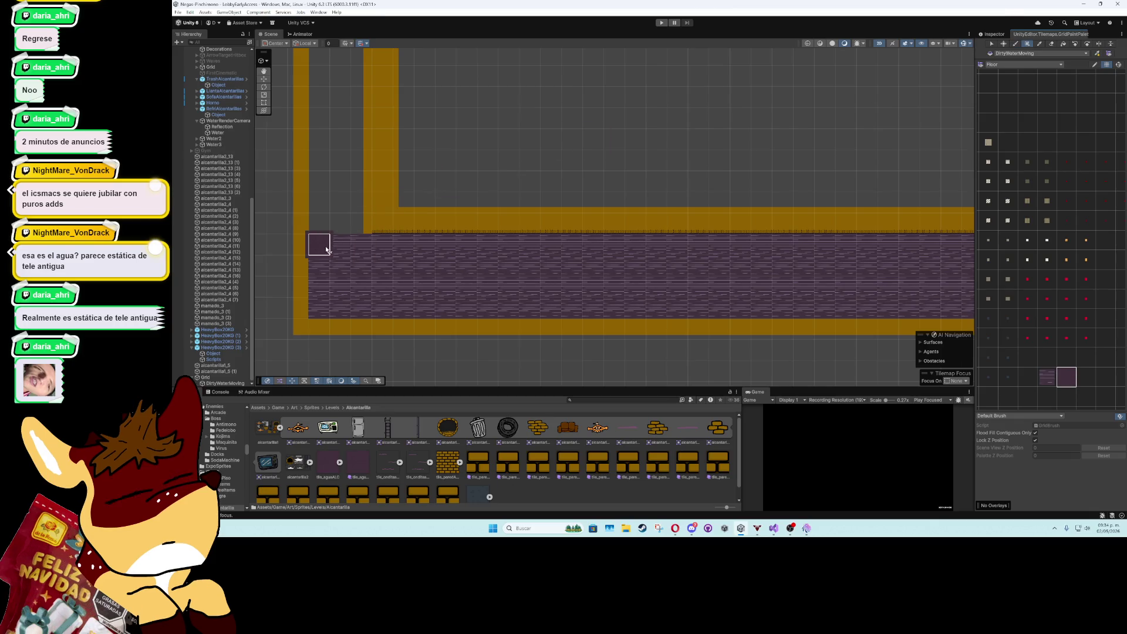
# - Set the tile_aguaALC sprite's Pixels Per Unit to 120 and apply it
pyautogui.click(331, 463)
pyautogui.click(992, 34)
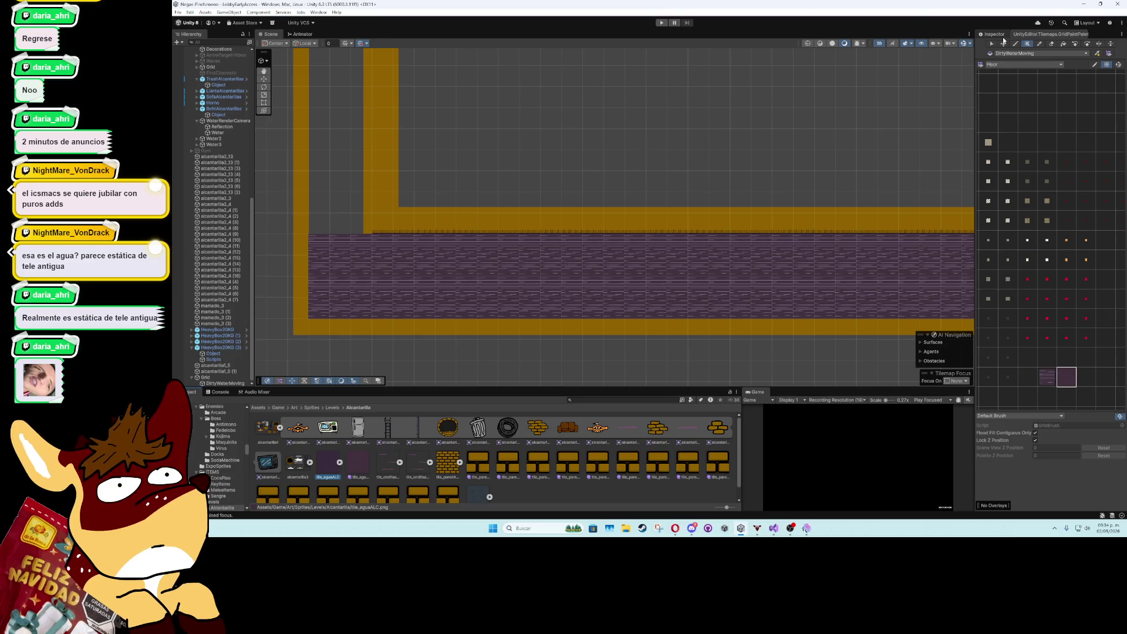
pyautogui.click(1057, 94)
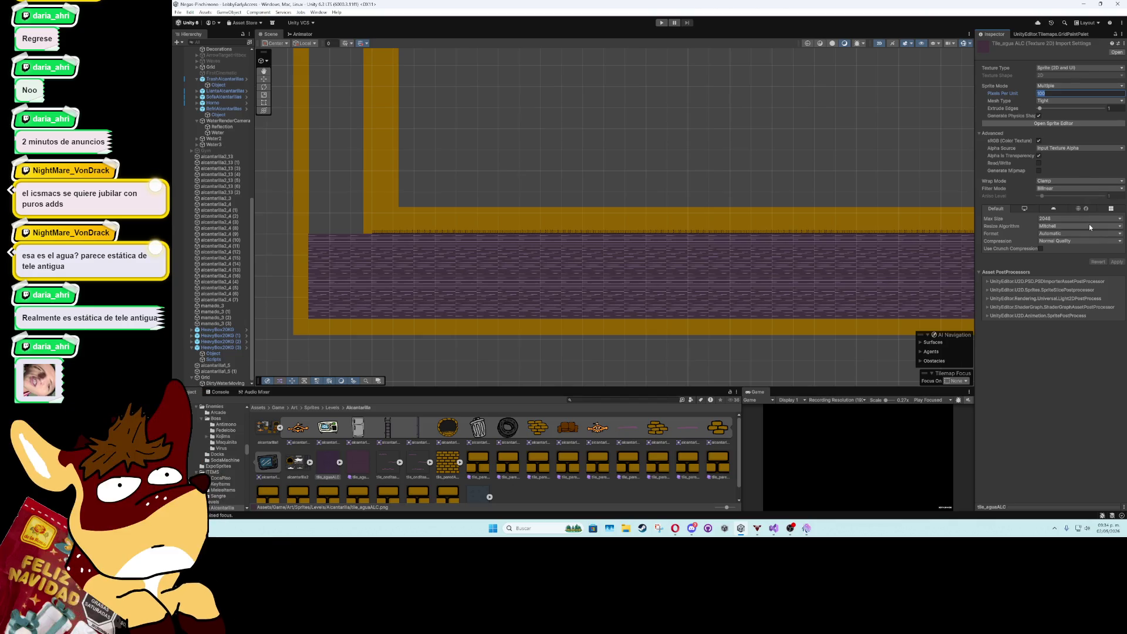
pyautogui.write('120')
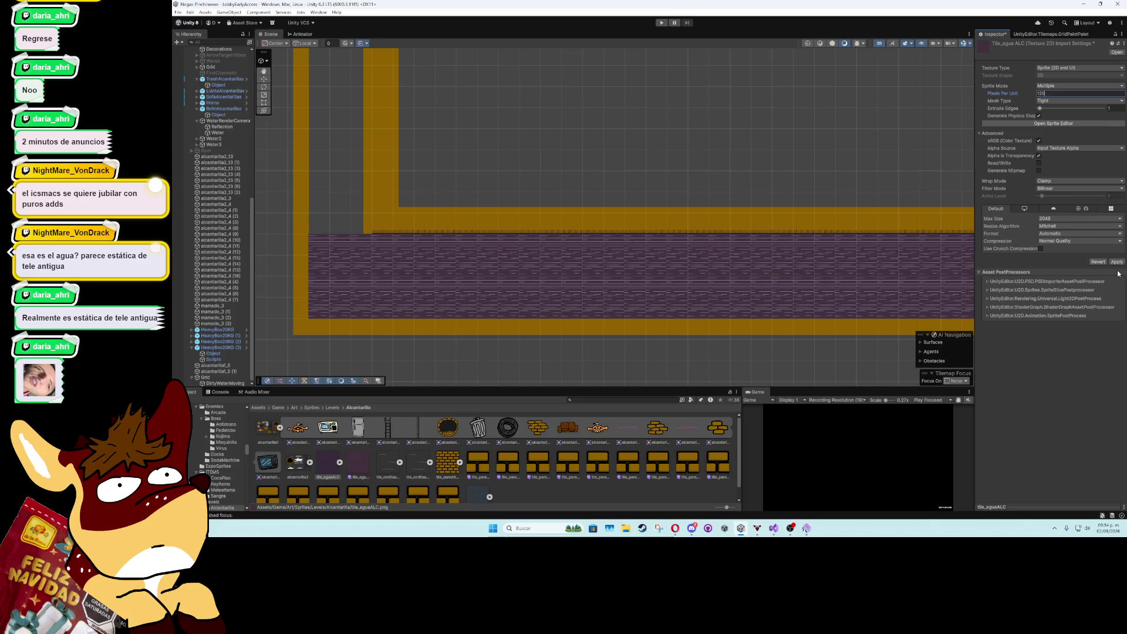
pyautogui.click(1116, 262)
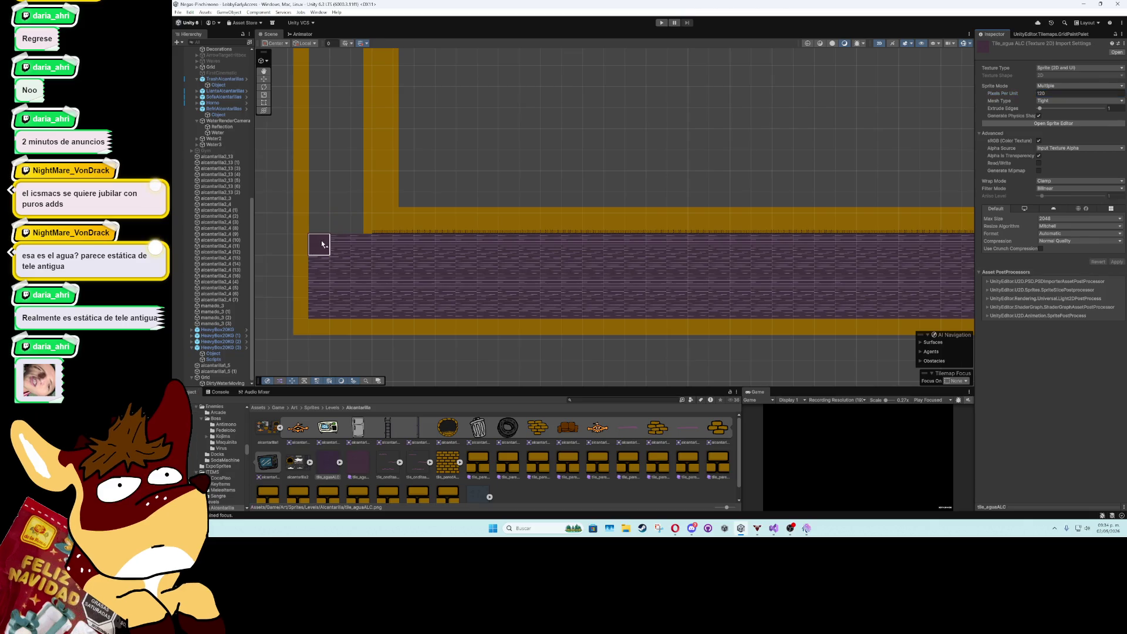
# - Box-fill the tall left corridor and the horizontal corridor with the new water tile
pyautogui.scroll(-3, 322, 242)
pyautogui.scroll(-2, 321, 243)
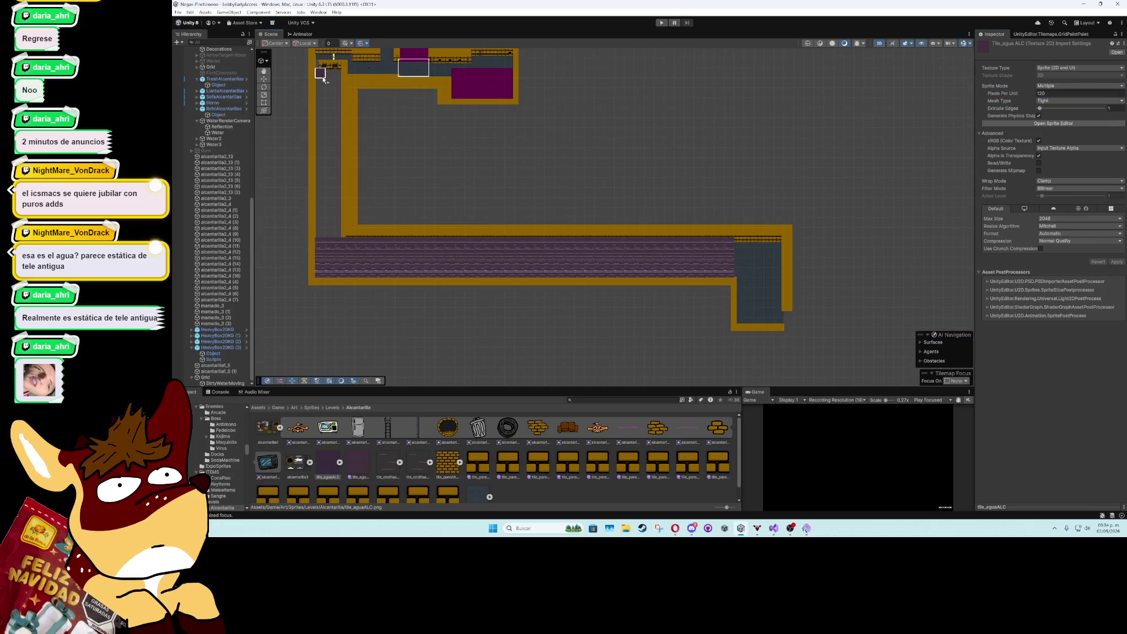
pyautogui.moveTo(322, 71)
pyautogui.mouseDown()
pyautogui.moveTo(348, 267)
pyautogui.moveTo(731, 274)
pyautogui.mouseUp()
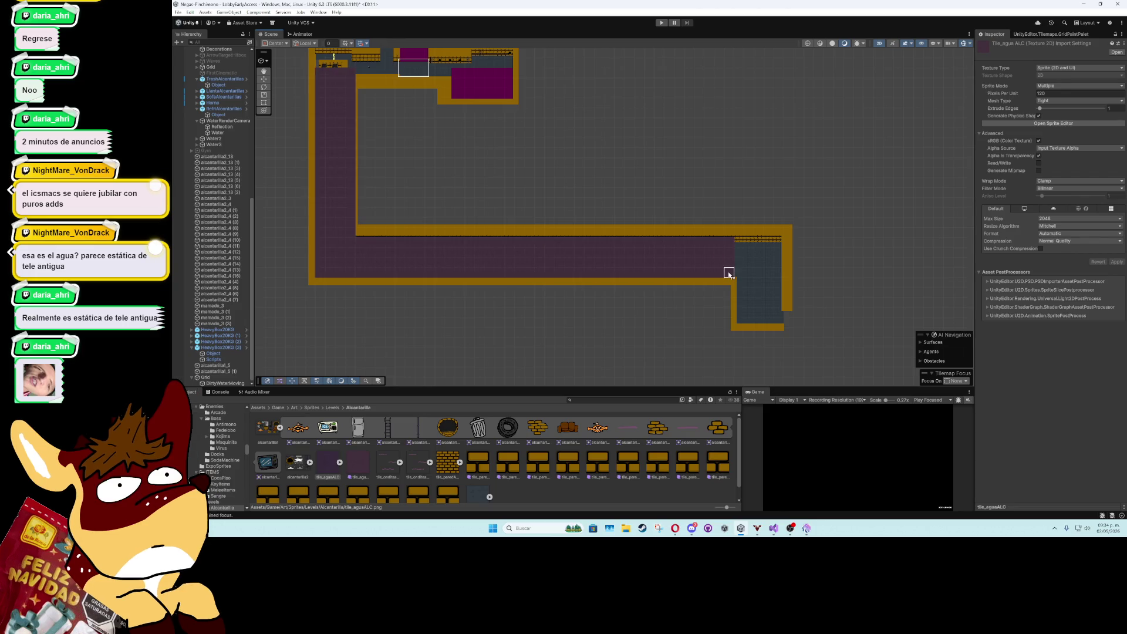
pyautogui.scroll(4, 361, 251)
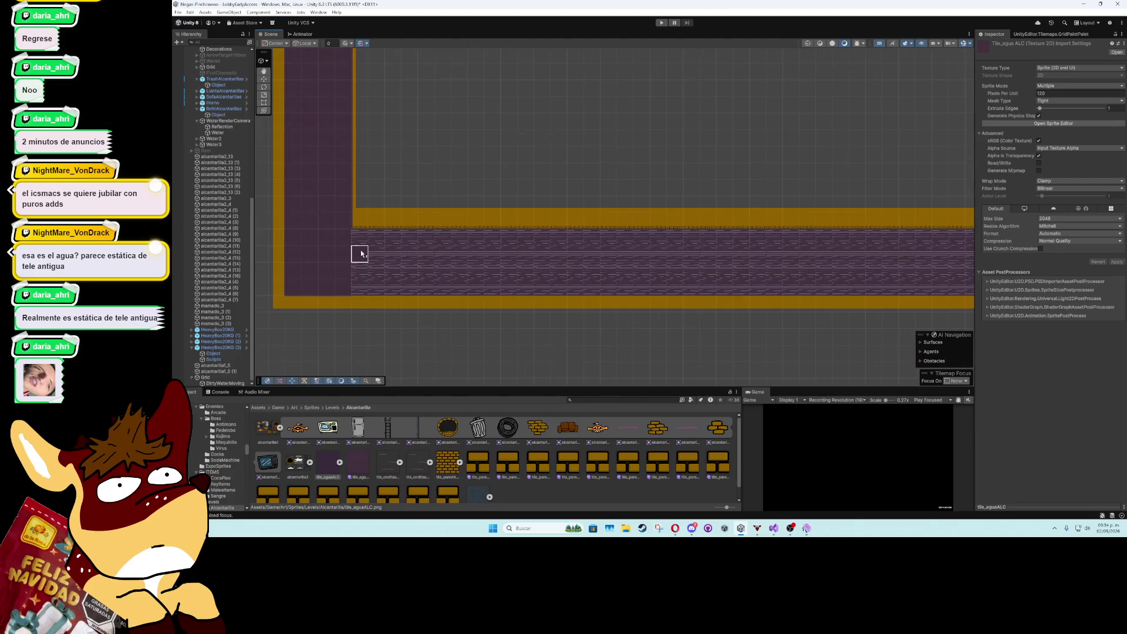
pyautogui.moveTo(364, 238)
pyautogui.mouseDown()
pyautogui.moveTo(543, 279)
pyautogui.moveTo(927, 285)
pyautogui.moveTo(684, 294)
pyautogui.moveTo(763, 261)
pyautogui.moveTo(745, 244)
pyautogui.mouseUp()
pyautogui.hscroll(-10, 744, 264)
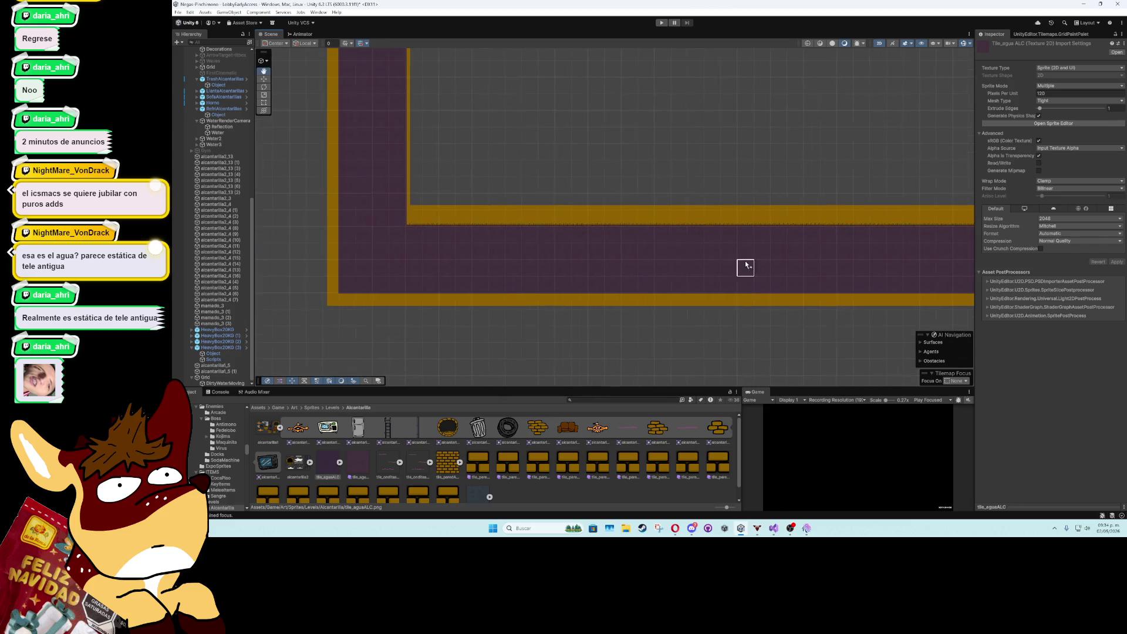
pyautogui.scroll(1, 396, 216)
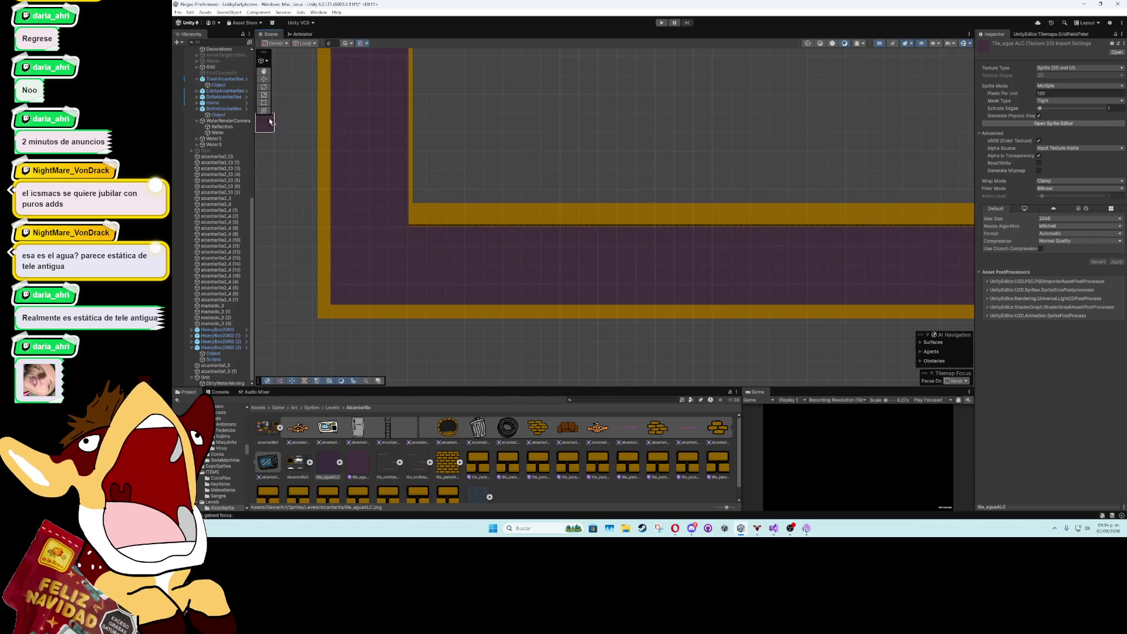
# - Set DirtyWaterMoving's Tilemap Renderer Order in Layer to -1, then deselect it
pyautogui.click(264, 79)
pyautogui.click(214, 377)
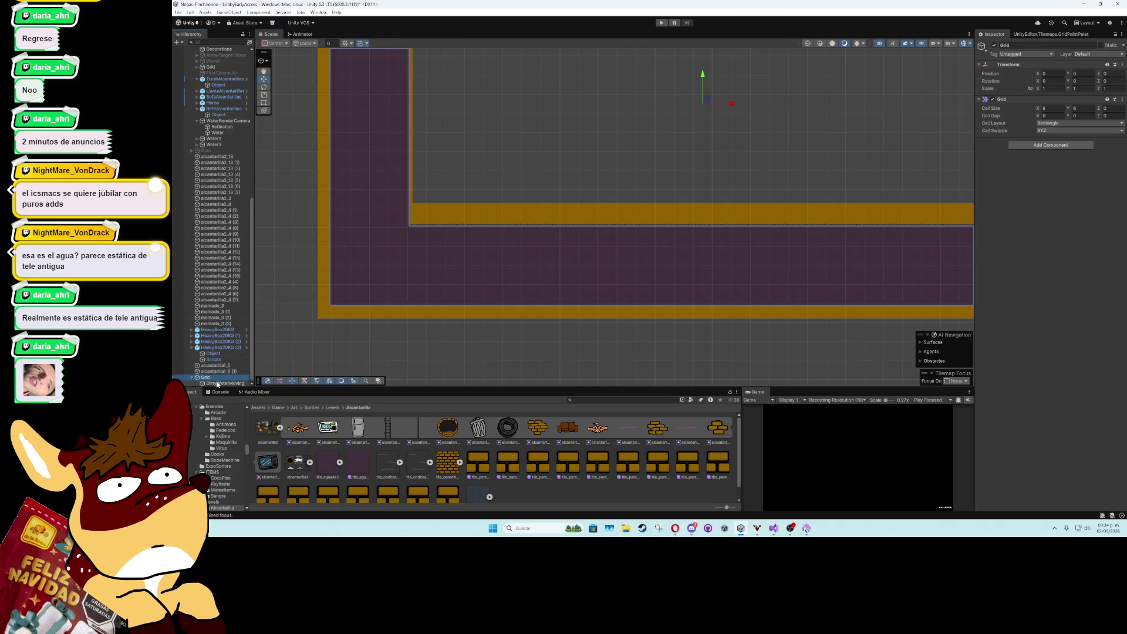
pyautogui.click(217, 384)
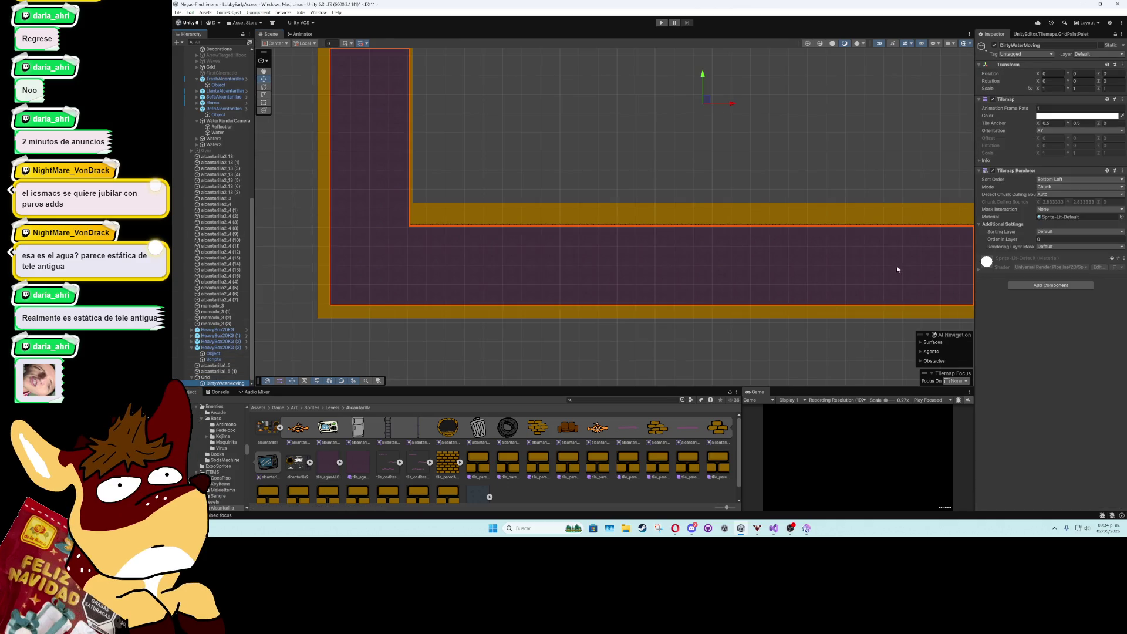
pyautogui.click(1058, 239)
pyautogui.write('-1')
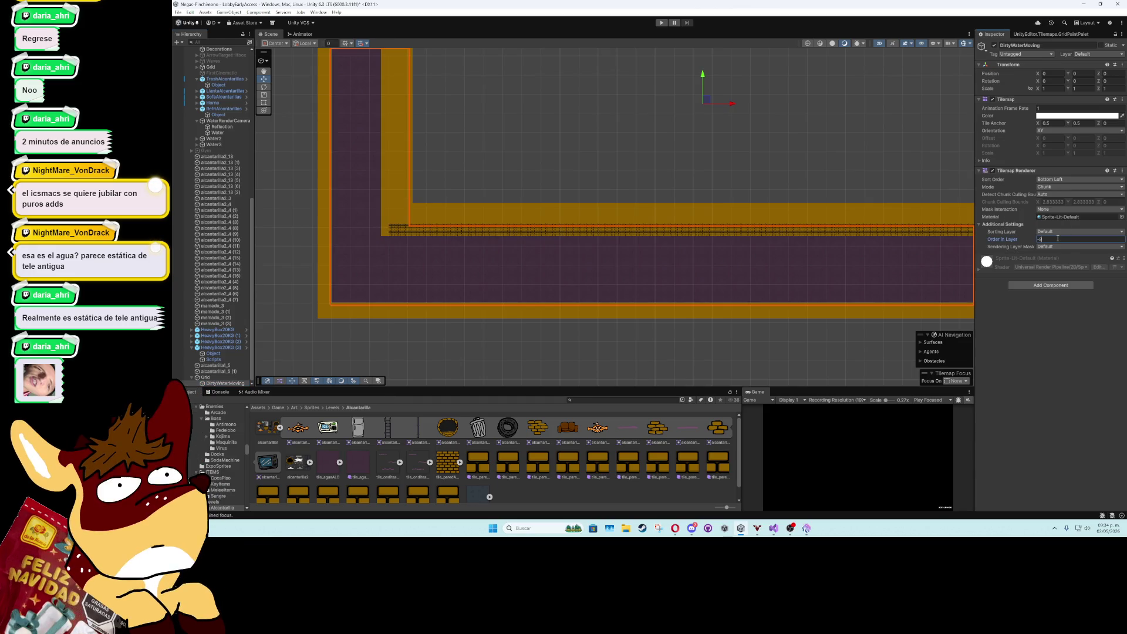
pyautogui.click(298, 169)
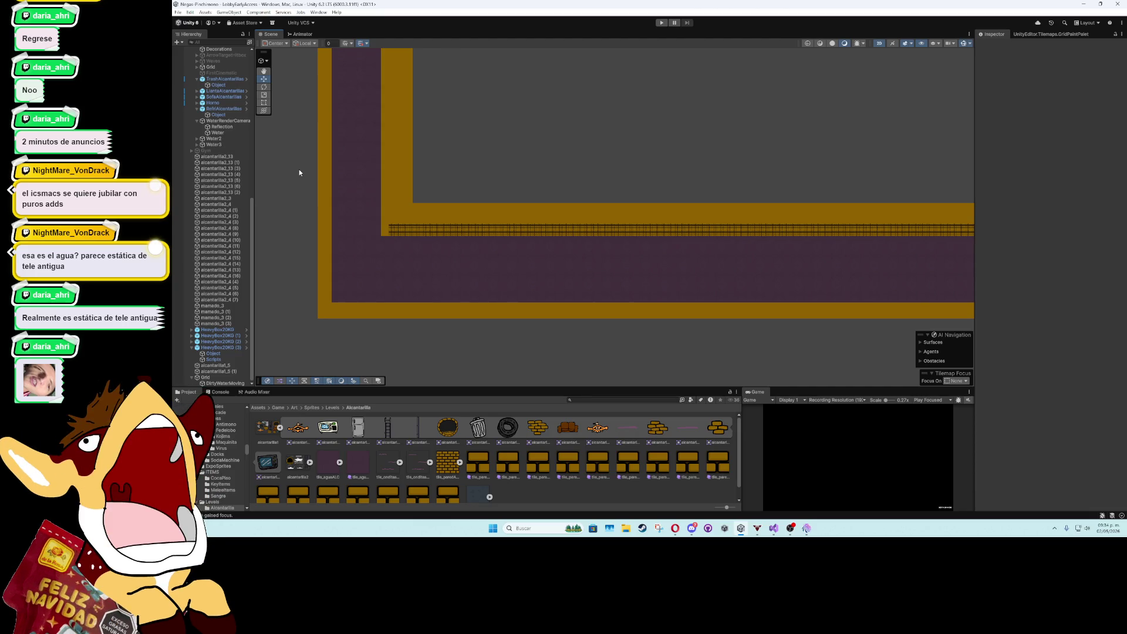
# - Box-fill a rectangular block of floor tiles onto WalkableArea near the upper sewer rooms
pyautogui.moveTo(387, 169)
pyautogui.mouseDown()
pyautogui.moveTo(451, 256)
pyautogui.moveTo(528, 305)
pyautogui.mouseUp()
pyautogui.scroll(-3, 470, 258)
pyautogui.scroll(3, 491, 257)
pyautogui.scroll(5, 533, 285)
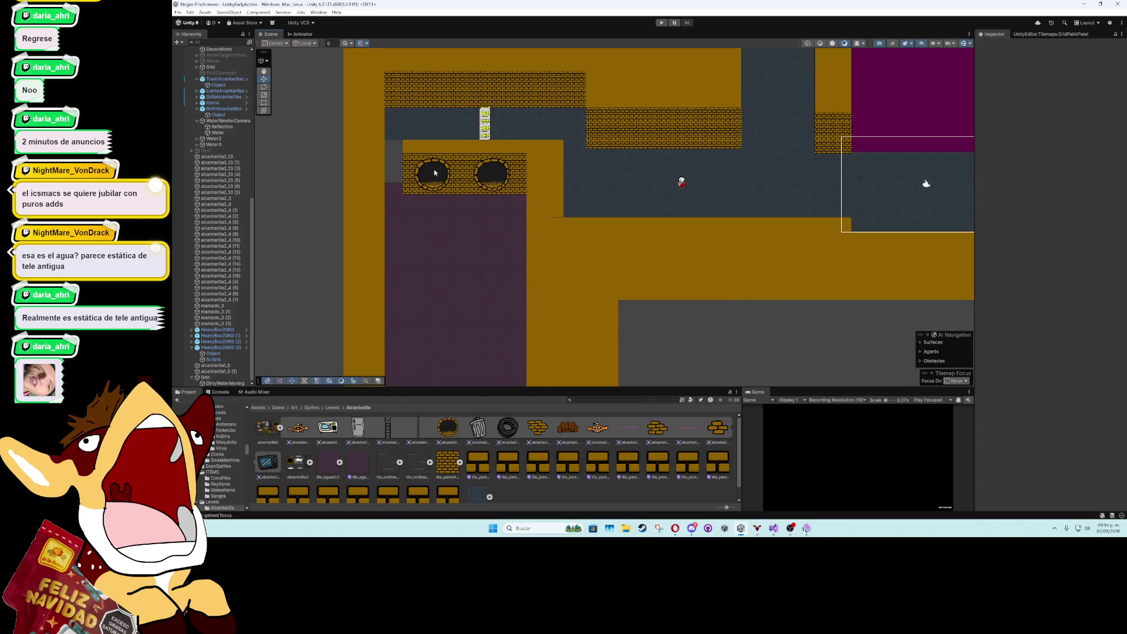
pyautogui.click(390, 127)
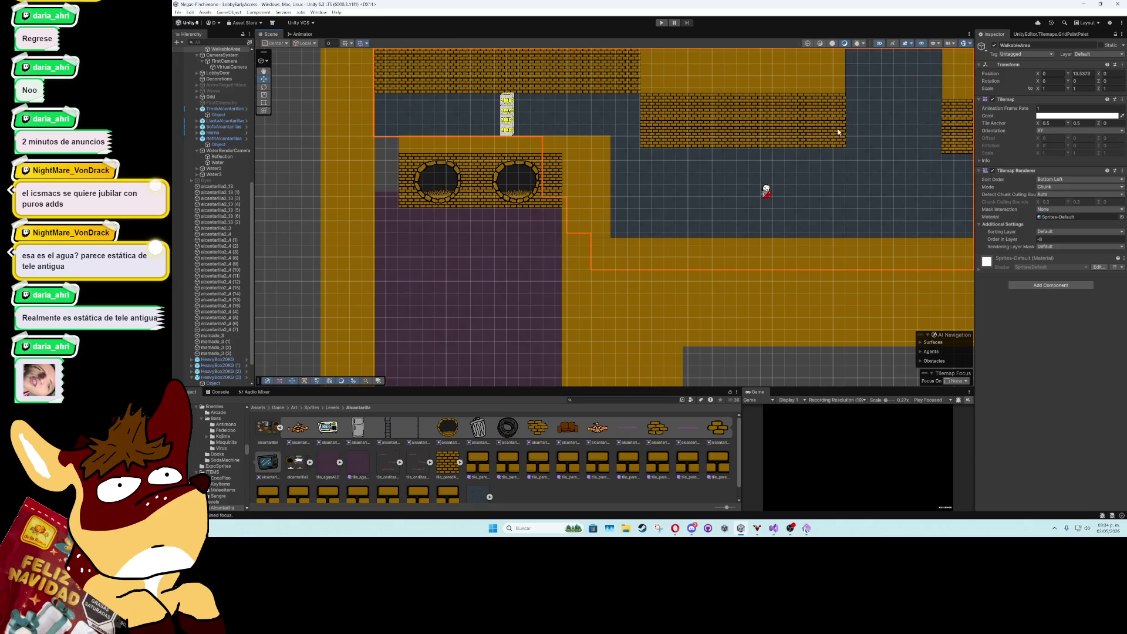
pyautogui.click(1022, 35)
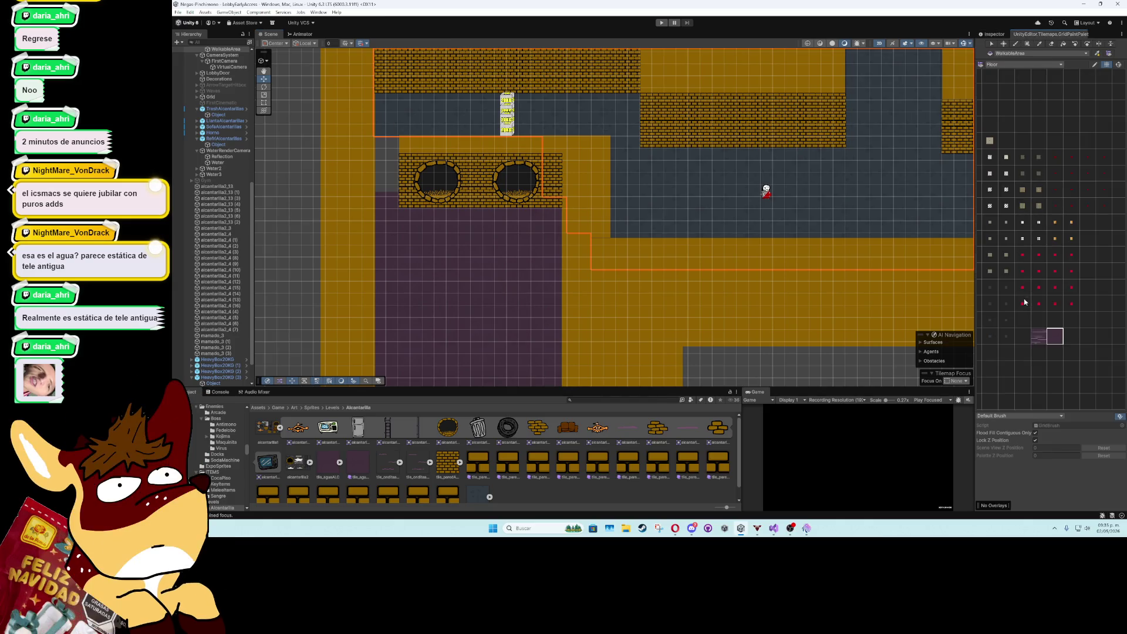
pyautogui.moveTo(1035, 264); pyautogui.dragTo(1102, 331)
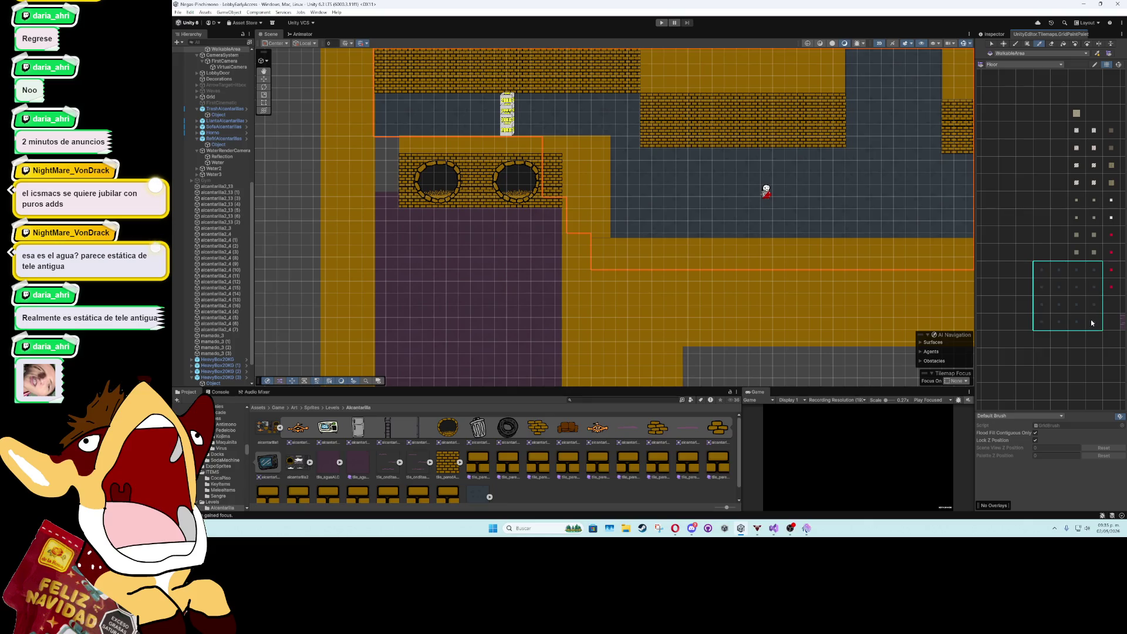
pyautogui.click(1028, 44)
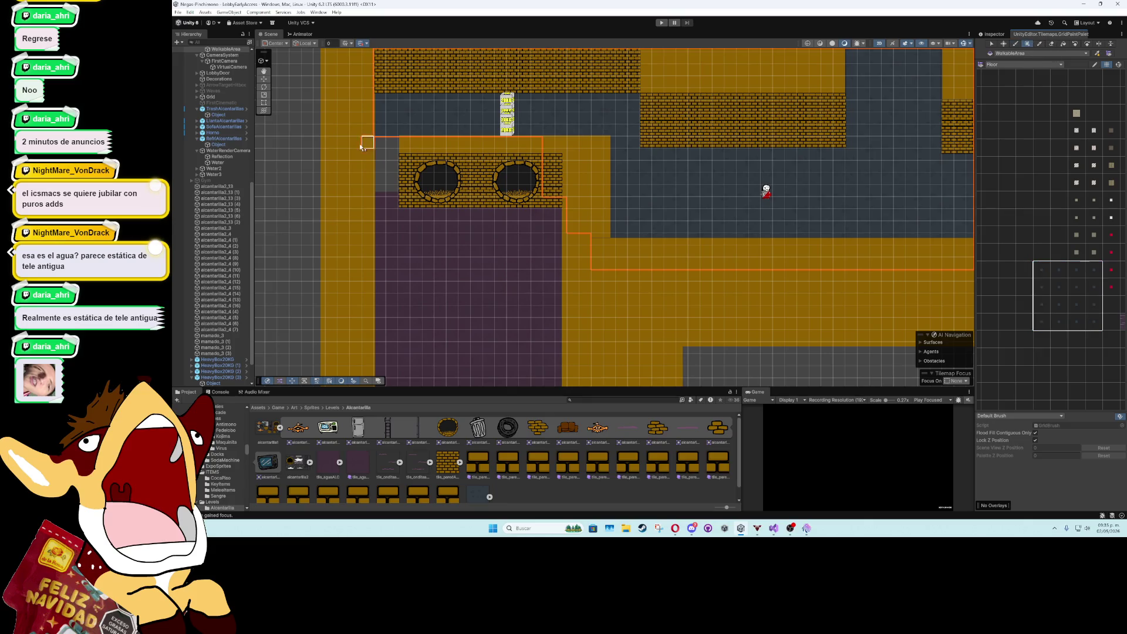
pyautogui.moveTo(353, 136)
pyautogui.mouseDown()
pyautogui.moveTo(365, 171)
pyautogui.moveTo(404, 205)
pyautogui.mouseUp()
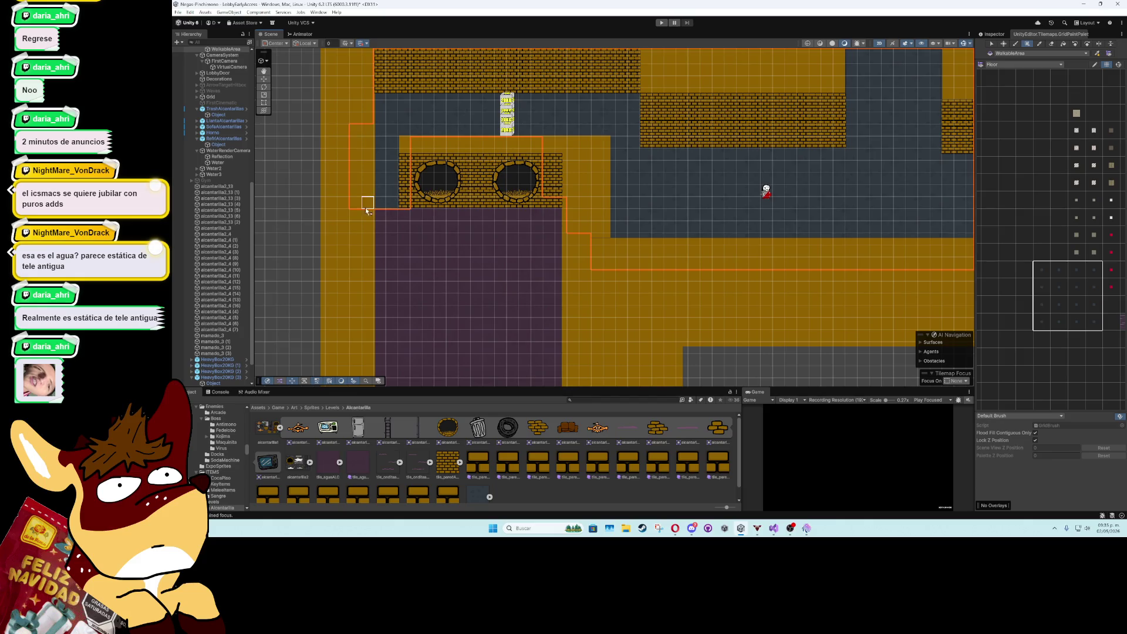
# - Select SolidGrid, frame the brick wall with two pipes, then make WalkableArea the paint target
pyautogui.click(264, 79)
pyautogui.click(346, 233)
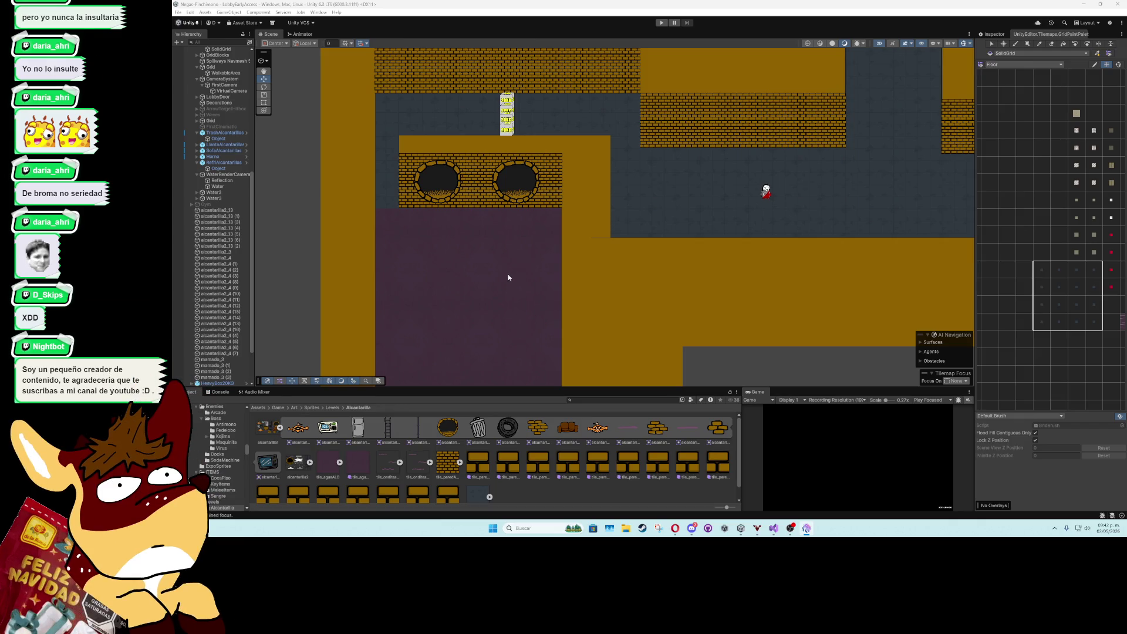
pyautogui.scroll(-2, 509, 277)
pyautogui.scroll(-1, 555, 273)
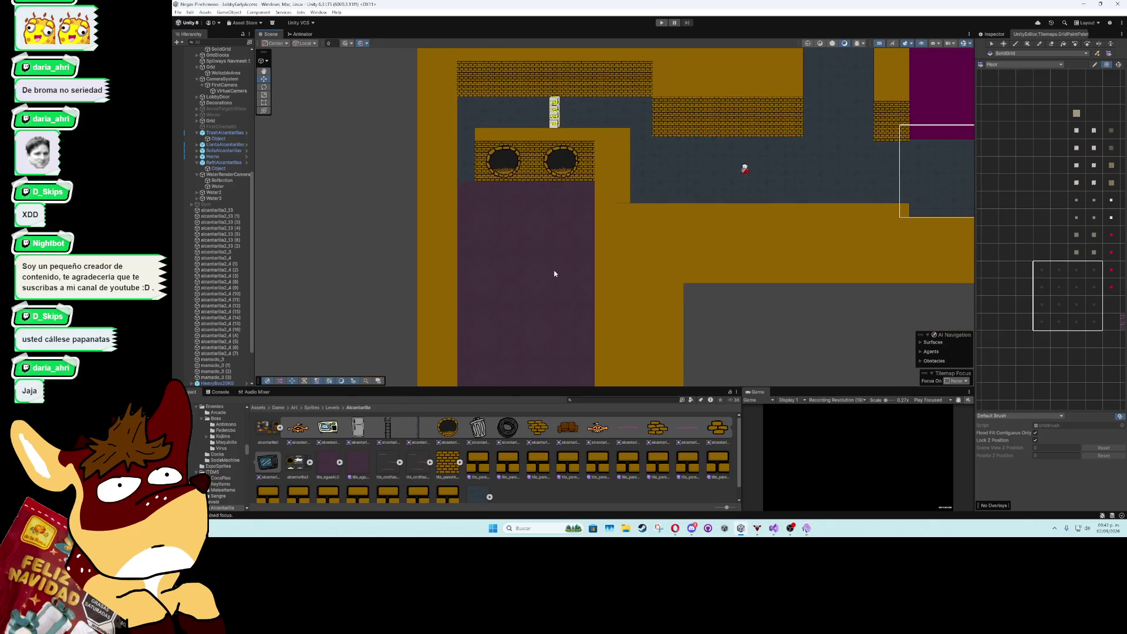
pyautogui.scroll(-1, 554, 274)
pyautogui.scroll(5, 562, 283)
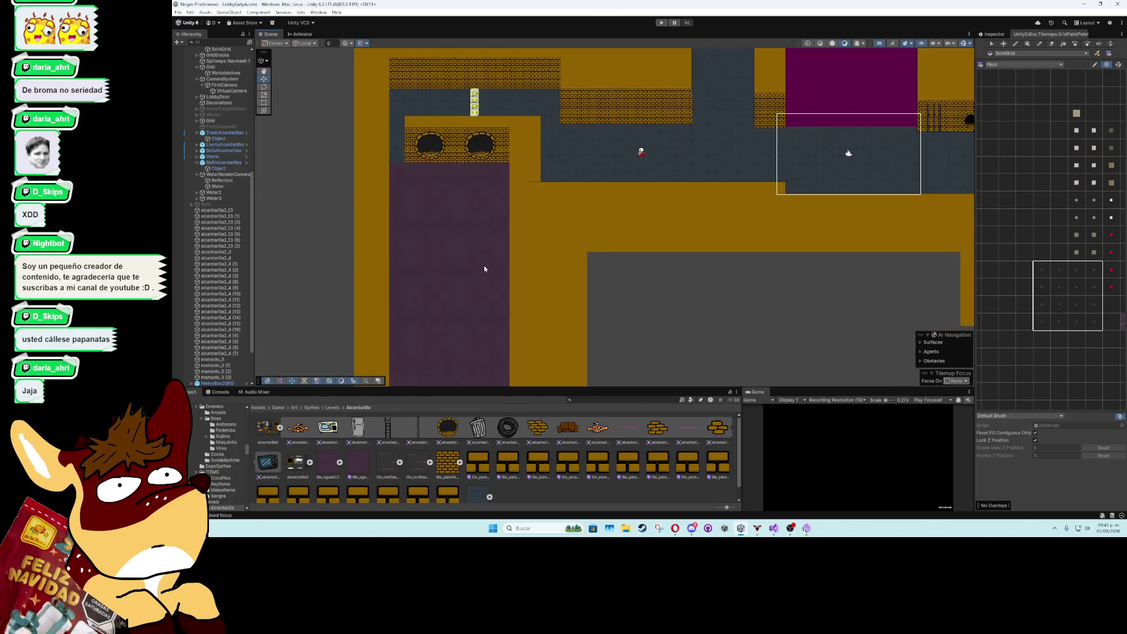
pyautogui.moveTo(460, 266); pyautogui.dragTo(528, 243)
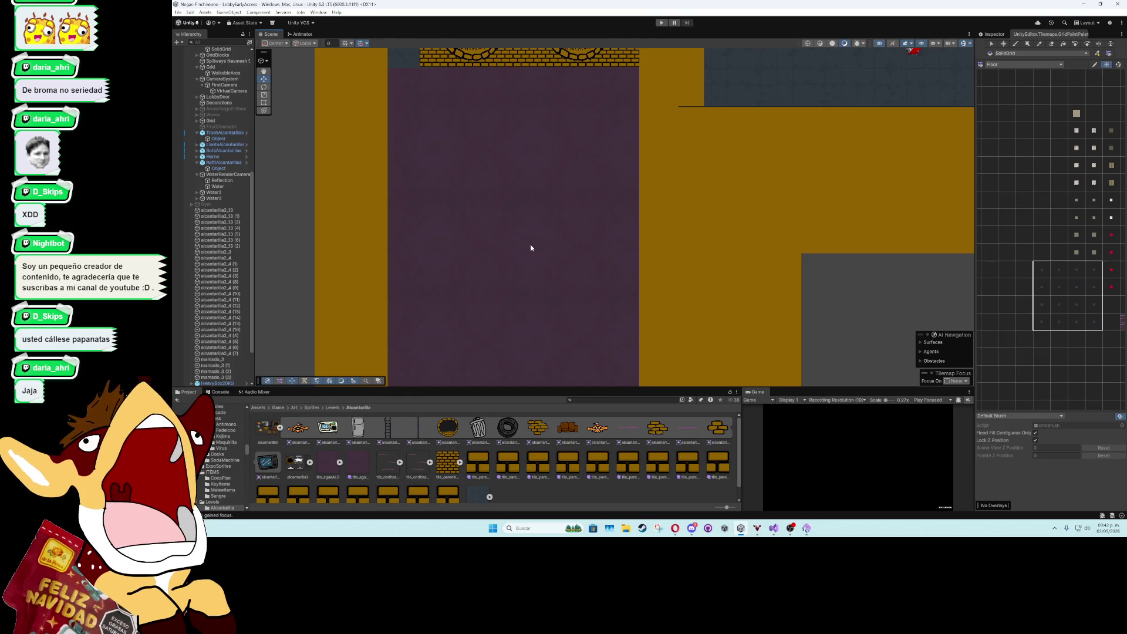
pyautogui.scroll(-2, 530, 248)
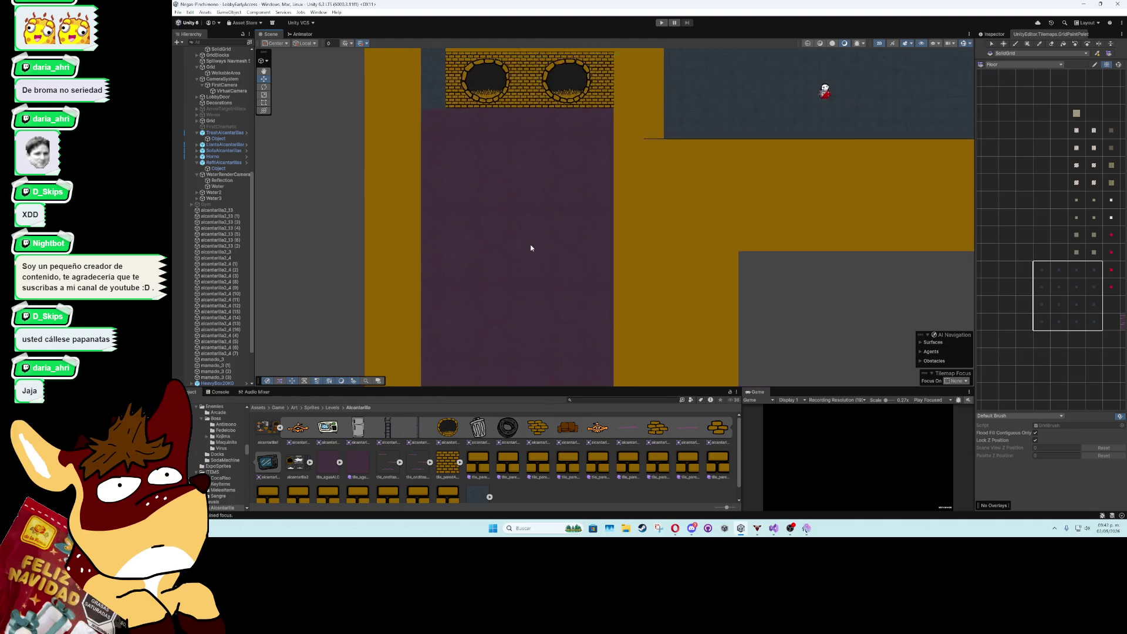
pyautogui.scroll(2, 530, 248)
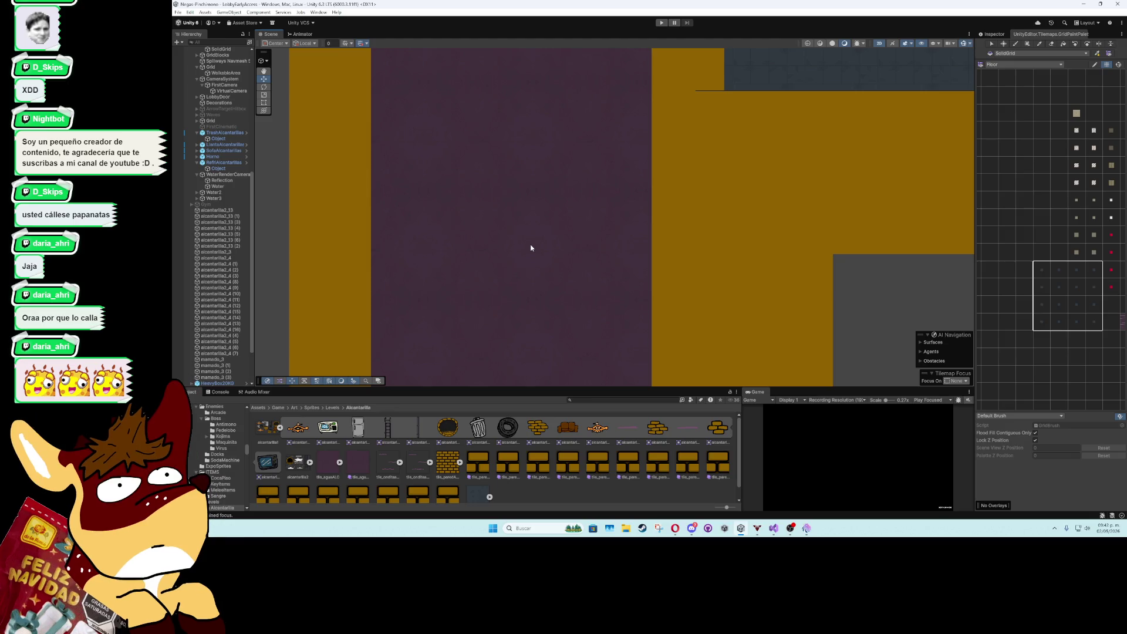
pyautogui.scroll(-5, 531, 248)
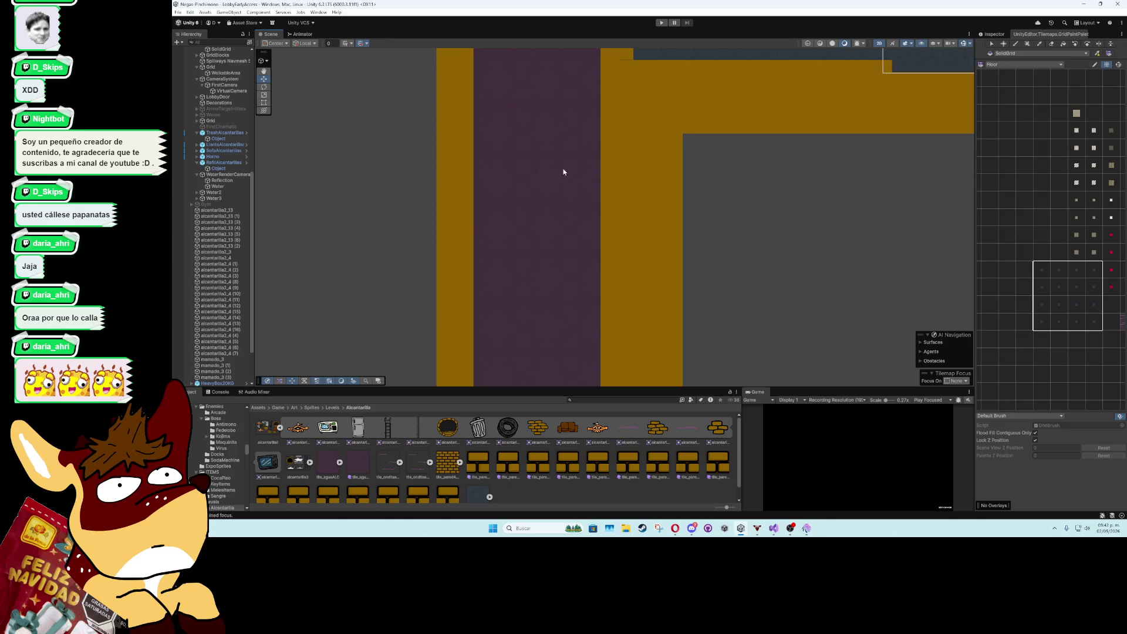
pyautogui.moveTo(583, 244)
pyautogui.mouseDown()
pyautogui.moveTo(588, 68)
pyautogui.moveTo(572, 312)
pyautogui.moveTo(536, 326)
pyautogui.moveTo(540, 196)
pyautogui.moveTo(540, 209)
pyautogui.mouseUp()
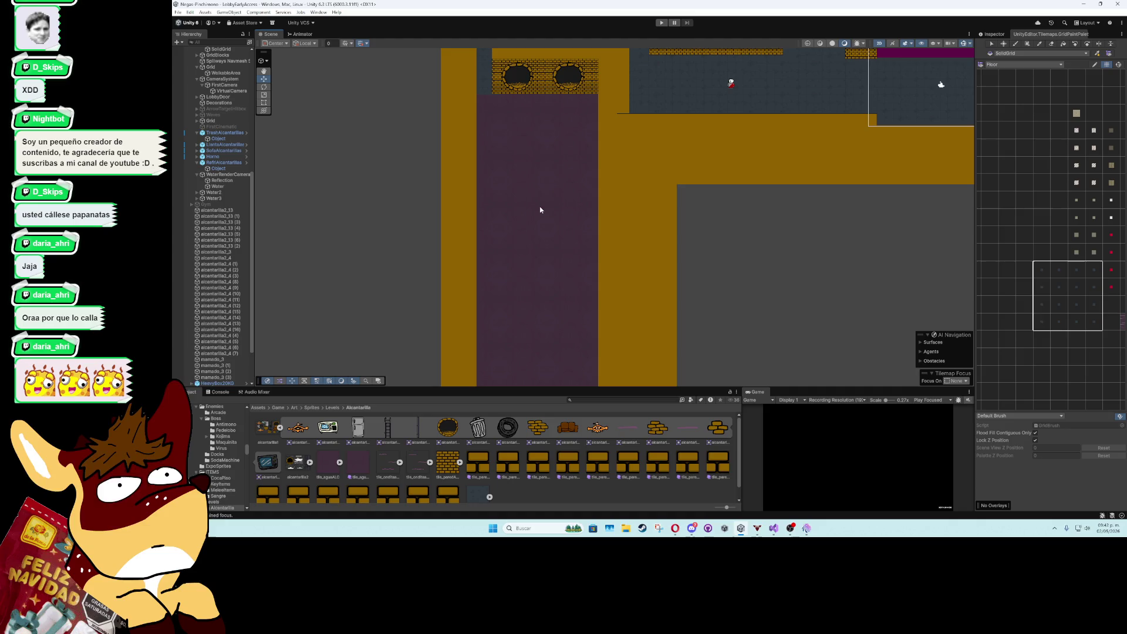
pyautogui.click(491, 79)
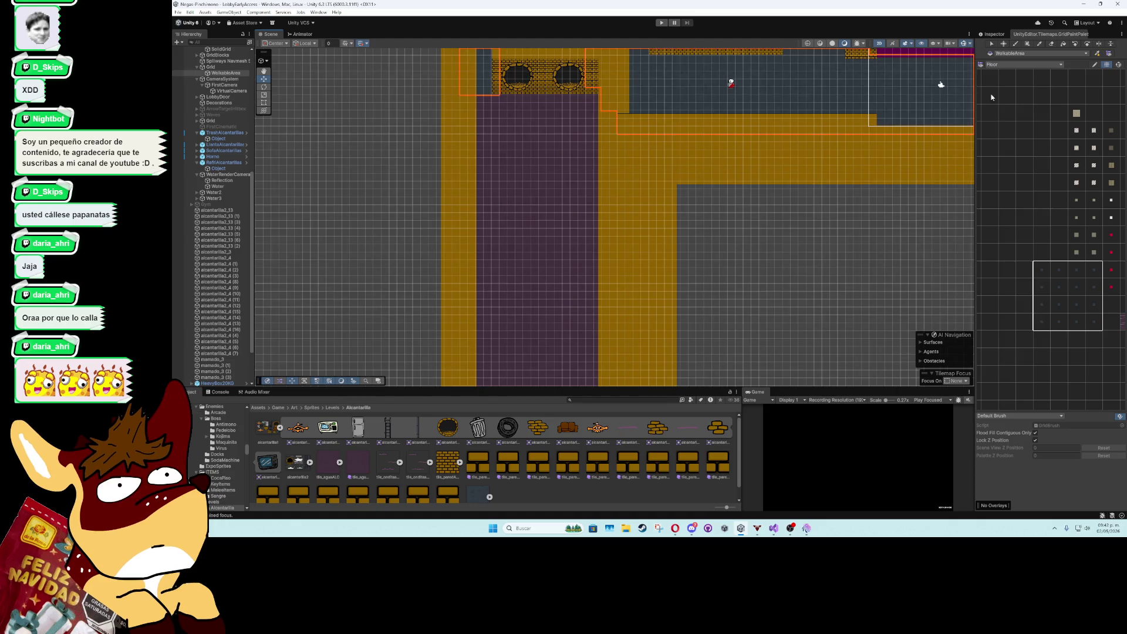
# - Pick a 4x4 block of floor tiles and box-fill dark floor along the corridor edge
pyautogui.click(998, 34)
pyautogui.click(1036, 36)
pyautogui.click(1042, 272)
pyautogui.moveTo(1042, 270); pyautogui.dragTo(1094, 322)
pyautogui.click(1027, 43)
pyautogui.moveTo(485, 177)
pyautogui.mouseDown()
pyautogui.moveTo(486, 383)
pyautogui.moveTo(515, 233)
pyautogui.moveTo(513, 113)
pyautogui.moveTo(513, 171)
pyautogui.mouseUp()
# - Fill dark floor strips down the column, across the bottom edge and along the top edge
pyautogui.scroll(-3, 485, 368)
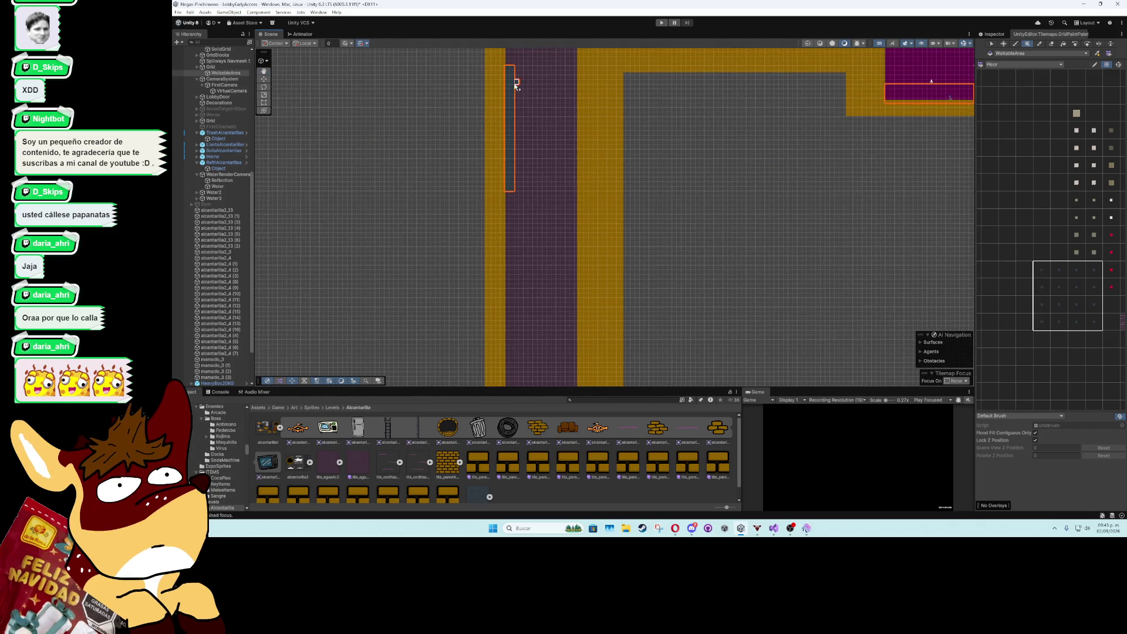
pyautogui.moveTo(512, 70)
pyautogui.mouseDown()
pyautogui.moveTo(517, 382)
pyautogui.moveTo(541, 98)
pyautogui.moveTo(543, 315)
pyautogui.moveTo(926, 312)
pyautogui.mouseUp()
pyautogui.moveTo(944, 312); pyautogui.dragTo(945, 312)
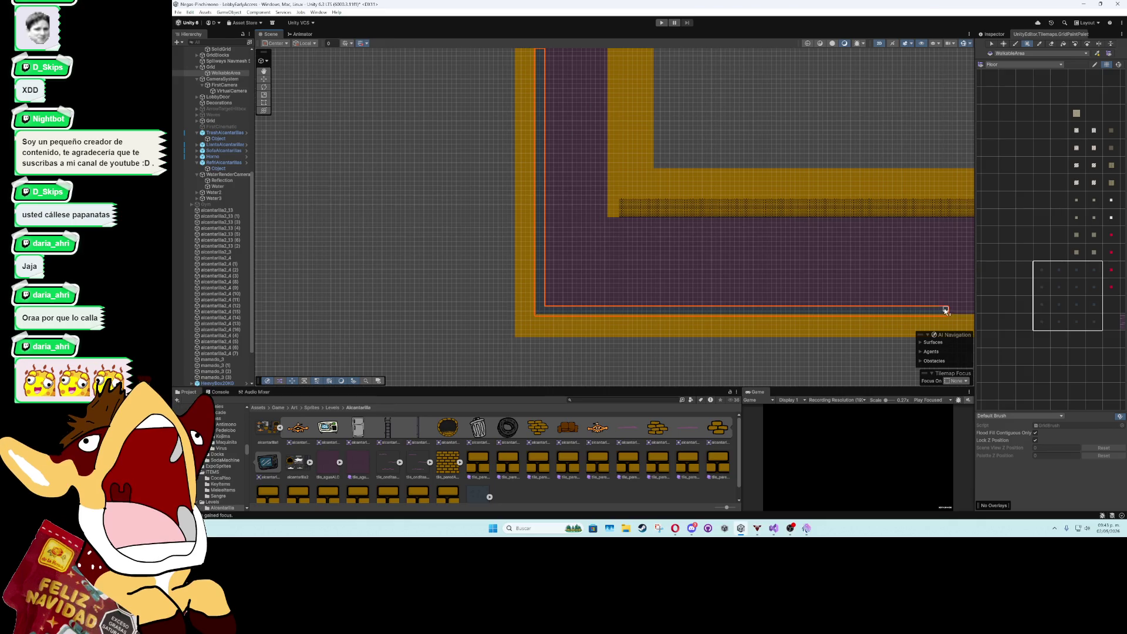
pyautogui.moveTo(724, 222)
pyautogui.mouseDown()
pyautogui.moveTo(603, 226)
pyautogui.moveTo(874, 209)
pyautogui.mouseUp()
pyautogui.scroll(10, 603, 227)
pyautogui.scroll(1, 604, 214)
pyautogui.scroll(2, 772, 210)
pyautogui.moveTo(772, 210); pyautogui.dragTo(949, 209)
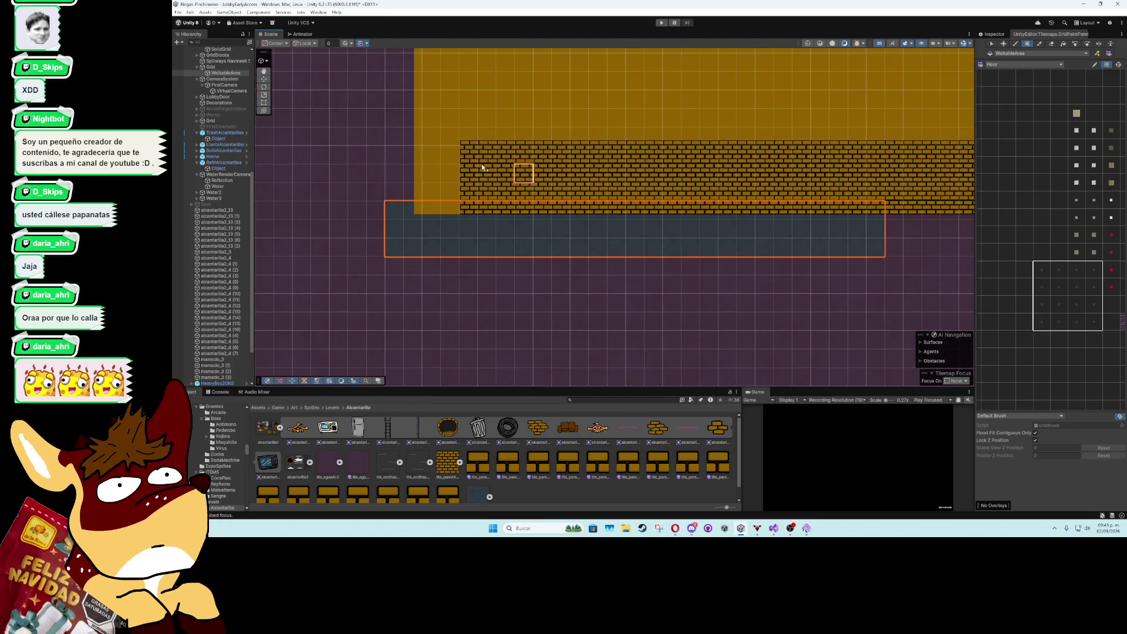
# - Fill the strip up to the corridor top and turn the purple row under the wall into floor
pyautogui.moveTo(523, 171)
pyautogui.mouseDown()
pyautogui.moveTo(477, 335)
pyautogui.moveTo(465, 332)
pyautogui.moveTo(474, 64)
pyautogui.mouseUp()
pyautogui.scroll(-6, 470, 326)
pyautogui.scroll(-1, 465, 329)
pyautogui.press('Down')
pyautogui.moveTo(480, 353)
pyautogui.mouseDown()
pyautogui.moveTo(473, 338)
pyautogui.moveTo(525, 151)
pyautogui.moveTo(502, 69)
pyautogui.moveTo(490, 66)
pyautogui.moveTo(485, 226)
pyautogui.mouseUp()
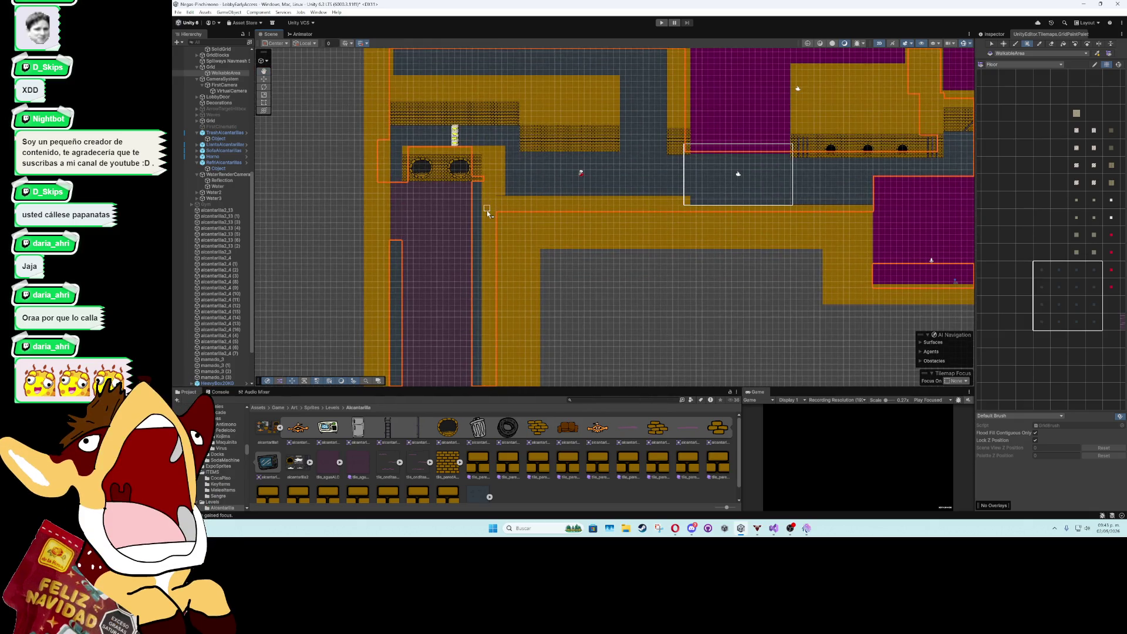
pyautogui.scroll(4, 440, 194)
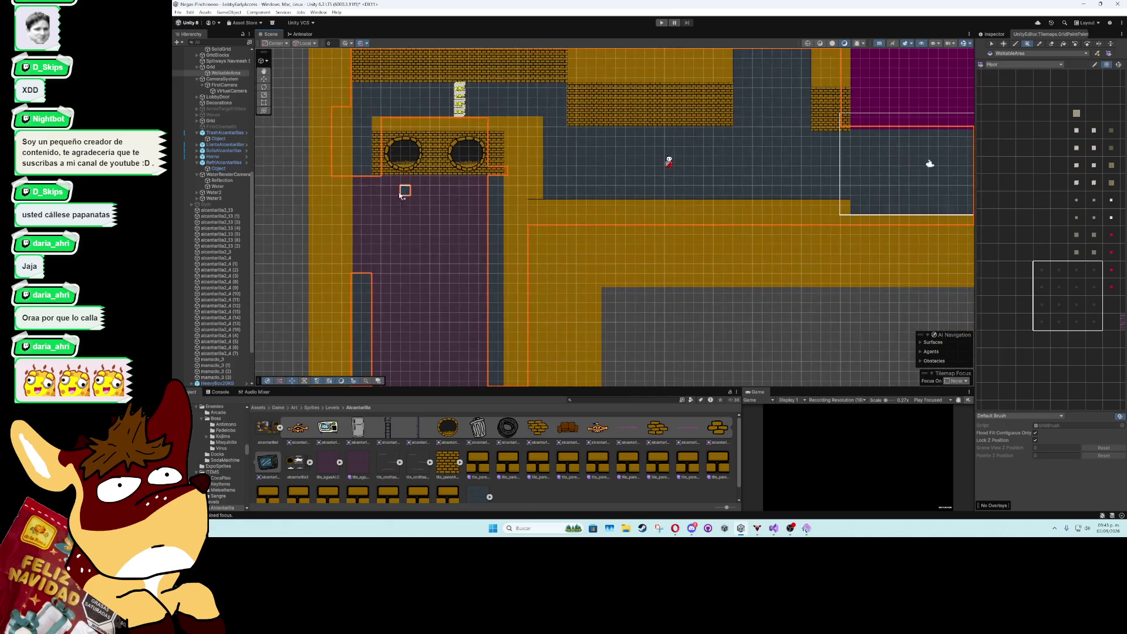
pyautogui.moveTo(358, 181); pyautogui.dragTo(487, 184)
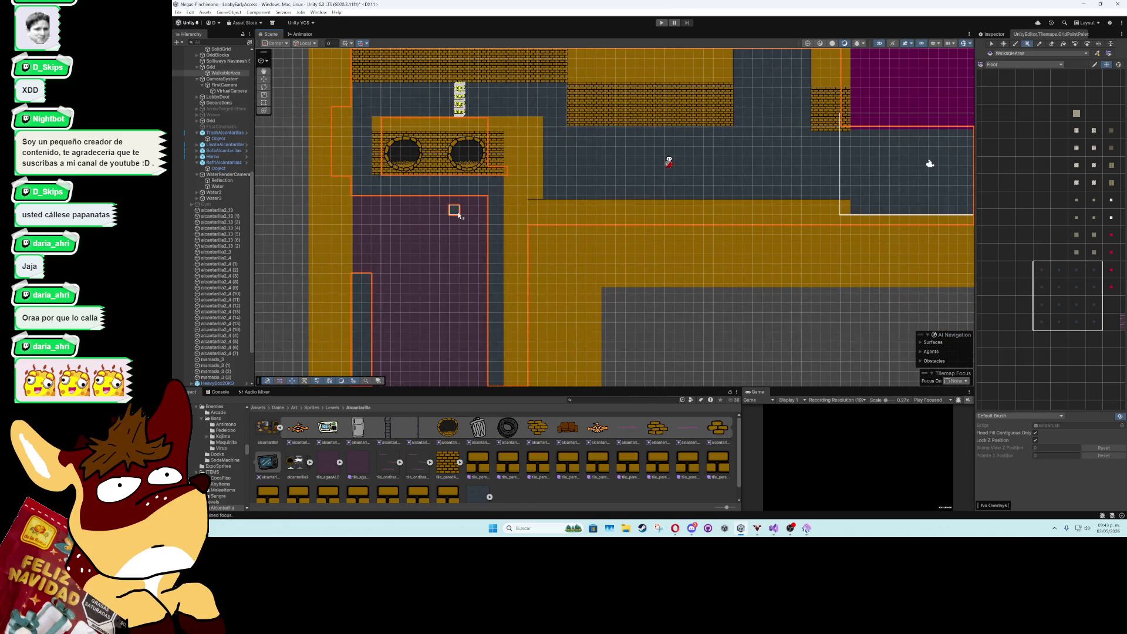
pyautogui.click(263, 79)
pyautogui.click(284, 201)
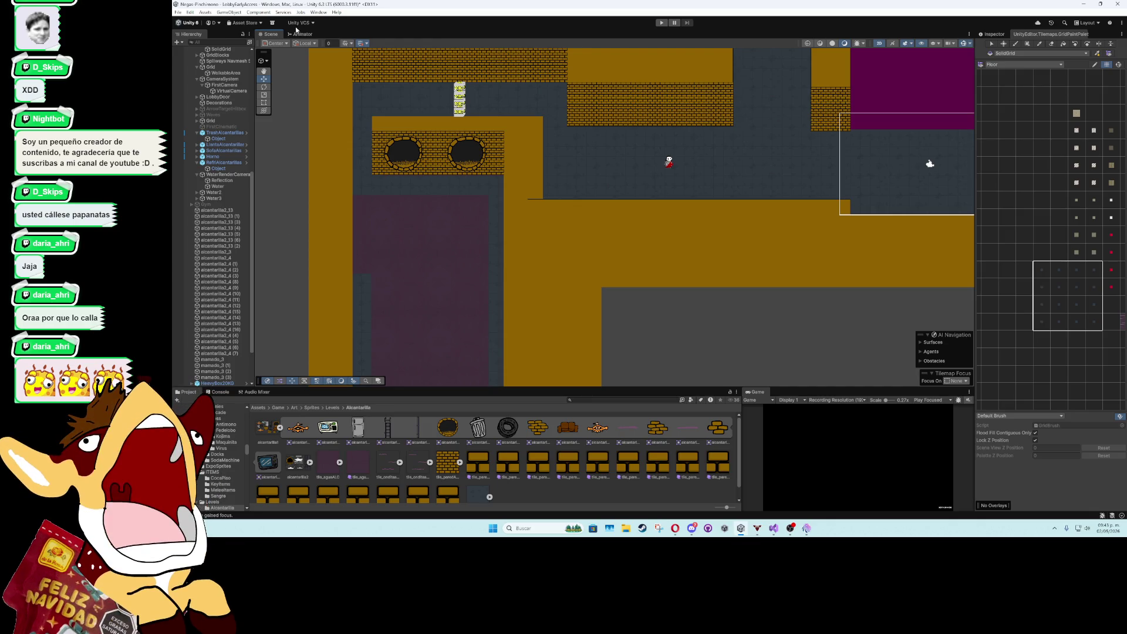
# - Frame the horizontal corridor and select WalkableArea with the Box Fill tool active
pyautogui.scroll(3, 545, 221)
pyautogui.moveTo(546, 219)
pyautogui.mouseDown()
pyautogui.moveTo(764, 160)
pyautogui.moveTo(418, 96)
pyautogui.moveTo(484, 262)
pyautogui.moveTo(455, 182)
pyautogui.mouseUp()
pyautogui.scroll(-3, 743, 182)
pyautogui.moveTo(594, 254); pyautogui.dragTo(558, 119)
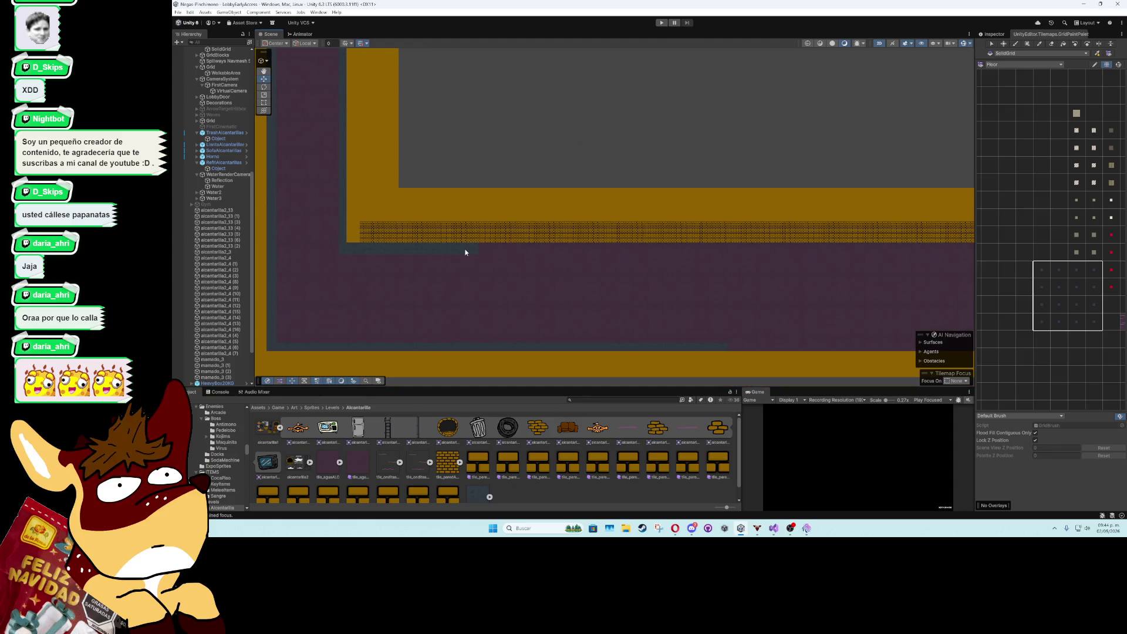
pyautogui.click(465, 249)
pyautogui.scroll(2, 648, 207)
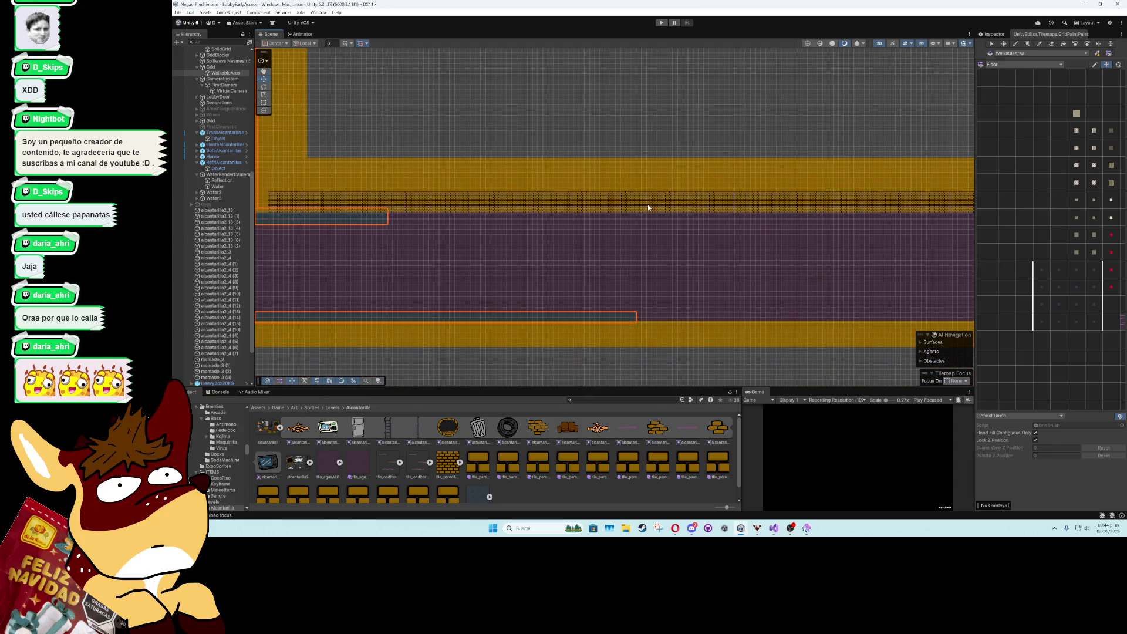
pyautogui.click(1027, 44)
# - Box-fill the corridor's bottom row with floor tiles, then pan to the vertical corridor corner
pyautogui.scroll(-2, 470, 231)
pyautogui.moveTo(654, 264)
pyautogui.mouseDown()
pyautogui.moveTo(403, 247)
pyautogui.moveTo(346, 229)
pyautogui.moveTo(876, 230)
pyautogui.mouseUp()
pyautogui.hscroll(-3, 347, 229)
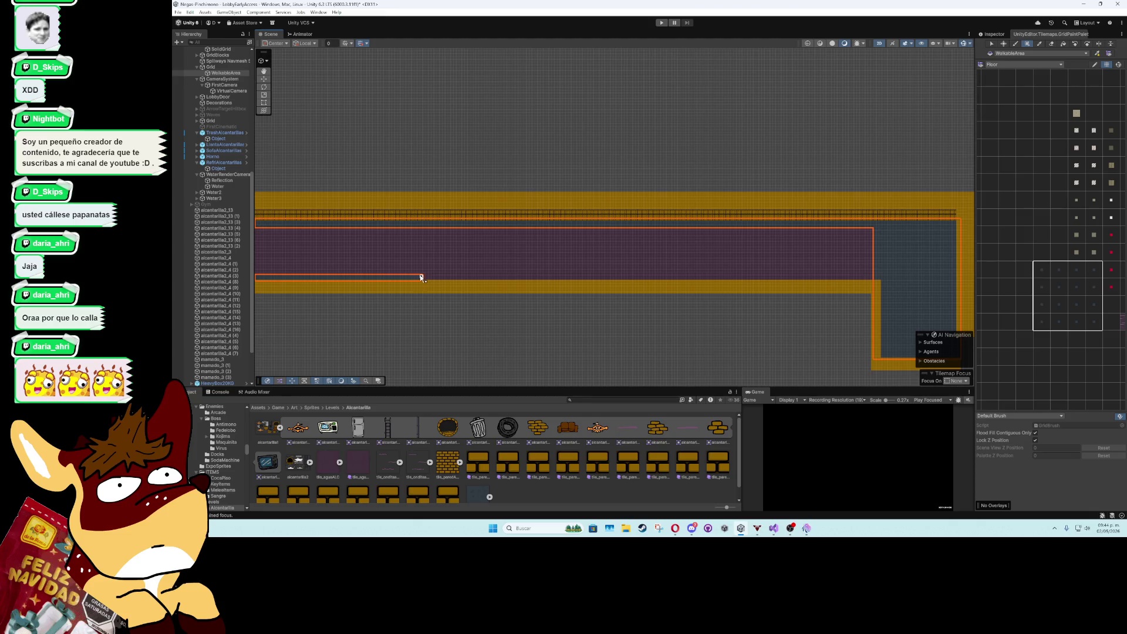
pyautogui.moveTo(432, 279)
pyautogui.mouseDown()
pyautogui.moveTo(888, 280)
pyautogui.moveTo(873, 281)
pyautogui.mouseUp()
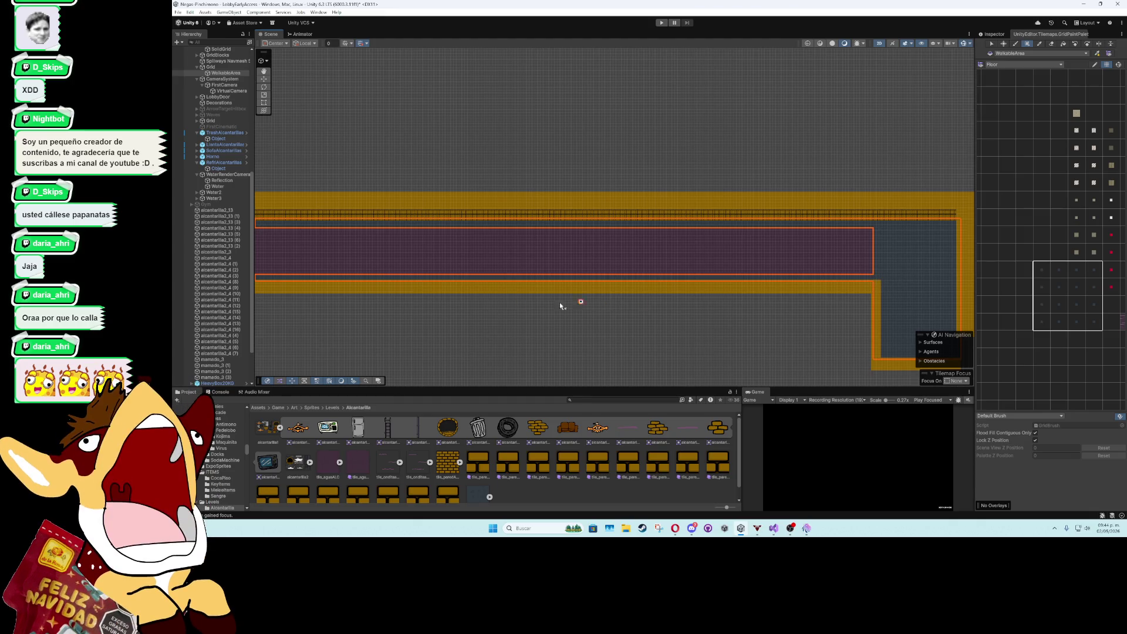
pyautogui.click(266, 79)
pyautogui.scroll(5, 583, 249)
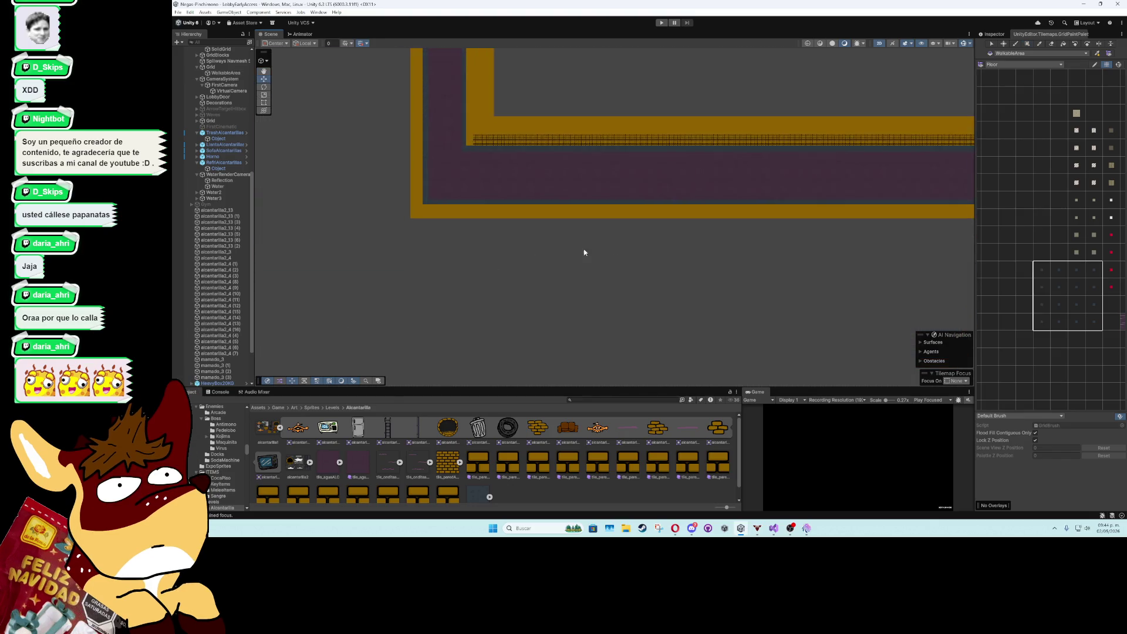
pyautogui.scroll(2, 573, 237)
pyautogui.press('Left')
pyautogui.press('Up')
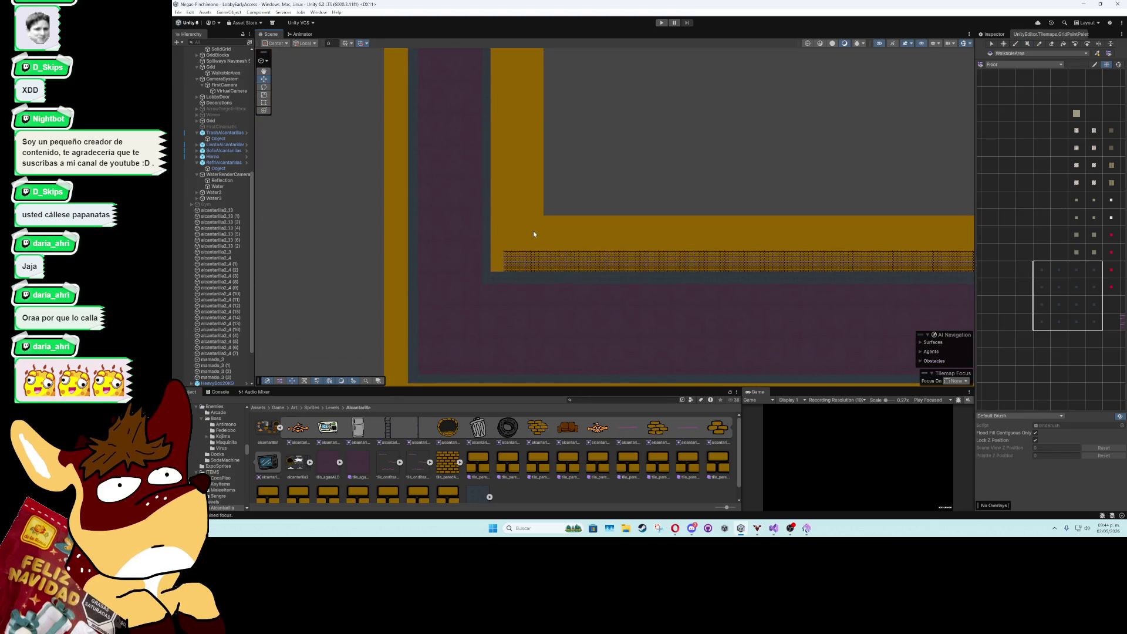
# - Select the brick strip's DesignBlocks tilemap and switch to the Walls tile palette
pyautogui.click(567, 251)
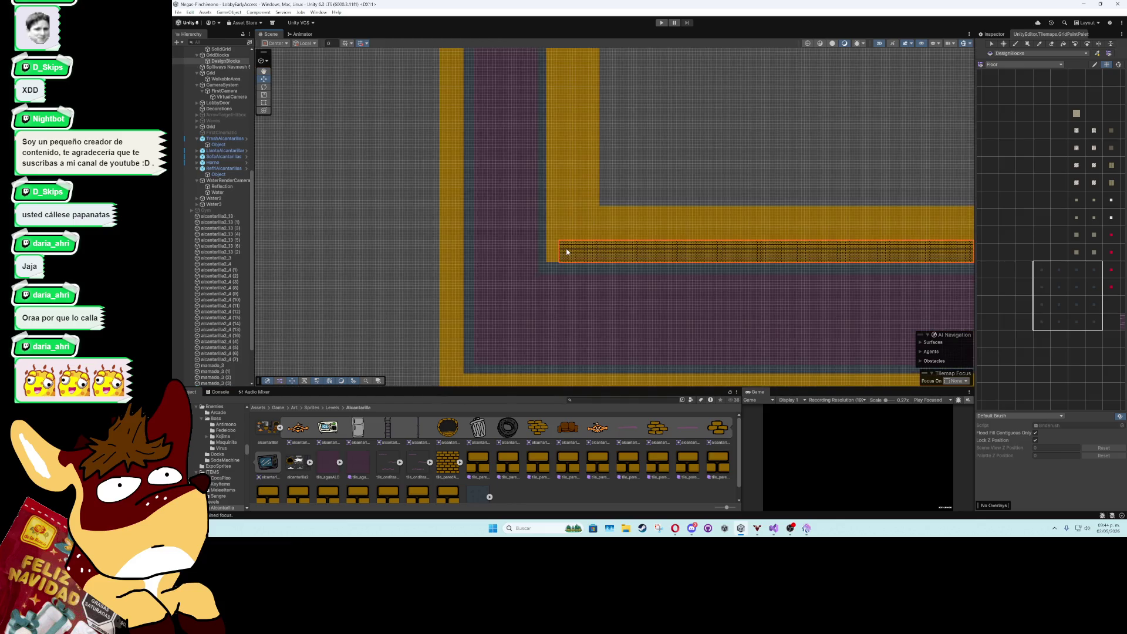
pyautogui.scroll(2, 567, 252)
pyautogui.click(993, 34)
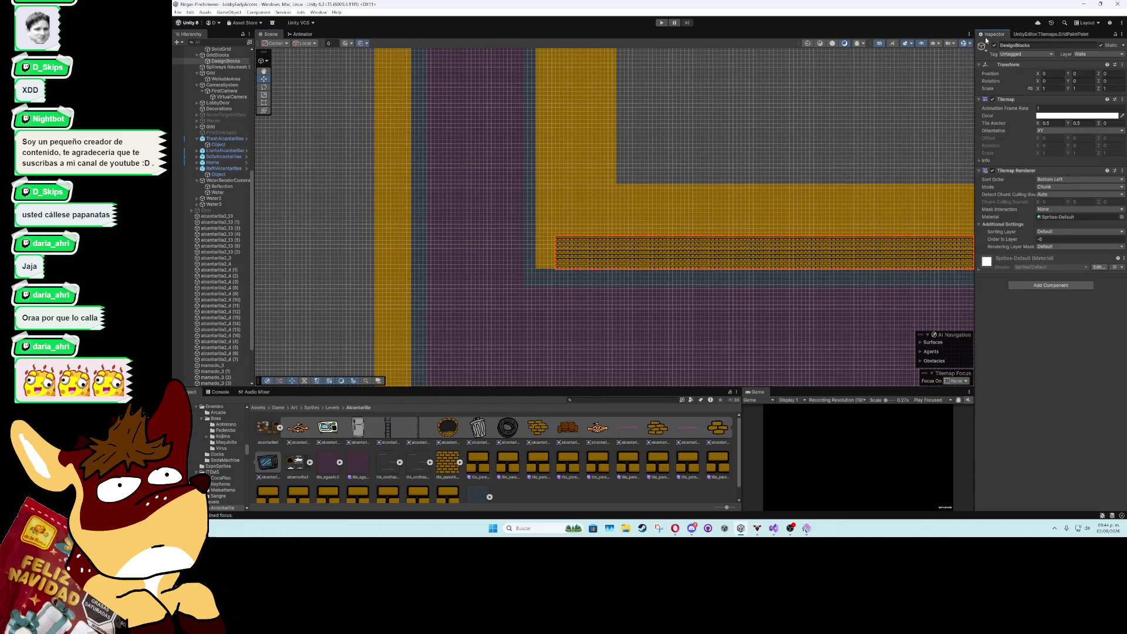
pyautogui.click(1039, 37)
pyautogui.click(1022, 64)
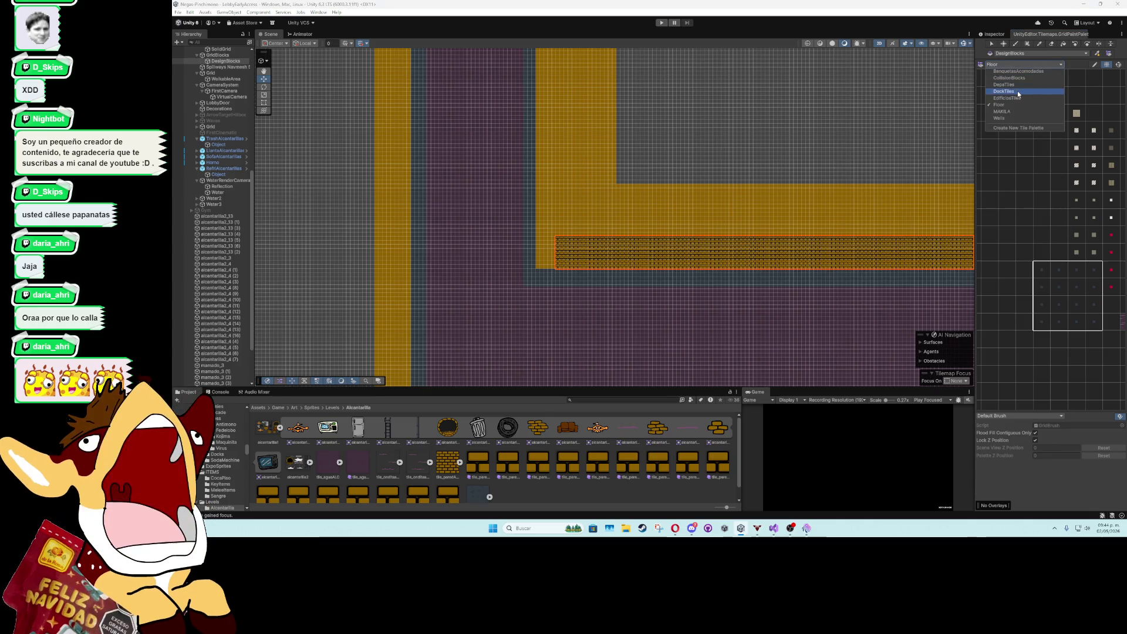
pyautogui.click(1015, 118)
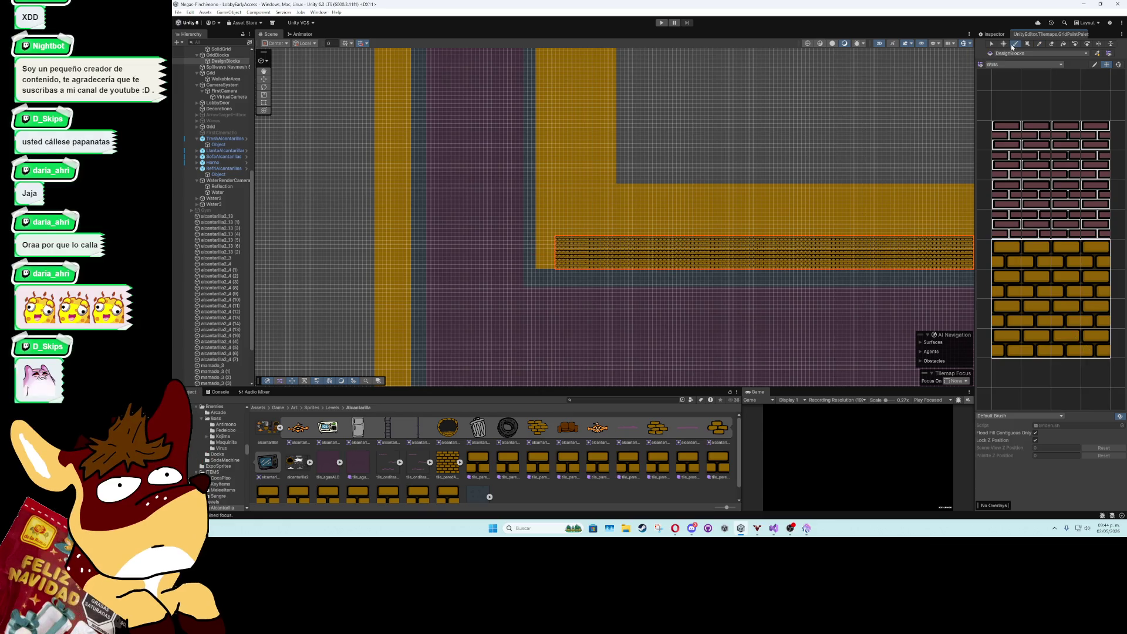
# - Paint yellow brick wall tiles along the corridor's upper edge and zoom in to check
pyautogui.scroll(1, 516, 239)
pyautogui.scroll(-5, 523, 244)
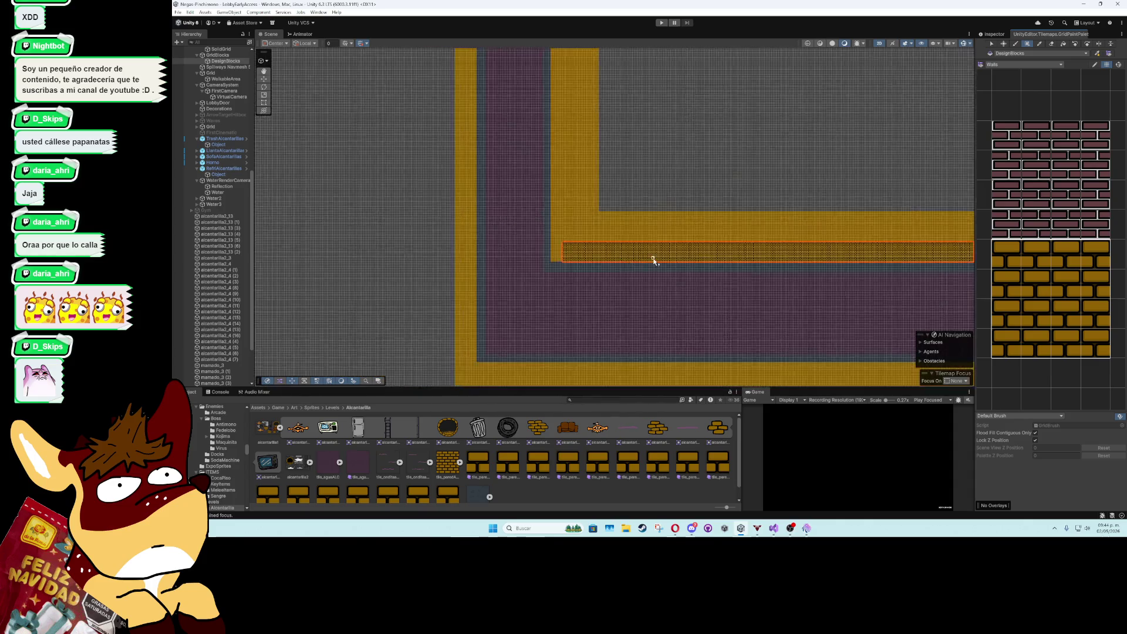
pyautogui.press('f')
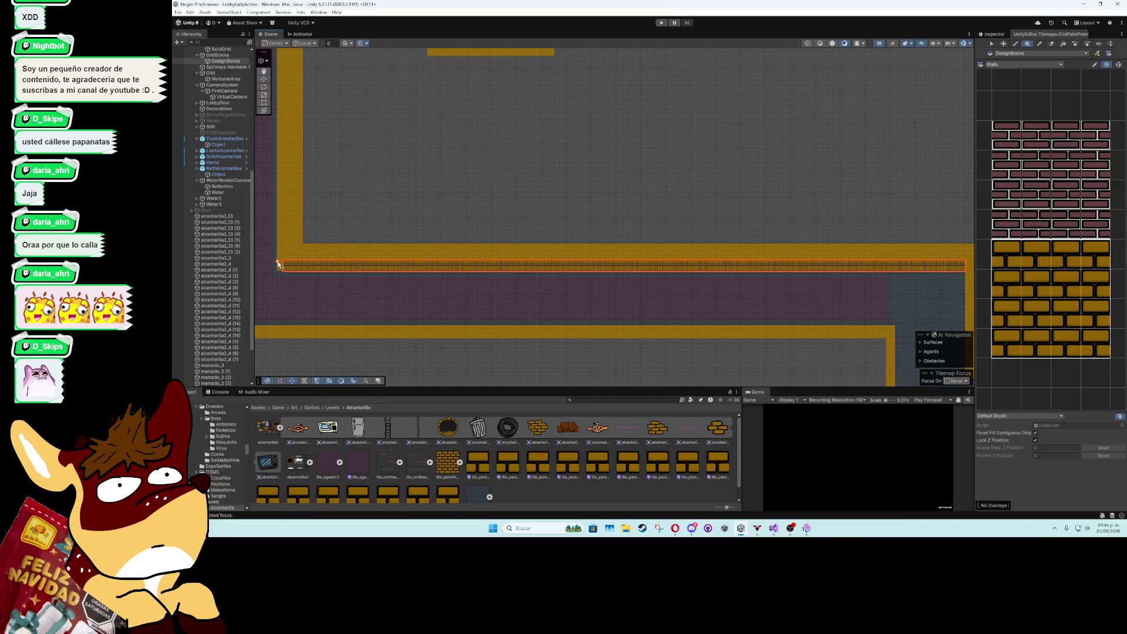
pyautogui.moveTo(279, 265); pyautogui.dragTo(964, 272)
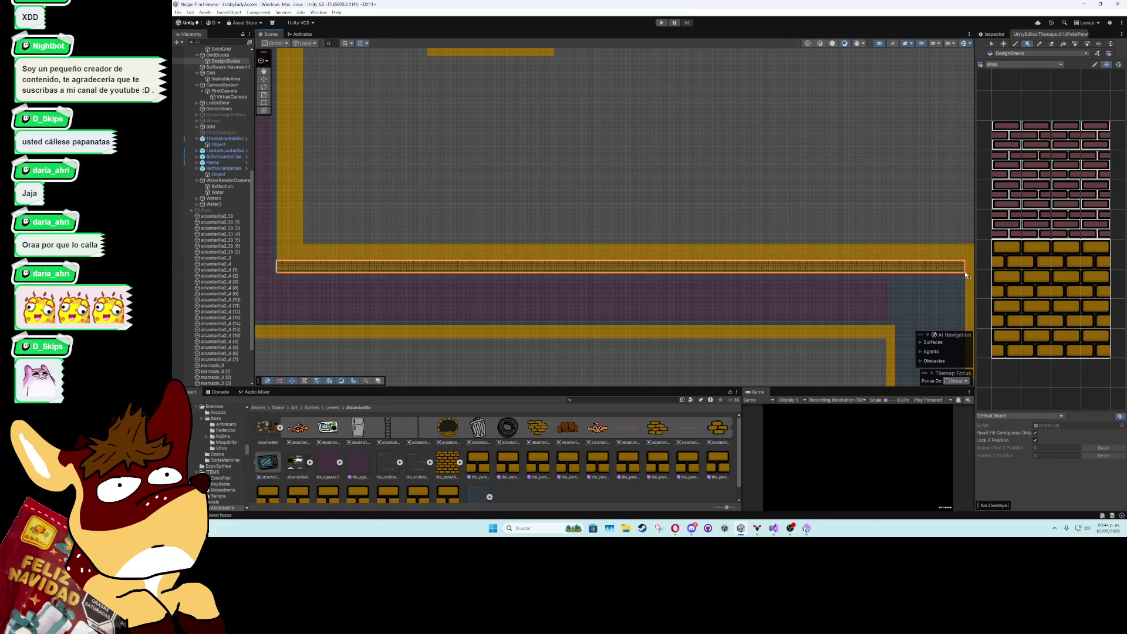
pyautogui.scroll(2, 272, 267)
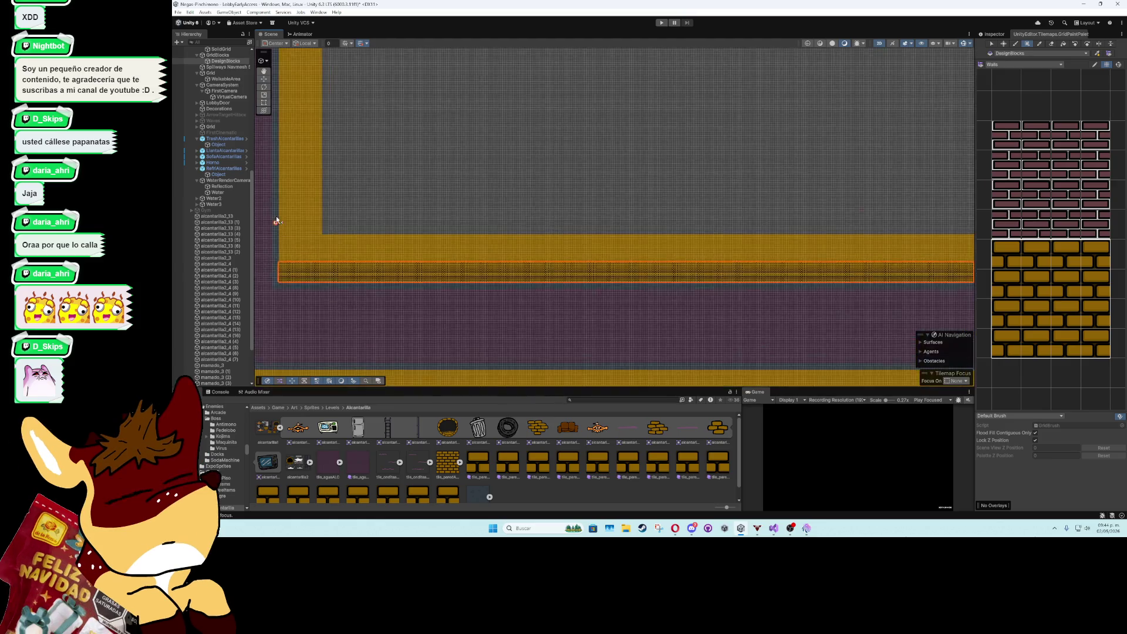
pyautogui.hscroll(-5, 458, 251)
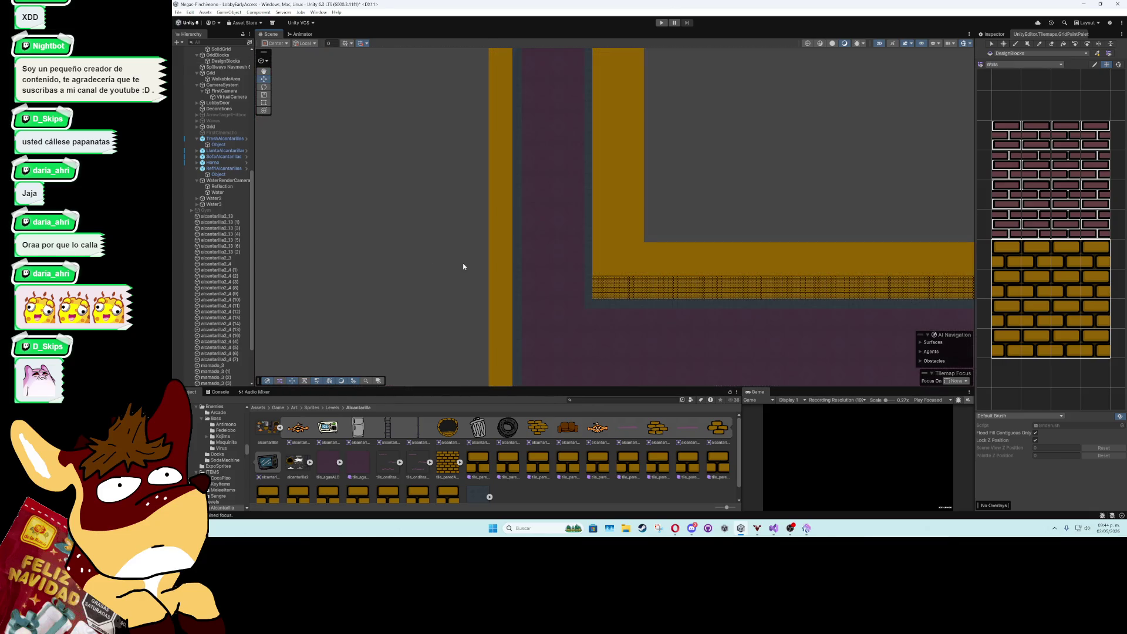
# - Locate a placed trash can's prefab in the Alcantarilla folder, then select the trash can by the vertical corridor
pyautogui.scroll(5, 587, 329)
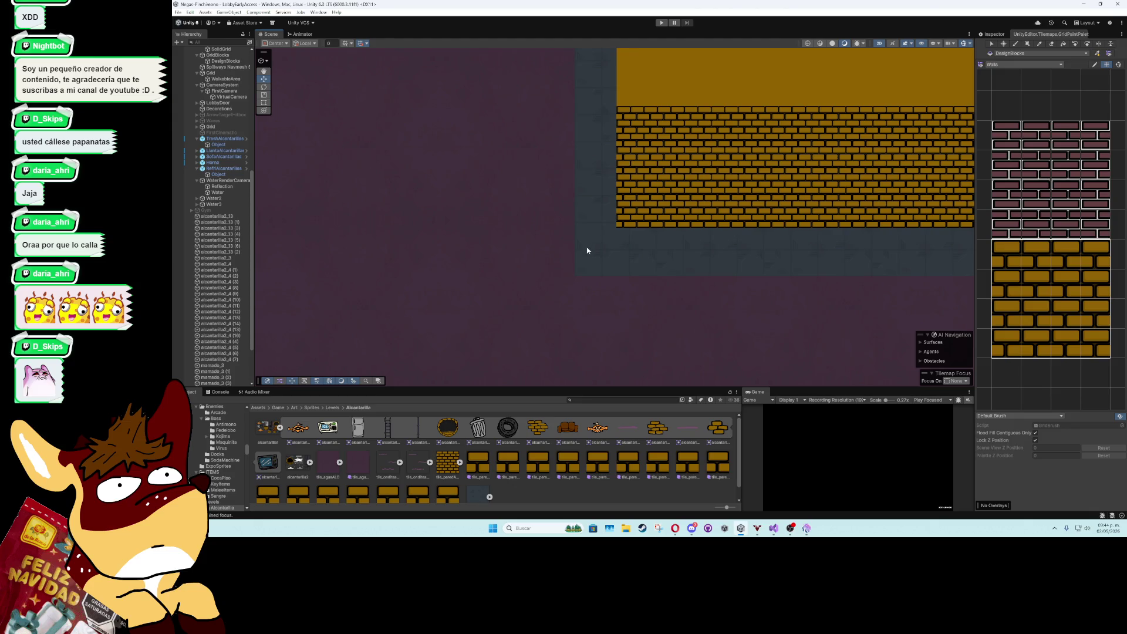
pyautogui.scroll(-5, 584, 235)
pyautogui.scroll(-8, 574, 230)
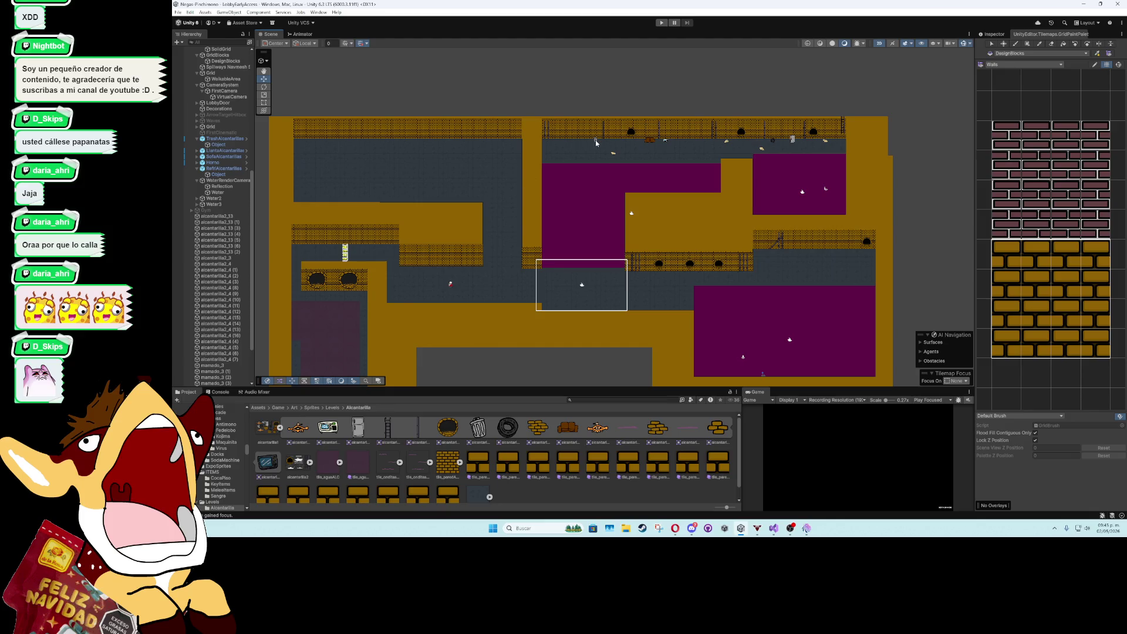
pyautogui.click(596, 142)
pyautogui.click(992, 34)
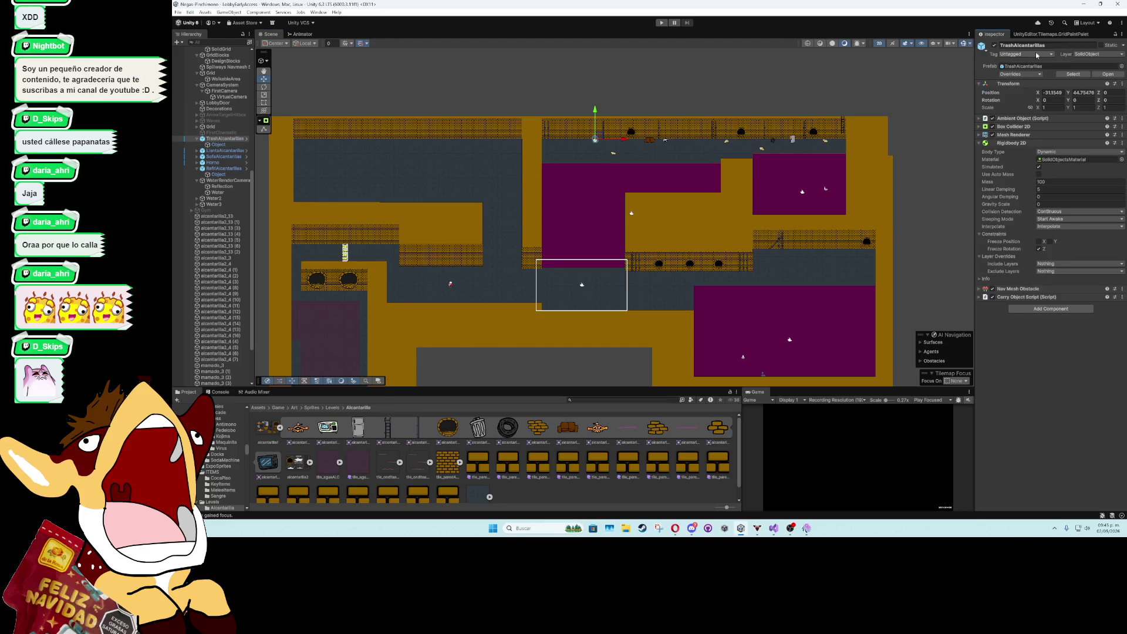
pyautogui.click(1072, 74)
pyautogui.scroll(10, 625, 194)
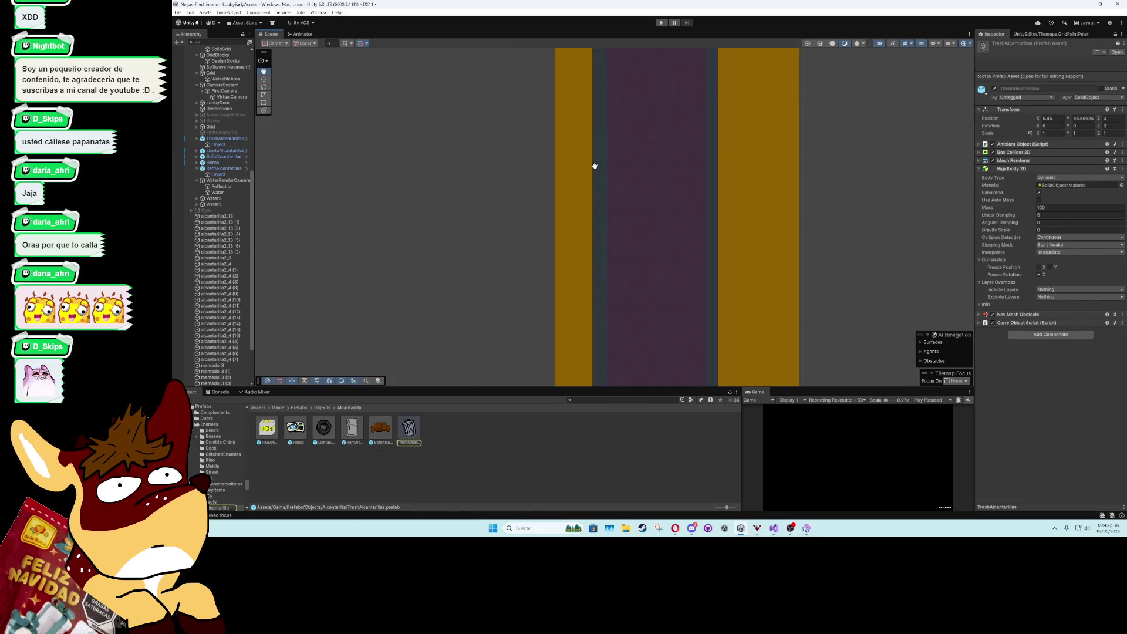
pyautogui.scroll(3, 595, 166)
pyautogui.scroll(-5, 511, 322)
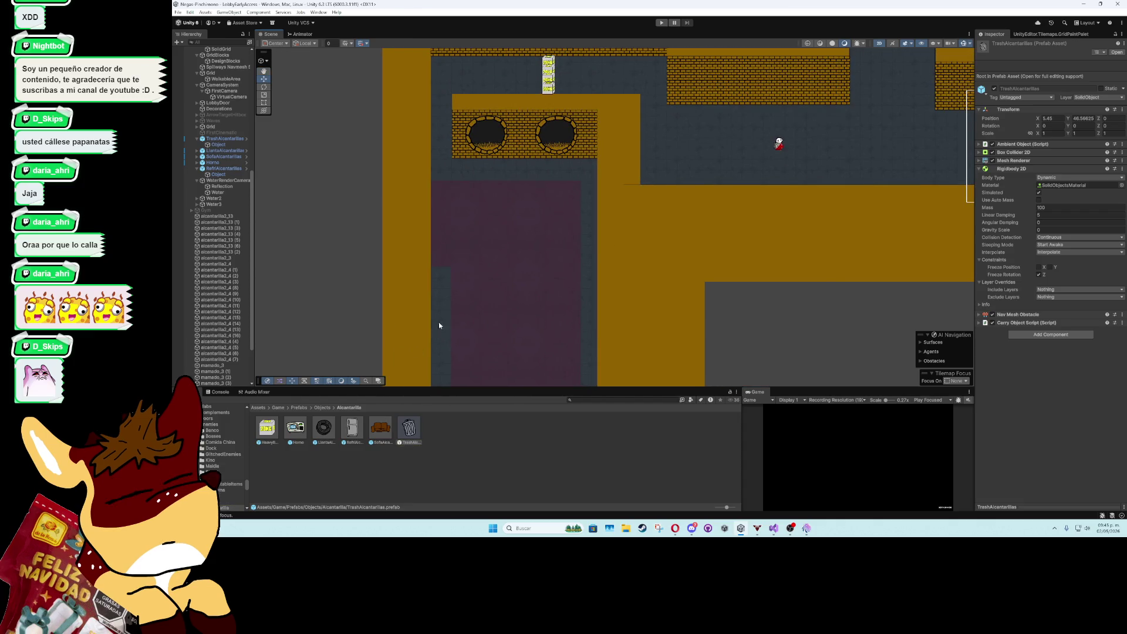
pyautogui.scroll(5, 440, 294)
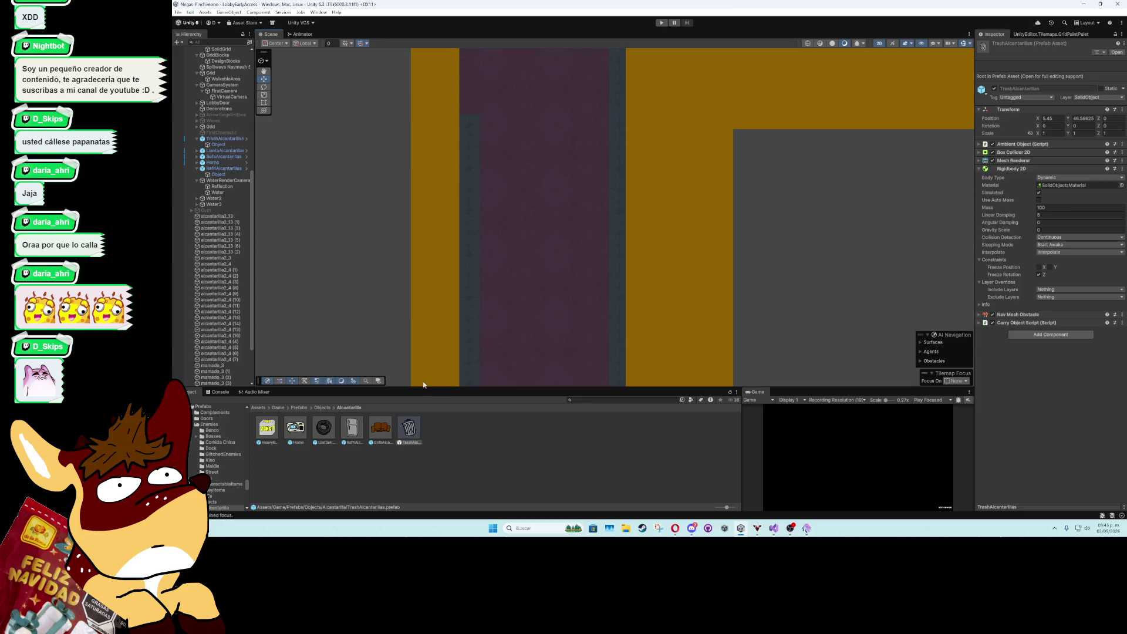
pyautogui.click(465, 146)
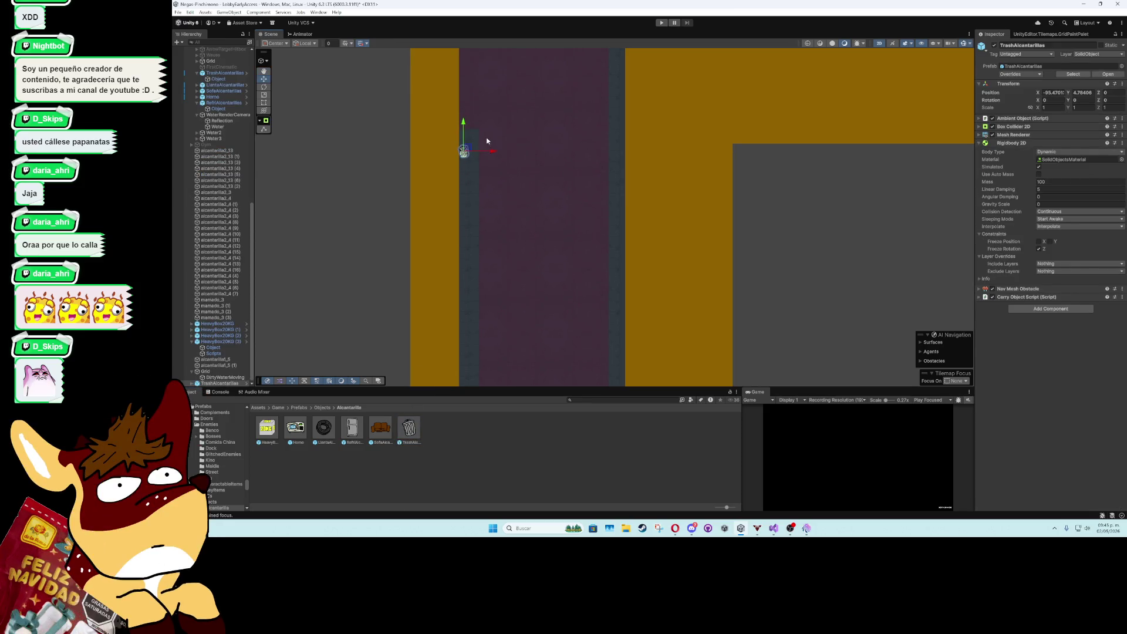
# - Duplicate the trash can twice and copy a tire along the corridor edge
pyautogui.hotkey('ctrl', 'd')
pyautogui.moveTo(466, 148); pyautogui.dragTo(464, 158)
pyautogui.hotkey('ctrl', 'd')
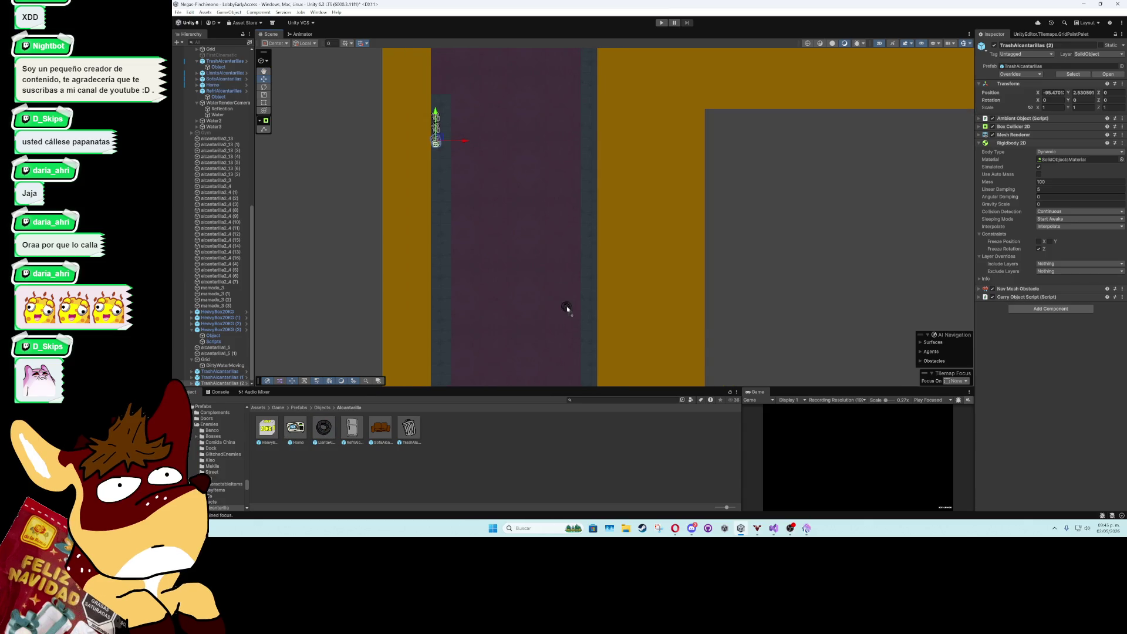
pyautogui.click(592, 298)
pyautogui.moveTo(593, 299)
pyautogui.mouseDown()
pyautogui.moveTo(599, 184)
pyautogui.moveTo(451, 275)
pyautogui.mouseUp()
pyautogui.hotkey('ctrl', 'd')
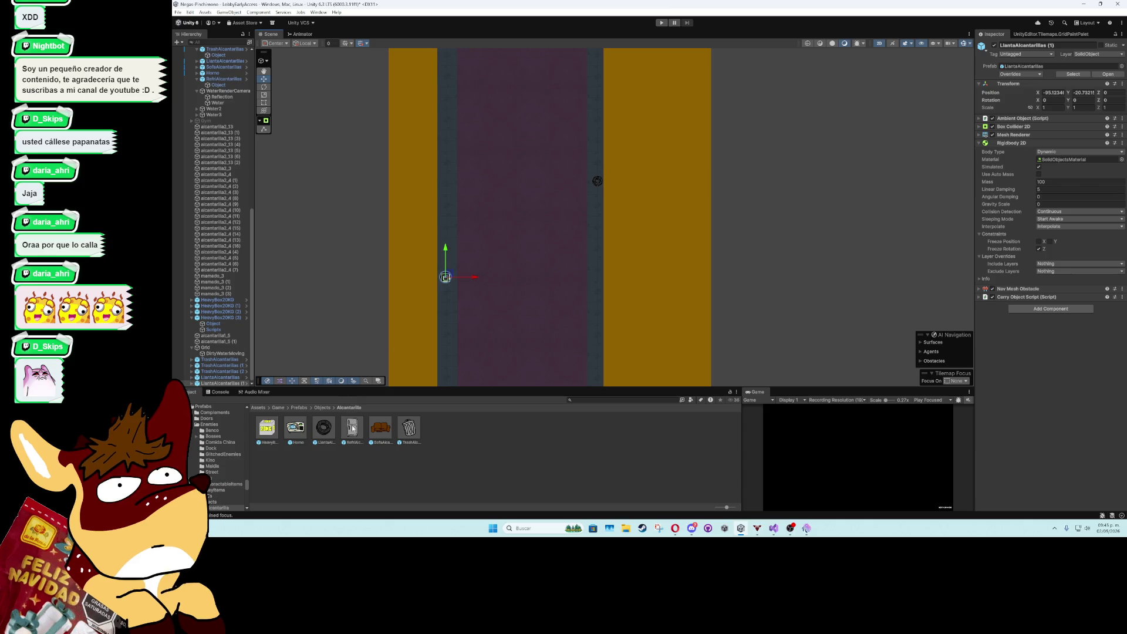
# - Place a fridge on the left edge, plus two trash cans and an oven on the right edge
pyautogui.moveTo(352, 429); pyautogui.dragTo(443, 263)
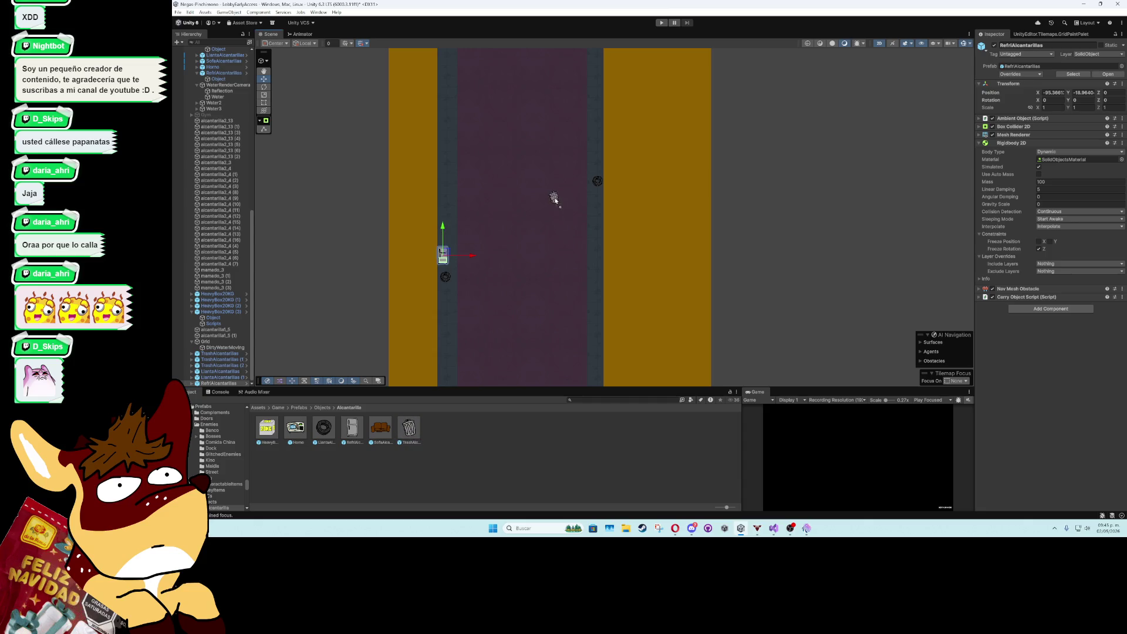
pyautogui.moveTo(554, 200); pyautogui.dragTo(598, 198)
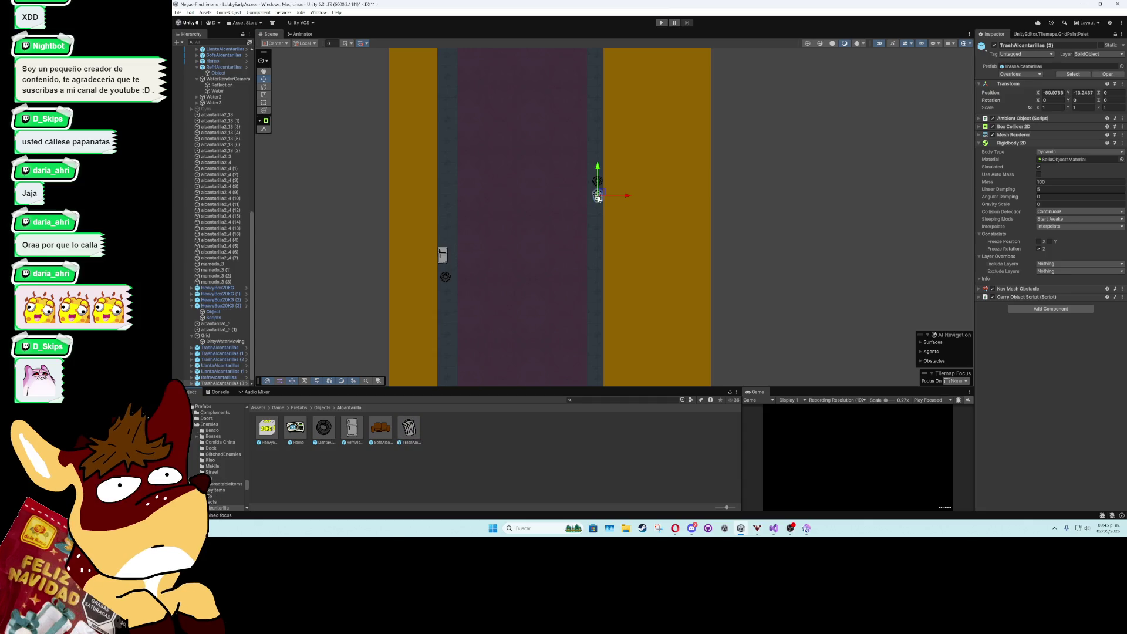
pyautogui.press('Up')
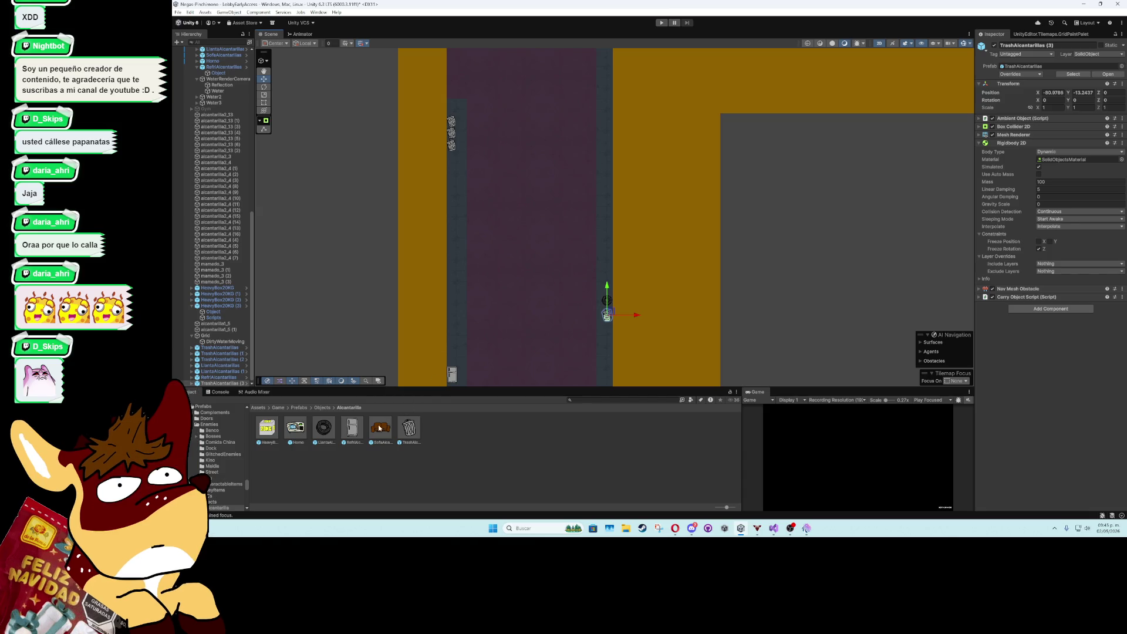
pyautogui.moveTo(409, 428)
pyautogui.mouseDown()
pyautogui.moveTo(606, 109)
pyautogui.moveTo(606, 180)
pyautogui.mouseUp()
pyautogui.press('Down')
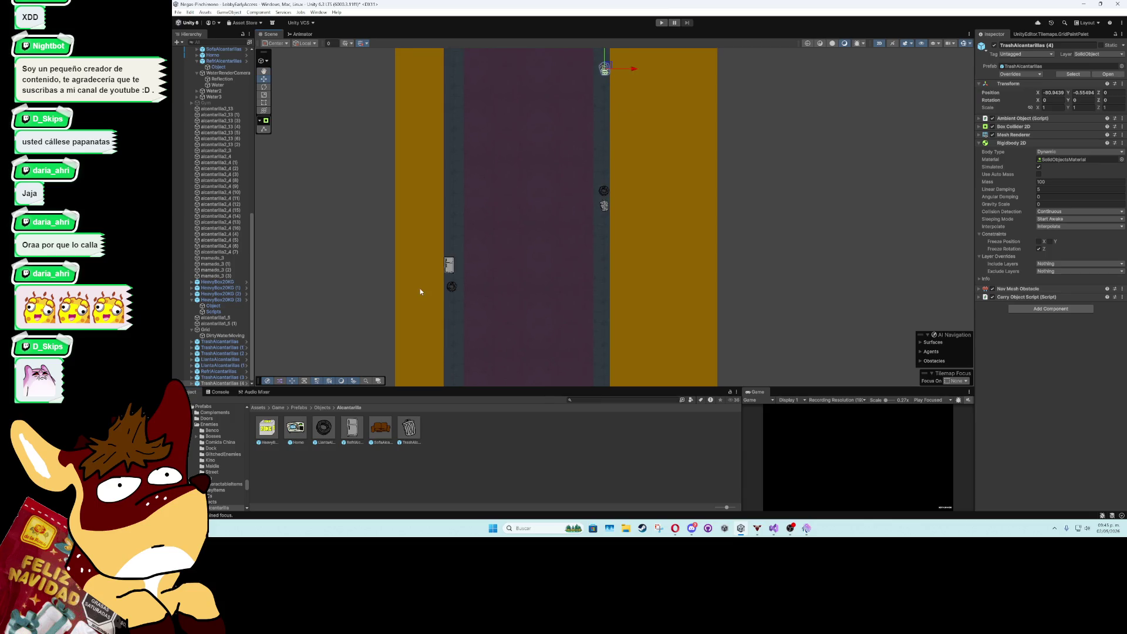
pyautogui.moveTo(304, 435); pyautogui.dragTo(436, 170)
pyautogui.moveTo(451, 125); pyautogui.dragTo(451, 125)
# - Place a sofa below the brick wall at the corner and a copy on the lower edge
pyautogui.press('Down')
pyautogui.press('Right')
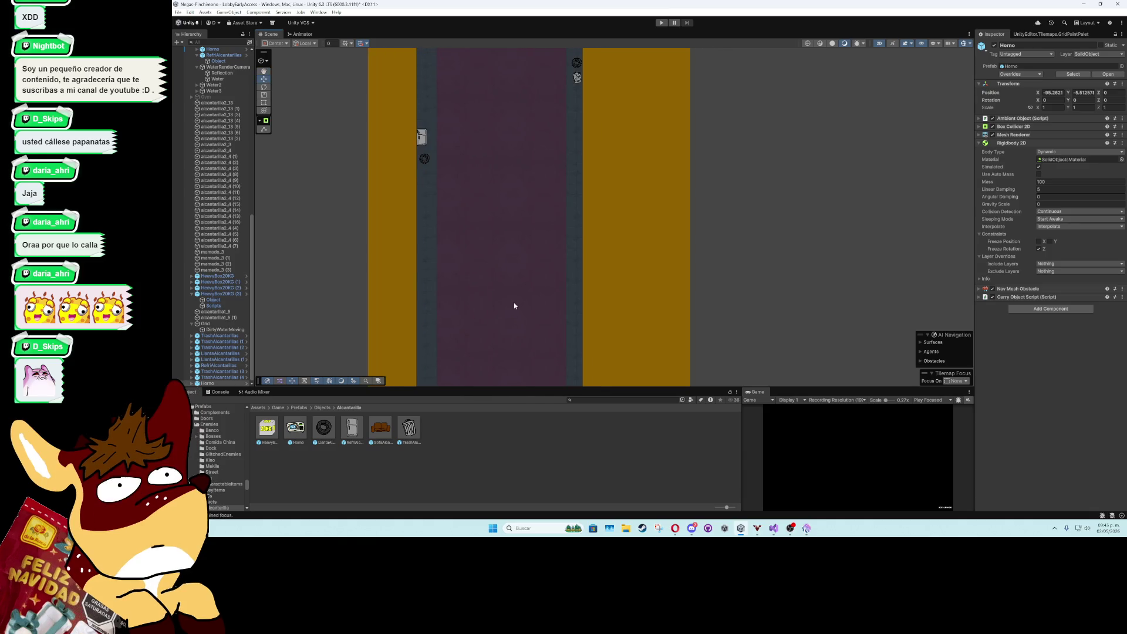
pyautogui.scroll(-2, 511, 256)
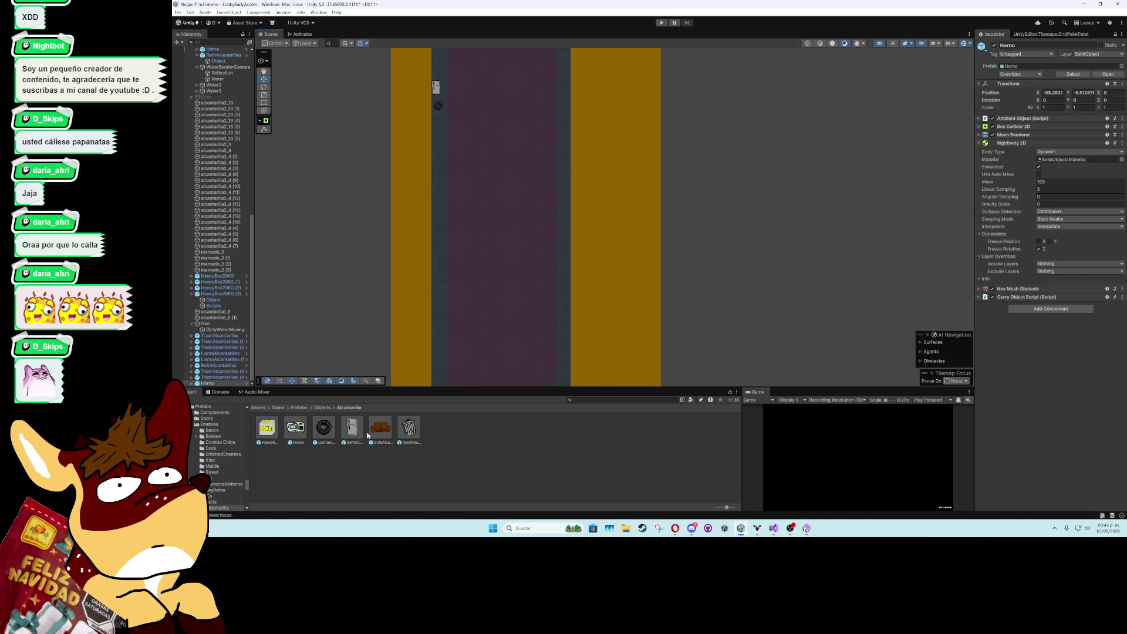
pyautogui.moveTo(378, 430); pyautogui.dragTo(564, 309)
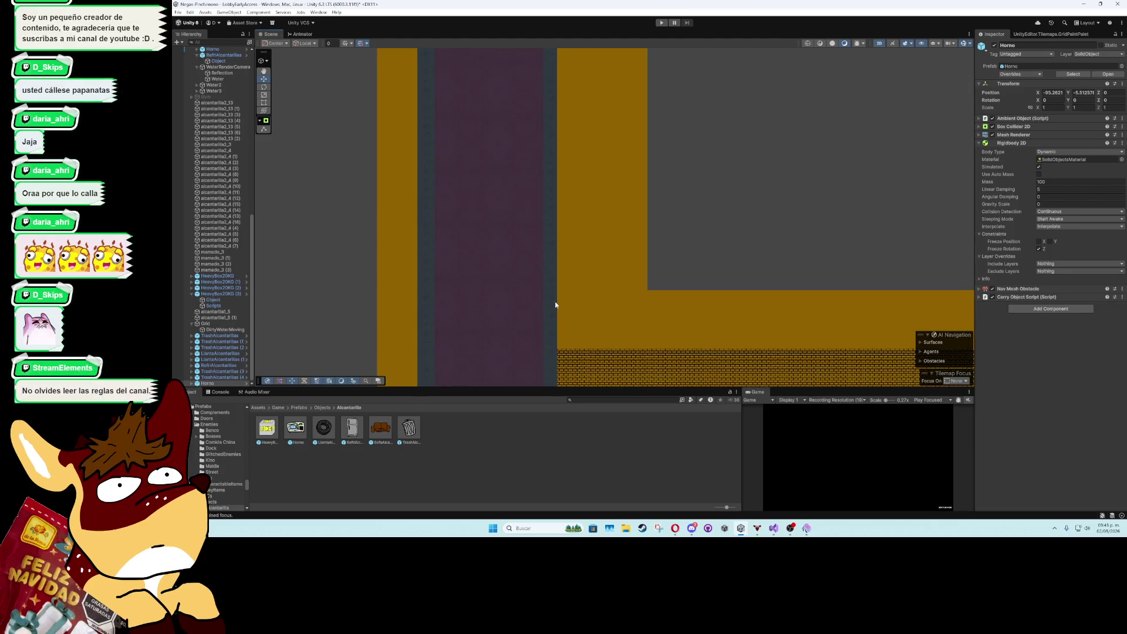
pyautogui.press('Down')
pyautogui.moveTo(380, 429); pyautogui.dragTo(545, 276)
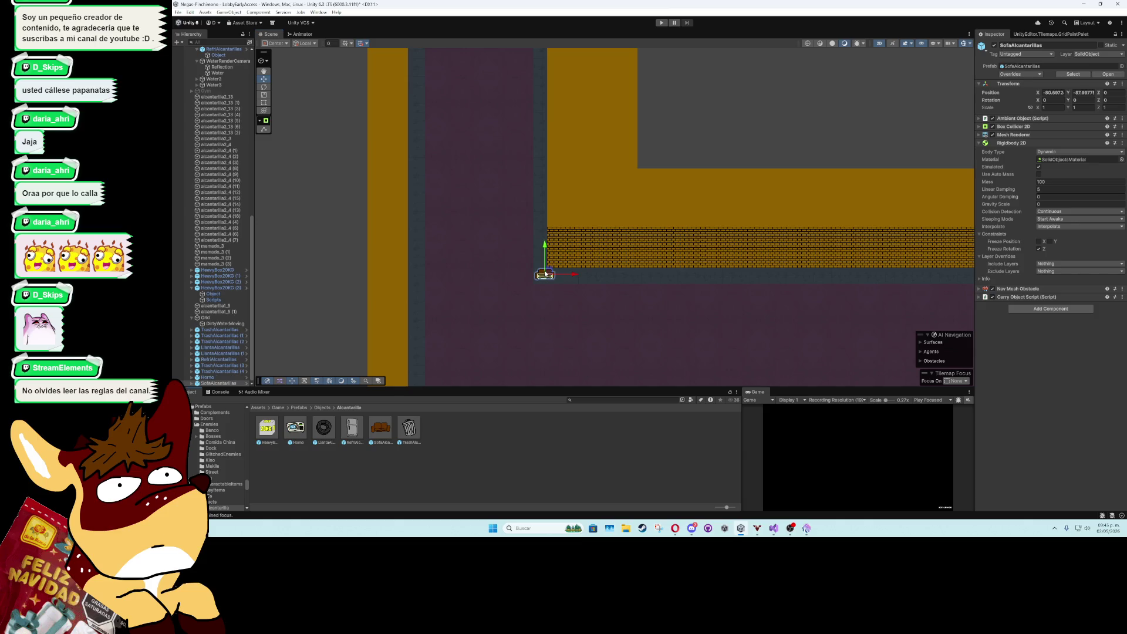
pyautogui.scroll(-2, 546, 275)
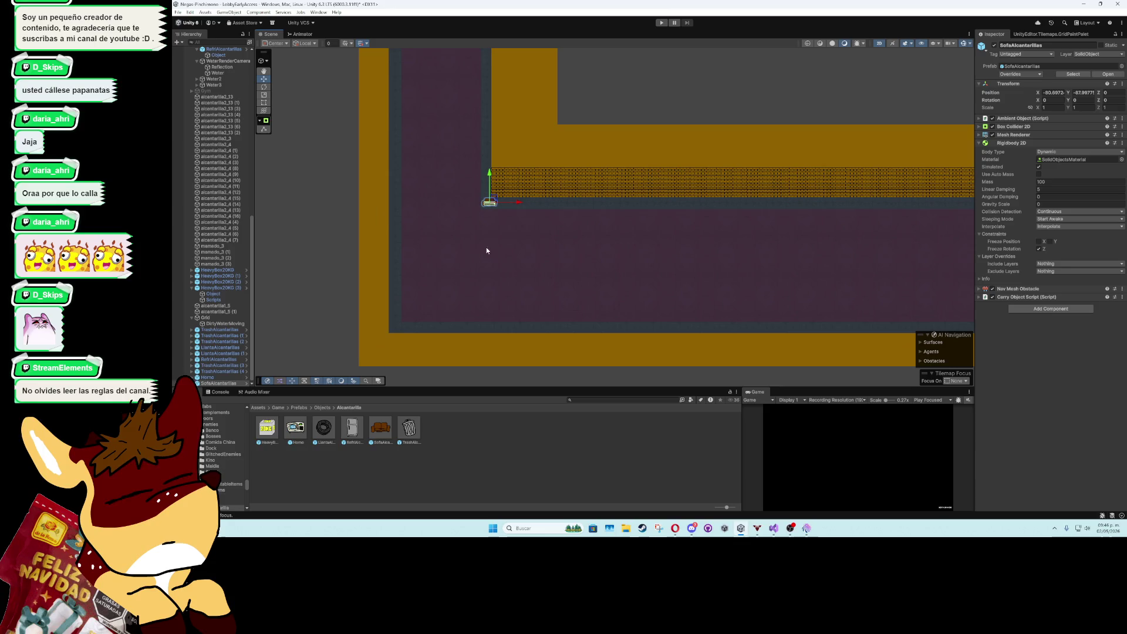
pyautogui.hotkey('ctrl', 'd')
pyautogui.moveTo(492, 200); pyautogui.dragTo(560, 326)
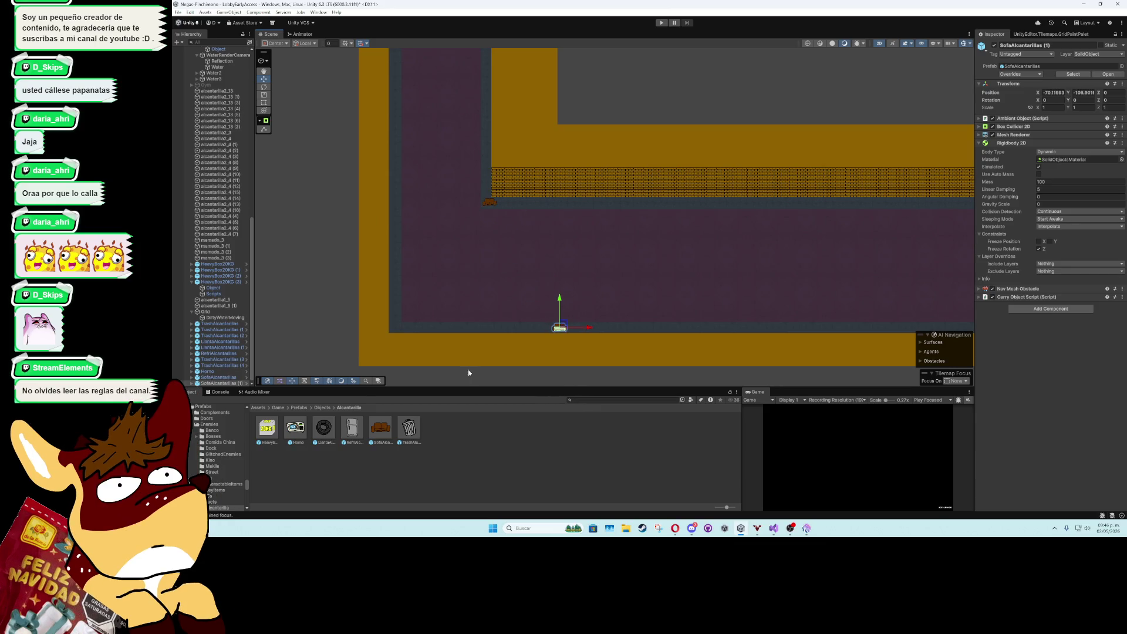
# - Add a fridge and trash cans beside the upper sofa and more trash cans on the lower edge
pyautogui.click(351, 429)
pyautogui.moveTo(351, 429)
pyautogui.mouseDown()
pyautogui.moveTo(550, 199)
pyautogui.moveTo(544, 182)
pyautogui.mouseUp()
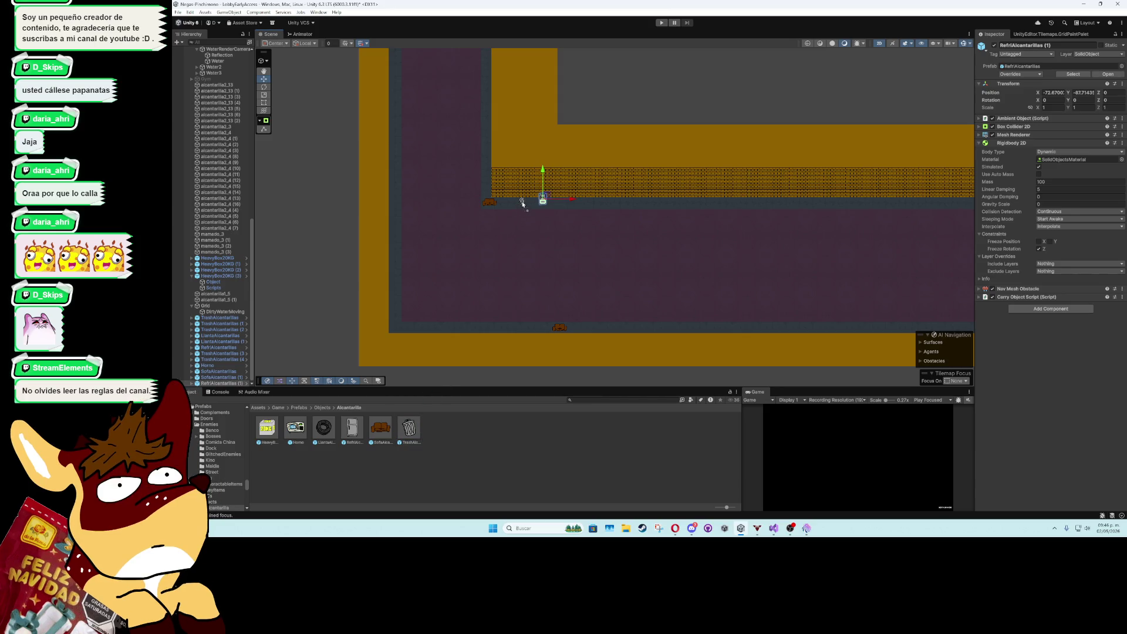
pyautogui.moveTo(522, 204); pyautogui.dragTo(521, 202)
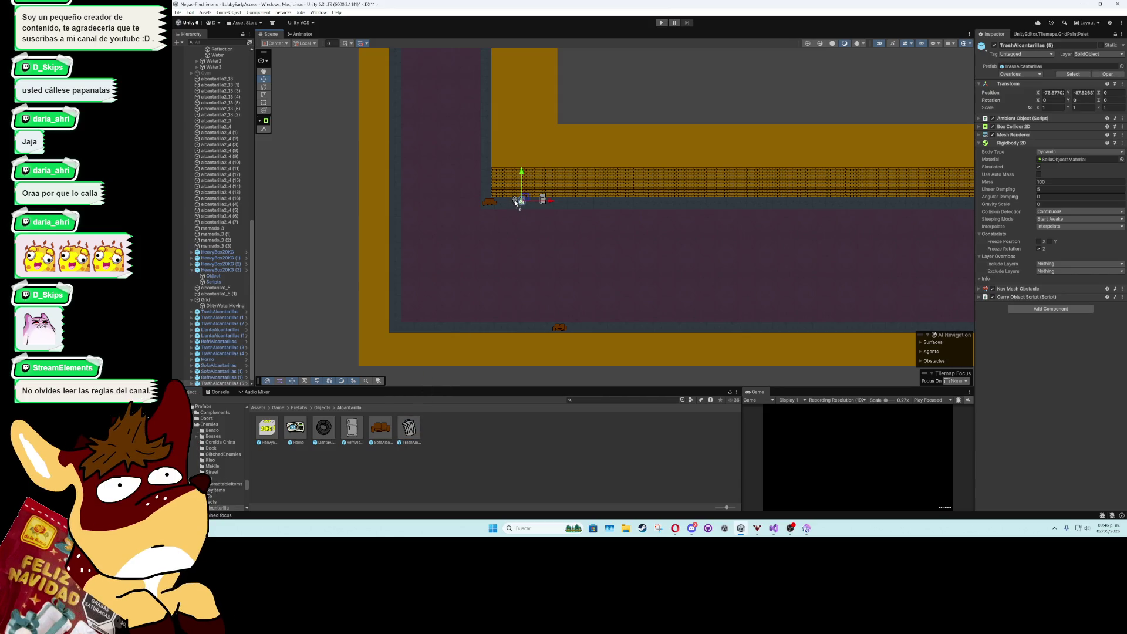
pyautogui.hotkey('ctrl', 'd')
pyautogui.moveTo(410, 438)
pyautogui.mouseDown()
pyautogui.moveTo(483, 346)
pyautogui.moveTo(473, 327)
pyautogui.mouseUp()
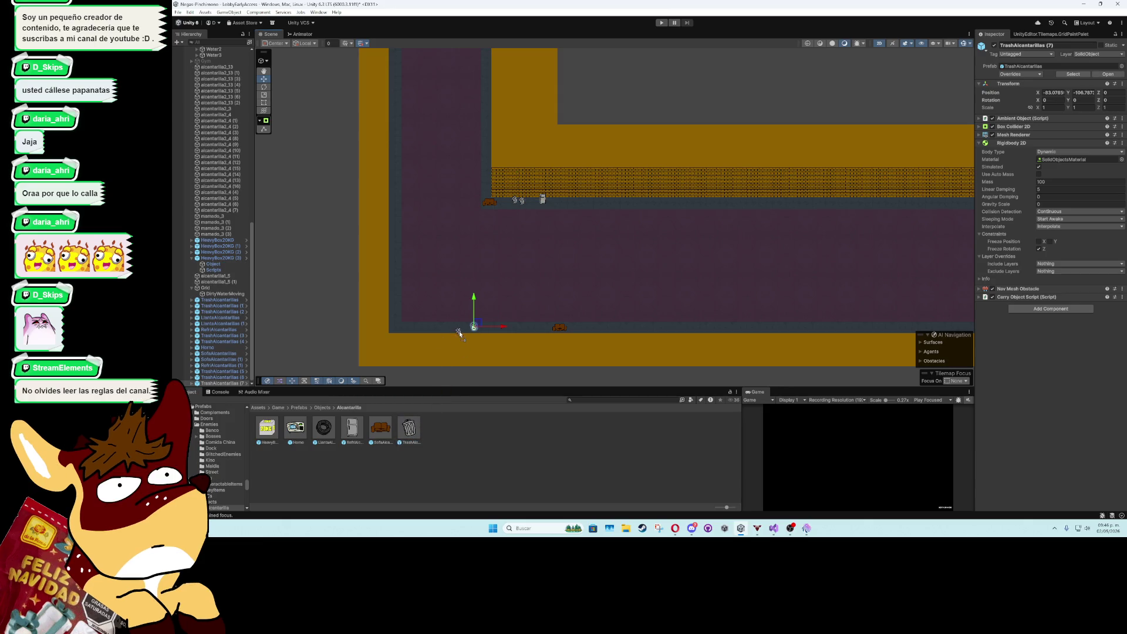
pyautogui.hotkey('ctrl', 'd')
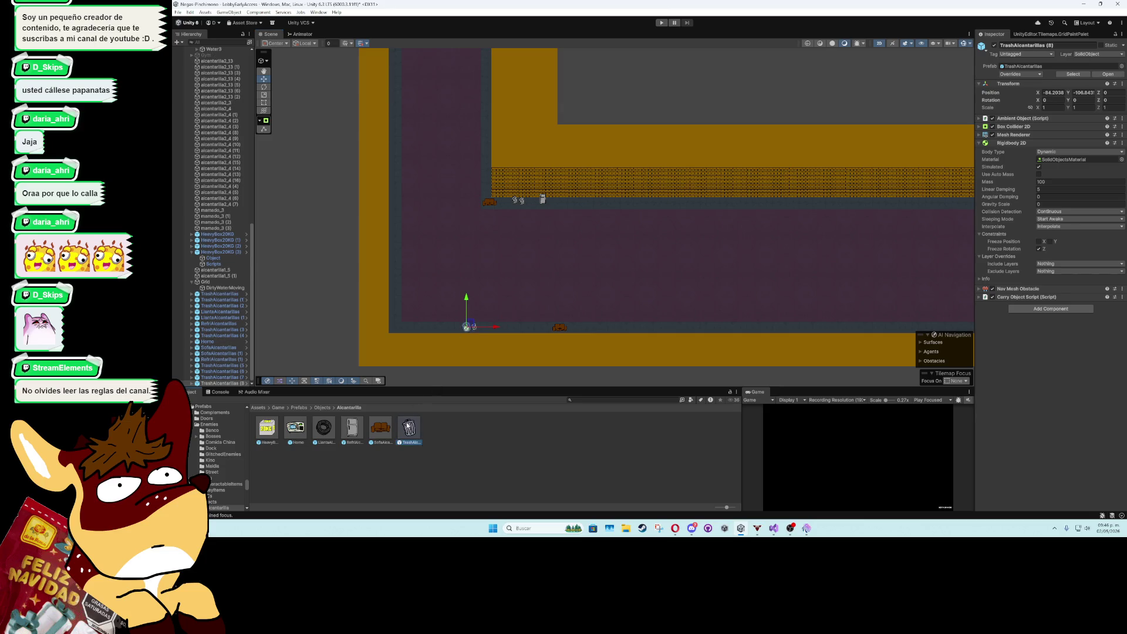
# - Add trash cans at the lower-left corner and a tire copy beside the upper sofa
pyautogui.moveTo(395, 329); pyautogui.dragTo(394, 327)
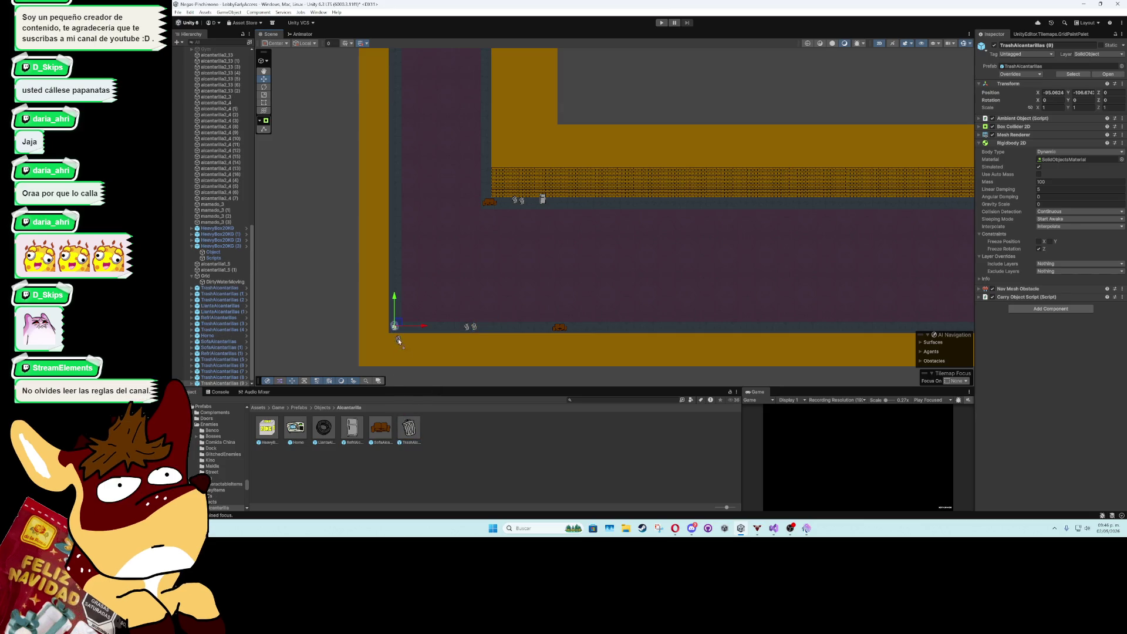
pyautogui.hotkey('ctrl', 'd')
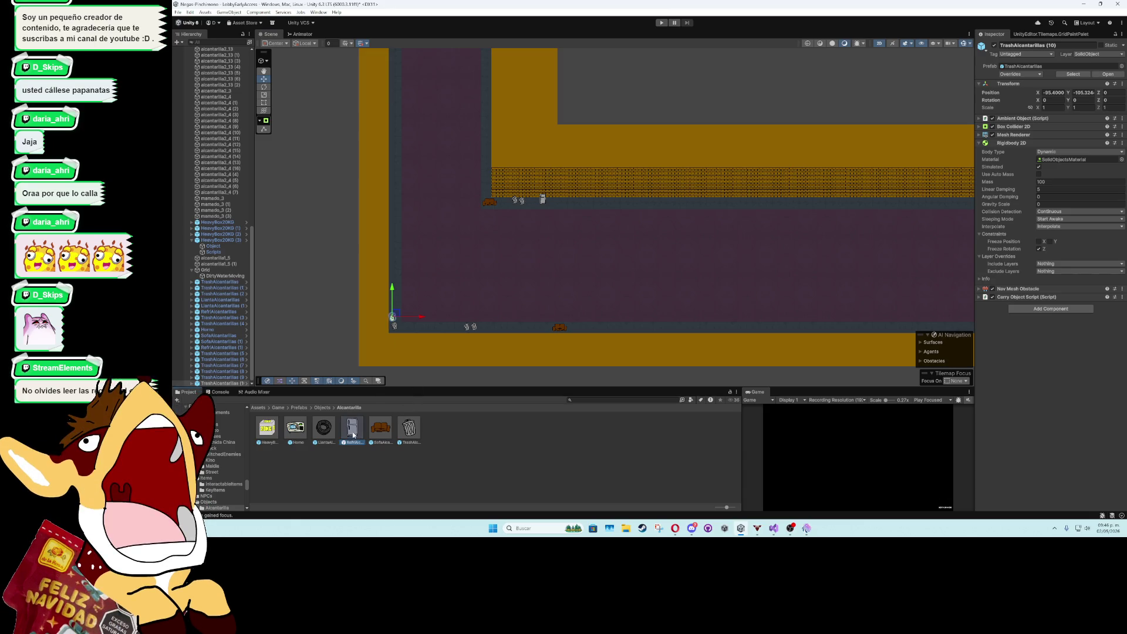
pyautogui.moveTo(394, 322)
pyautogui.mouseDown()
pyautogui.moveTo(405, 306)
pyautogui.moveTo(391, 310)
pyautogui.moveTo(405, 327)
pyautogui.mouseUp()
pyautogui.click(417, 327)
pyautogui.hotkey('ctrl', 'd')
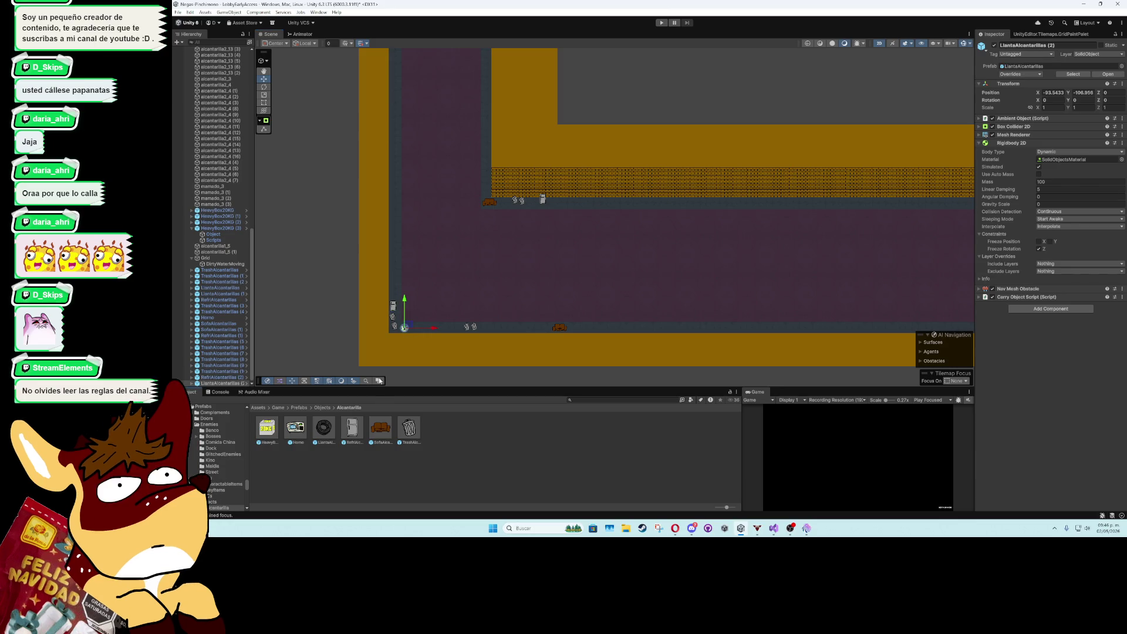
pyautogui.moveTo(487, 194); pyautogui.dragTo(503, 204)
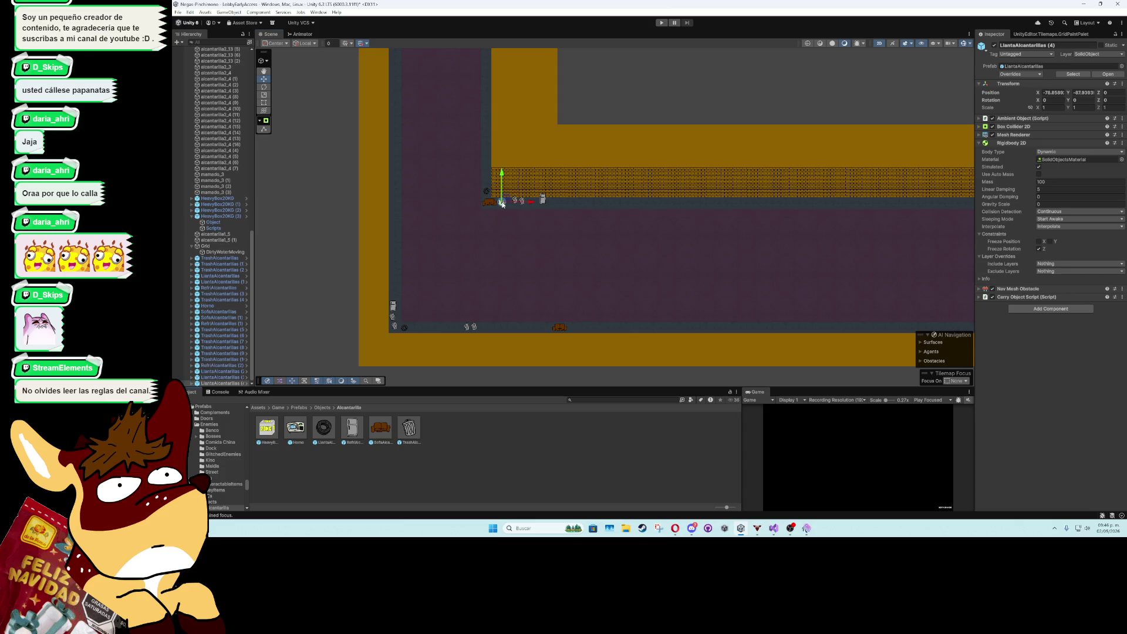
pyautogui.scroll(2, 525, 221)
# - Frame the horizontal corridor's placed debris and clear the object selection
pyautogui.moveTo(476, 243); pyautogui.dragTo(486, 215)
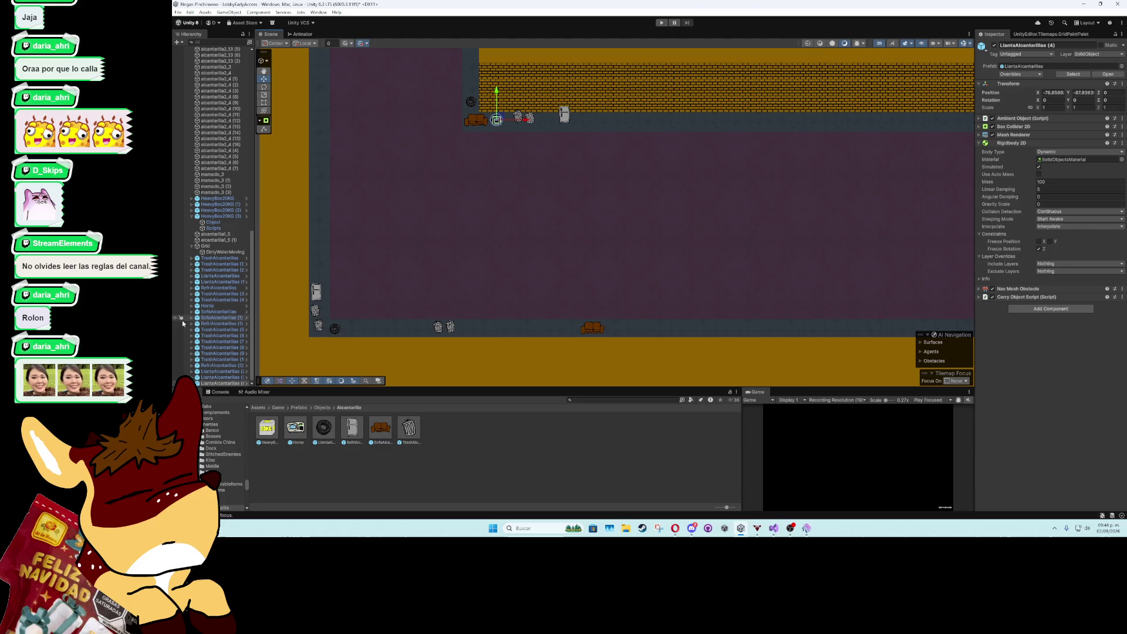
pyautogui.scroll(2, 182, 319)
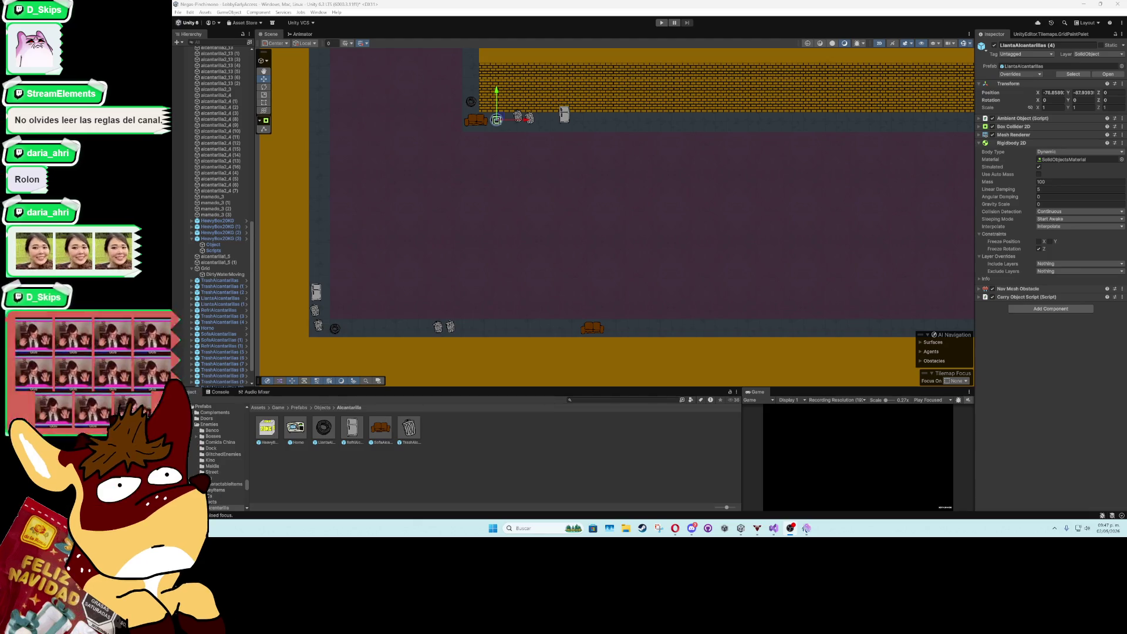
pyautogui.click(521, 450)
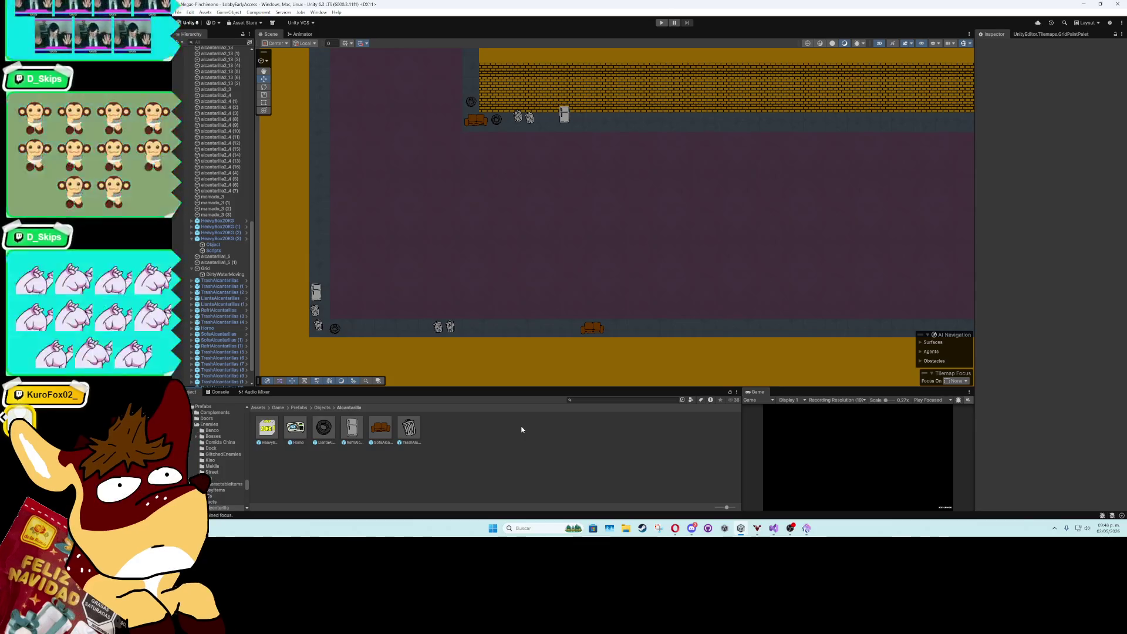
# - Duplicate the mamado_3 debris sprite onto the lower-left floor and the brick pipe ledge
pyautogui.scroll(2, 376, 235)
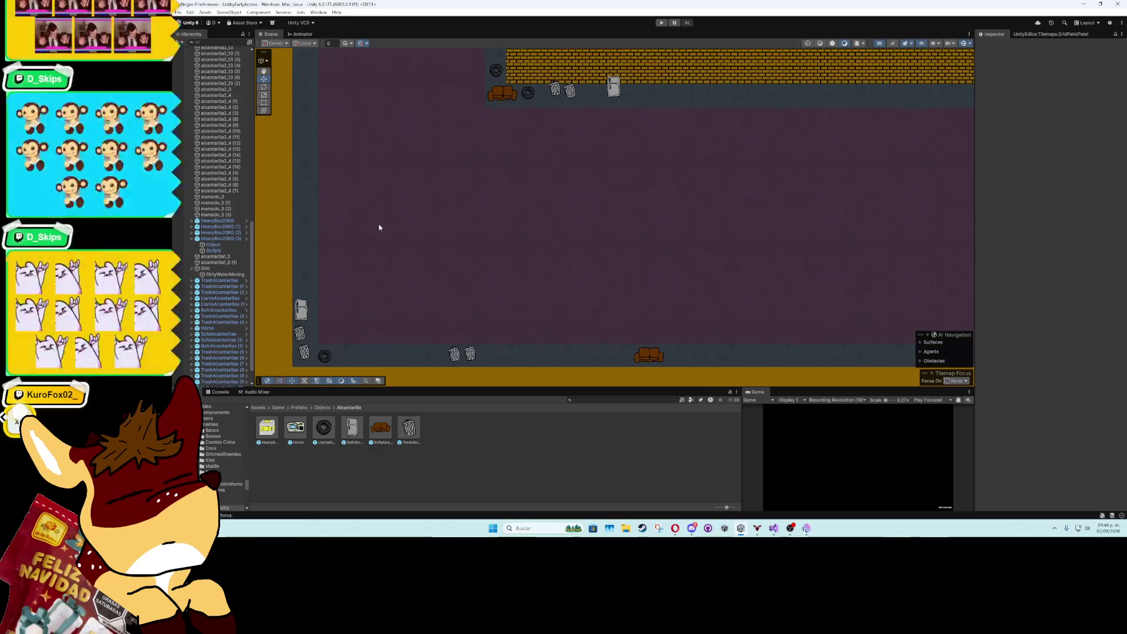
pyautogui.moveTo(378, 229)
pyautogui.mouseDown()
pyautogui.moveTo(428, 227)
pyautogui.moveTo(414, 317)
pyautogui.moveTo(428, 246)
pyautogui.mouseUp()
pyautogui.scroll(-2, 421, 327)
pyautogui.scroll(3, 600, 231)
pyautogui.scroll(-8, 657, 224)
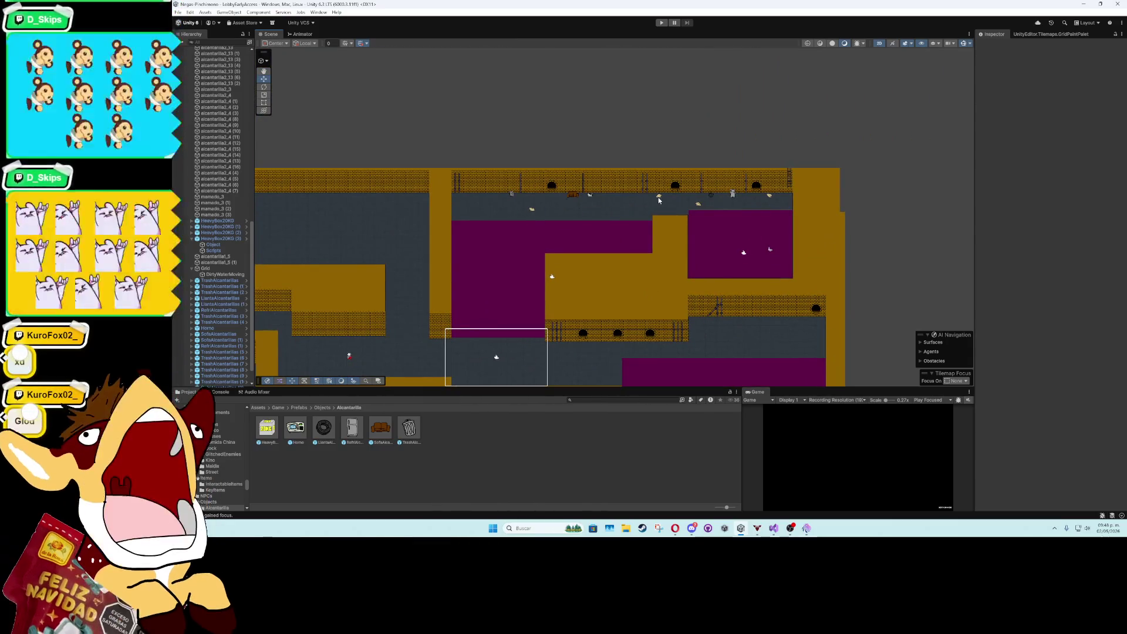
pyautogui.click(658, 199)
pyautogui.hotkey('ctrl', 'd')
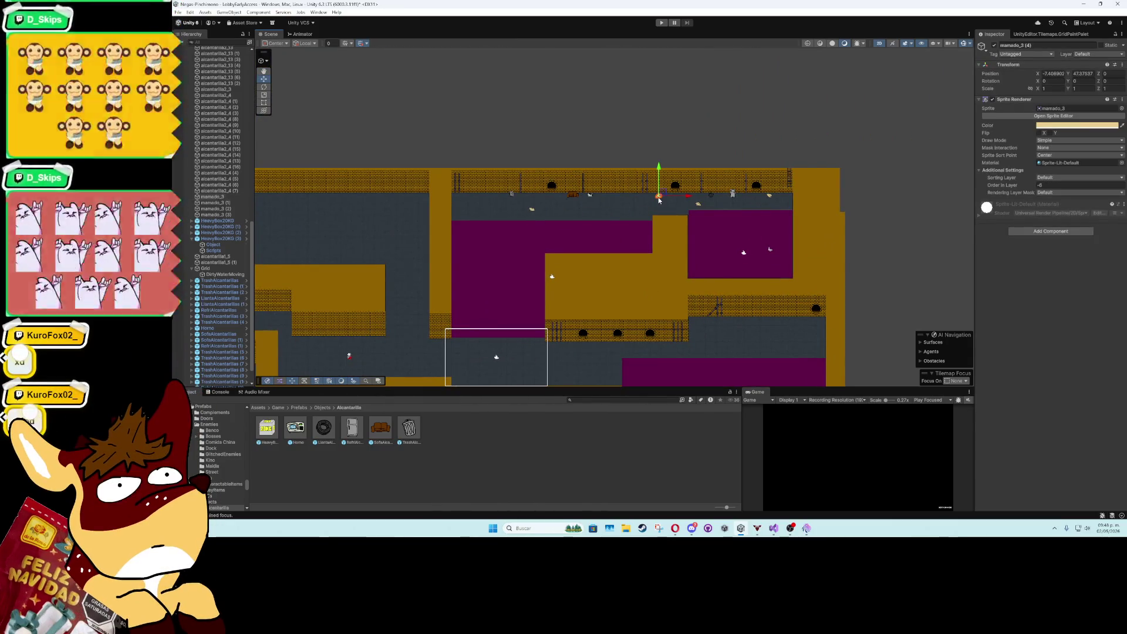
pyautogui.moveTo(659, 200)
pyautogui.mouseDown()
pyautogui.moveTo(313, 366)
pyautogui.moveTo(347, 337)
pyautogui.mouseUp()
pyautogui.scroll(5, 346, 336)
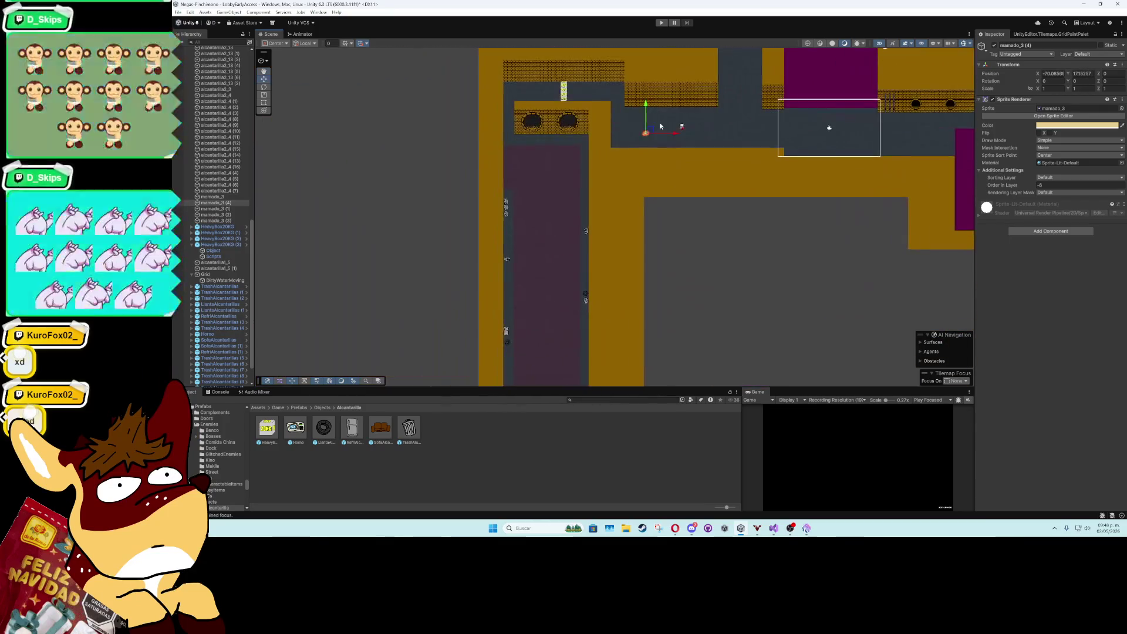
pyautogui.moveTo(649, 126)
pyautogui.mouseDown()
pyautogui.moveTo(563, 137)
pyautogui.moveTo(574, 145)
pyautogui.moveTo(577, 289)
pyautogui.mouseUp()
# - Add more mamado_3 copies down the corridor's left edge, mirroring one with Flip X
pyautogui.hotkey('ctrl', 'd')
pyautogui.hotkey('ctrl', 'd')
pyautogui.hotkey('ctrl', 'd')
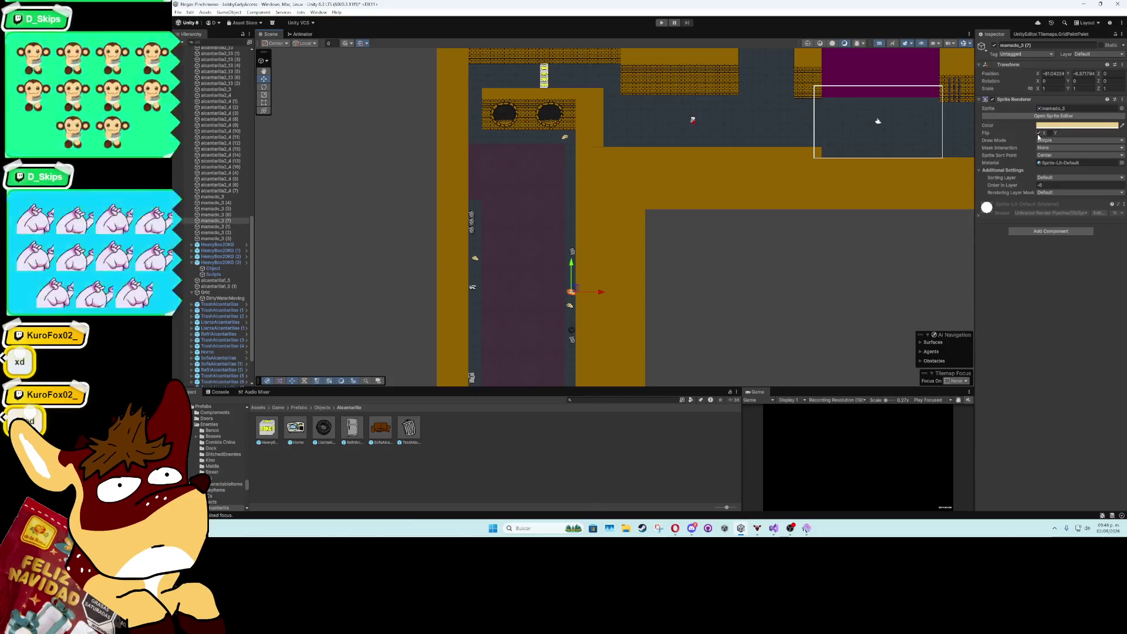
pyautogui.scroll(3, 662, 173)
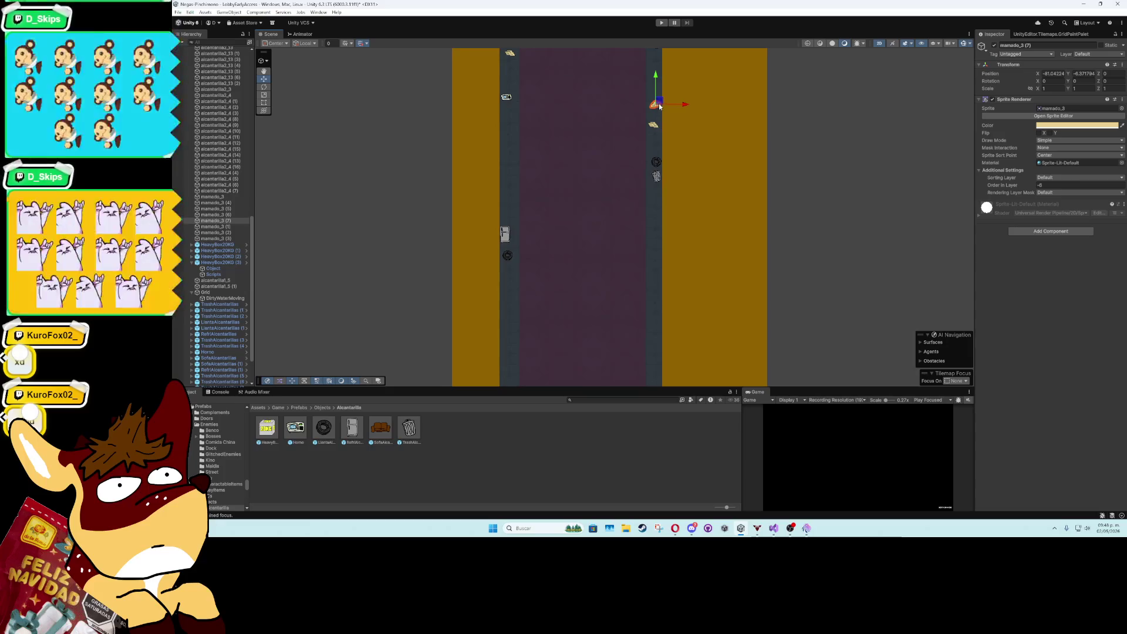
pyautogui.hotkey('ctrl', 'd')
pyautogui.hotkey('ctrl', 'd')
pyautogui.moveTo(660, 104)
pyautogui.mouseDown()
pyautogui.moveTo(511, 188)
pyautogui.moveTo(572, 246)
pyautogui.moveTo(659, 296)
pyautogui.moveTo(659, 323)
pyautogui.mouseUp()
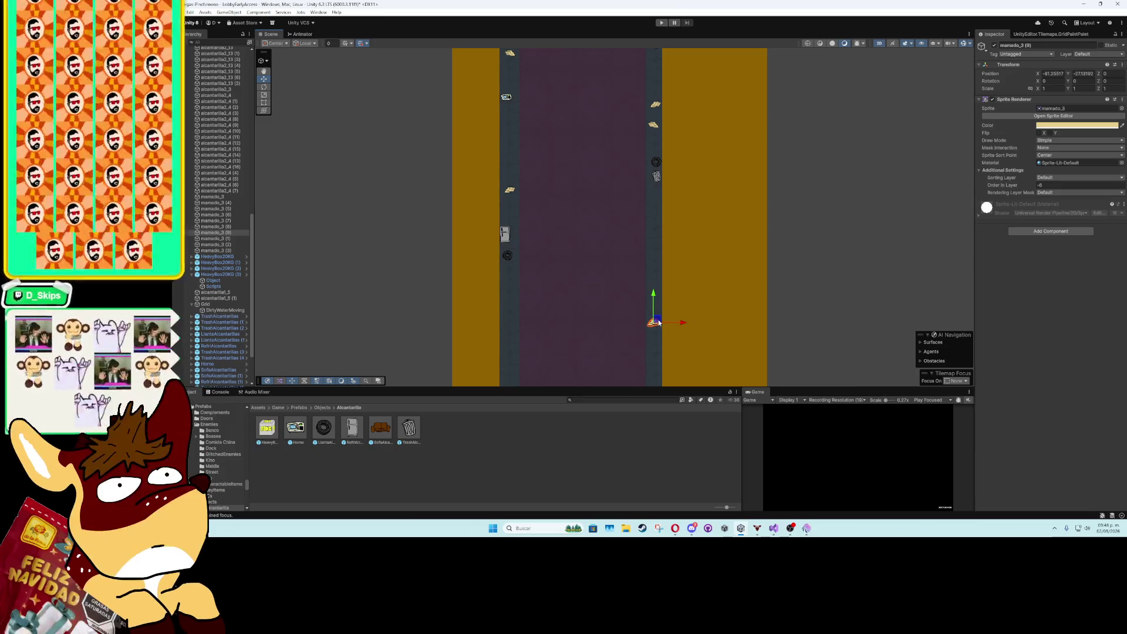
pyautogui.hotkey('ctrl', 'd')
pyautogui.moveTo(658, 322)
pyautogui.mouseDown()
pyautogui.moveTo(523, 345)
pyautogui.moveTo(512, 362)
pyautogui.moveTo(538, 192)
pyautogui.moveTo(545, 228)
pyautogui.moveTo(546, 206)
pyautogui.moveTo(545, 223)
pyautogui.moveTo(684, 326)
pyautogui.mouseUp()
pyautogui.hotkey('ctrl', 'd')
pyautogui.click(1039, 134)
pyautogui.hotkey('ctrl', 'd')
pyautogui.hotkey('ctrl', 'd')
pyautogui.click(685, 190)
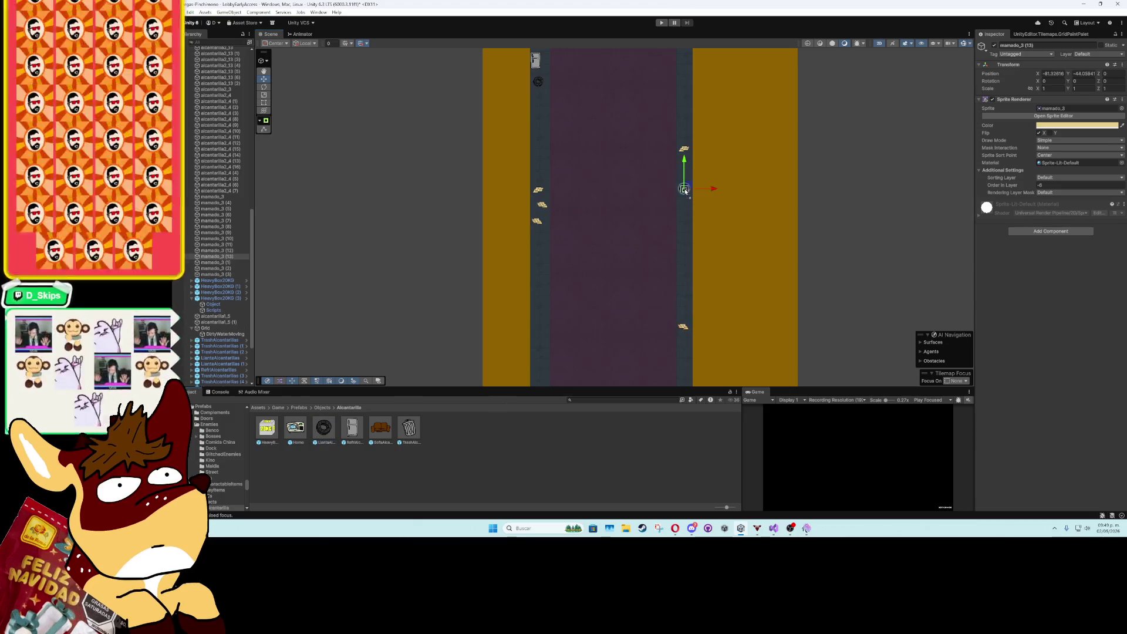
# - Add a trash can to the right lane, plus a tire, trash can and fridge in the left lane
pyautogui.moveTo(684, 190); pyautogui.dragTo(688, 203)
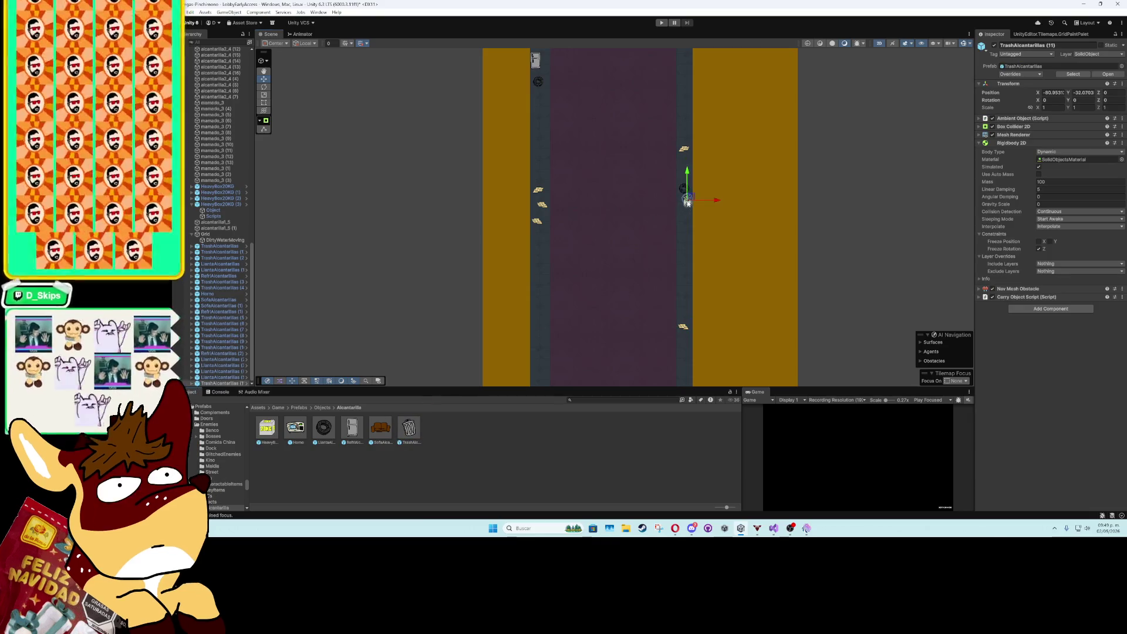
pyautogui.moveTo(410, 429)
pyautogui.mouseDown()
pyautogui.moveTo(683, 258)
pyautogui.moveTo(687, 212)
pyautogui.mouseUp()
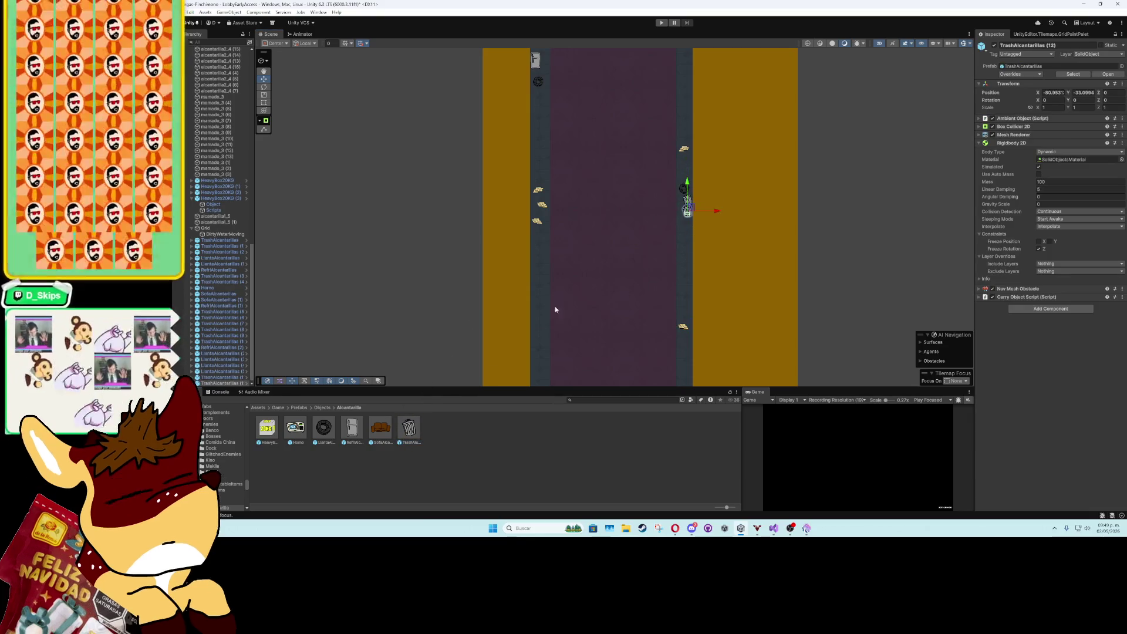
pyautogui.moveTo(323, 427)
pyautogui.mouseDown()
pyautogui.moveTo(376, 405)
pyautogui.moveTo(532, 174)
pyautogui.moveTo(542, 177)
pyautogui.moveTo(447, 305)
pyautogui.moveTo(537, 193)
pyautogui.mouseUp()
pyautogui.moveTo(409, 431); pyautogui.dragTo(541, 210)
pyautogui.moveTo(364, 432); pyautogui.dragTo(543, 229)
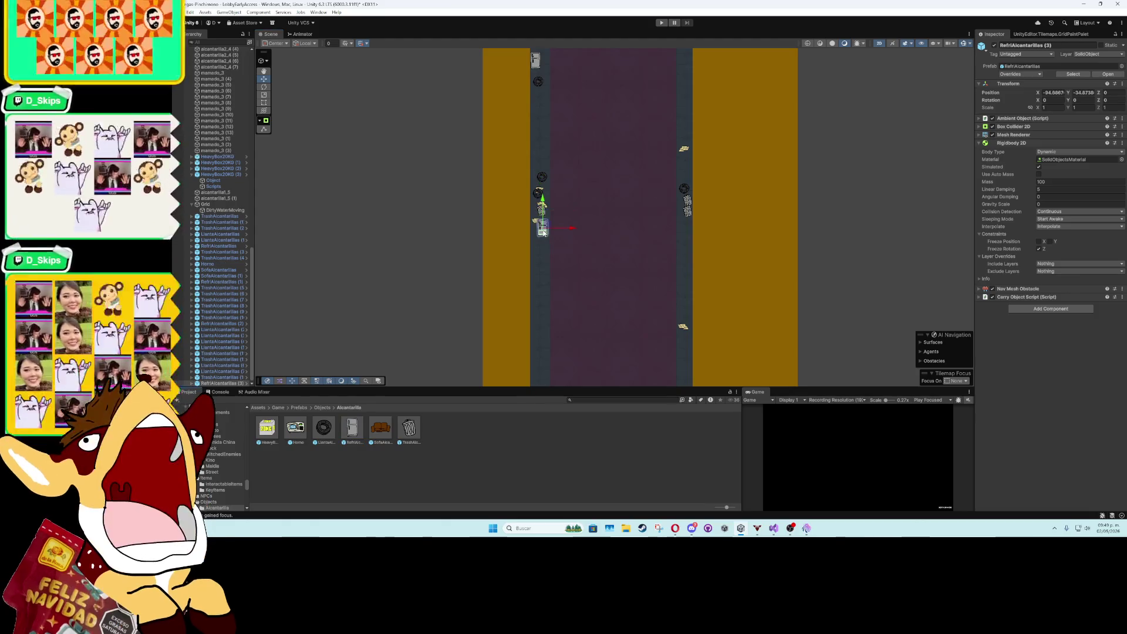
pyautogui.scroll(-1, 683, 232)
pyautogui.scroll(-2, 657, 216)
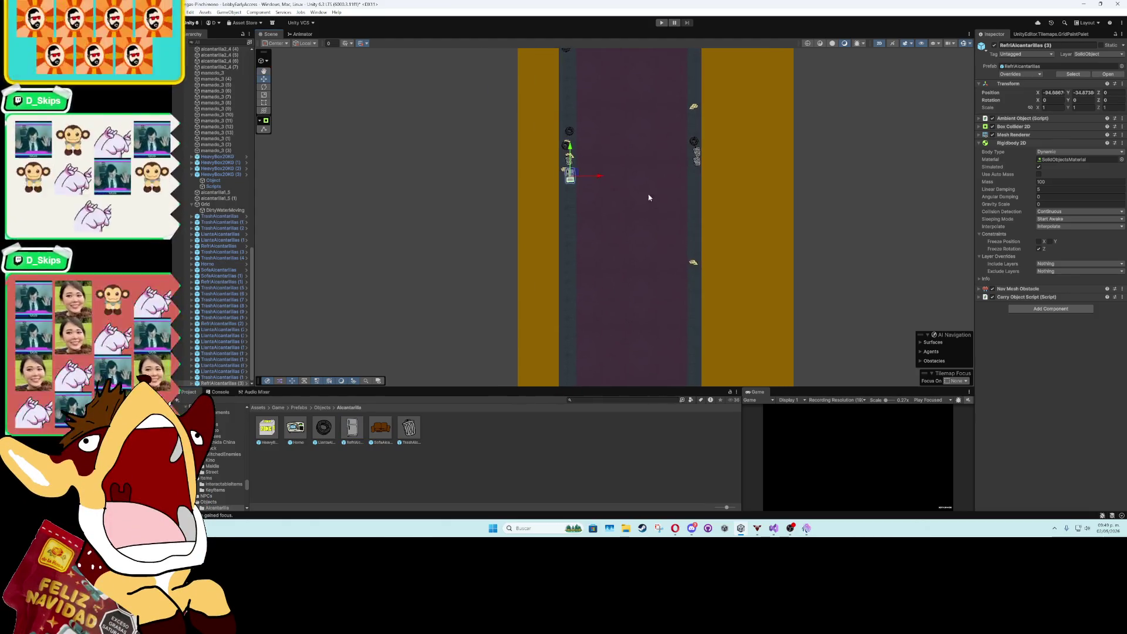
pyautogui.moveTo(631, 235); pyautogui.dragTo(642, 189)
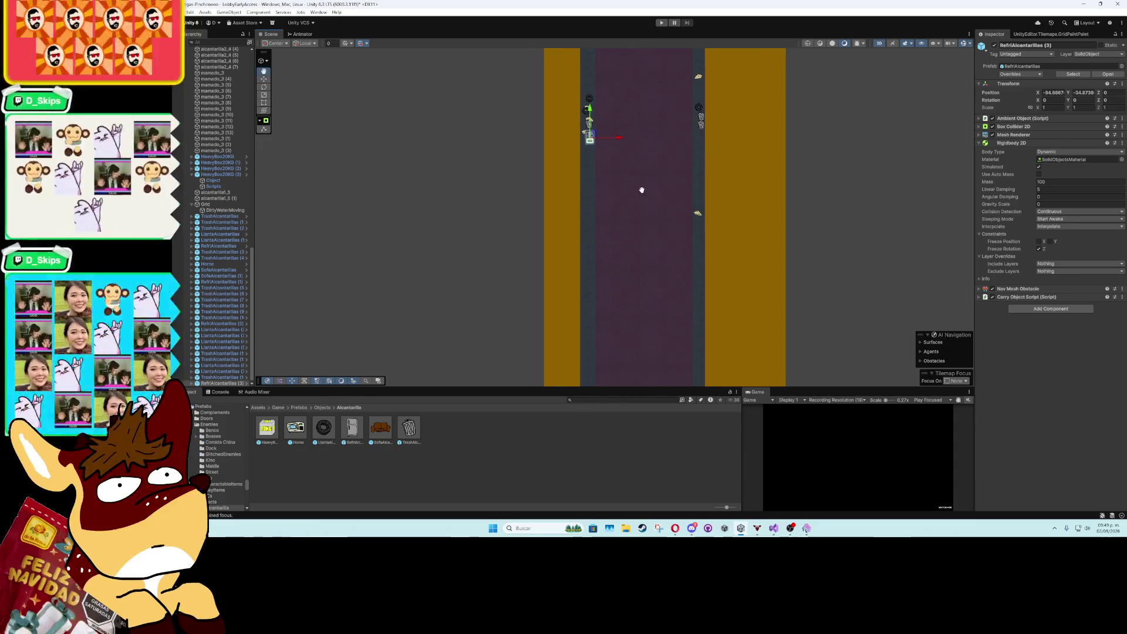
# - Place more tires, trash cans, a fridge and the Horno oven further along both lanes
pyautogui.moveTo(315, 433); pyautogui.dragTo(700, 181)
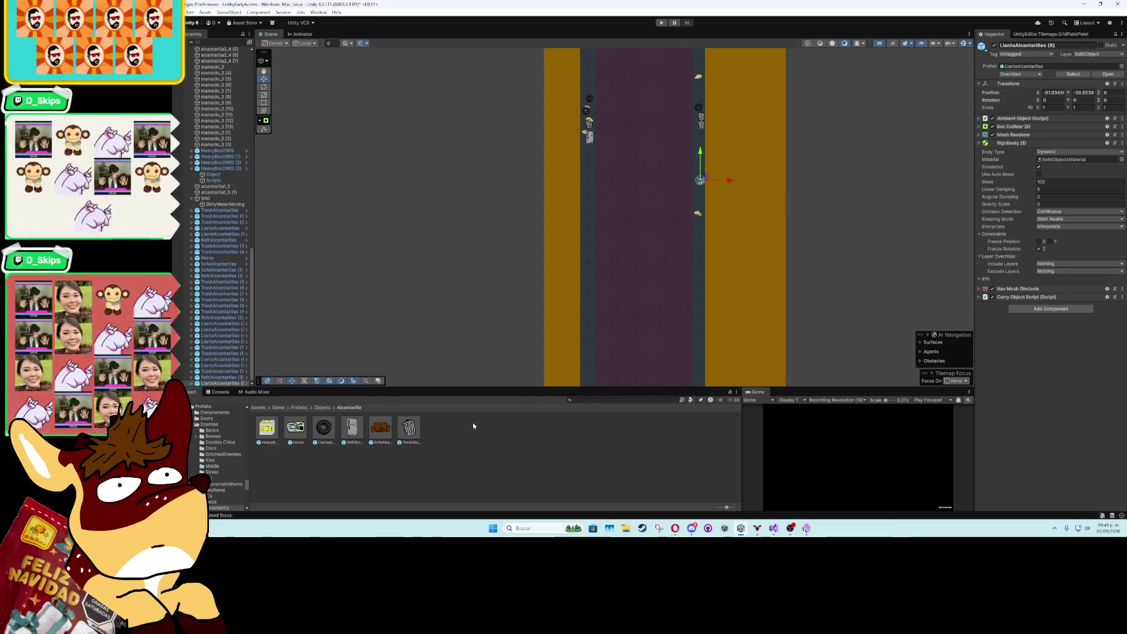
pyautogui.moveTo(409, 432)
pyautogui.mouseDown()
pyautogui.moveTo(697, 290)
pyautogui.moveTo(700, 259)
pyautogui.mouseUp()
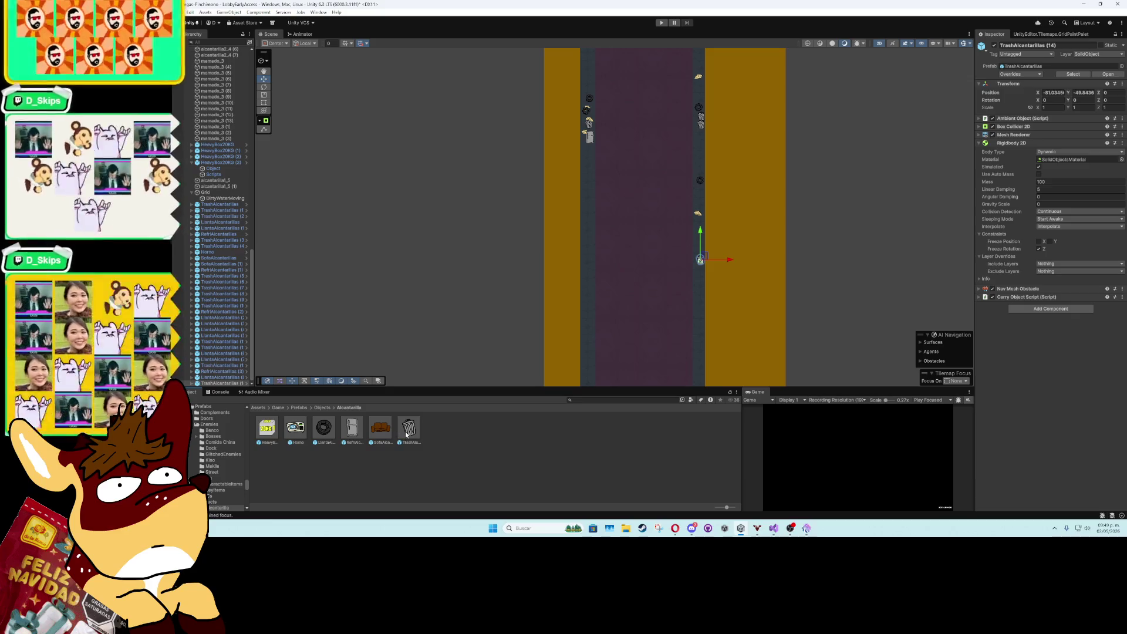
pyautogui.moveTo(405, 434); pyautogui.dragTo(583, 218)
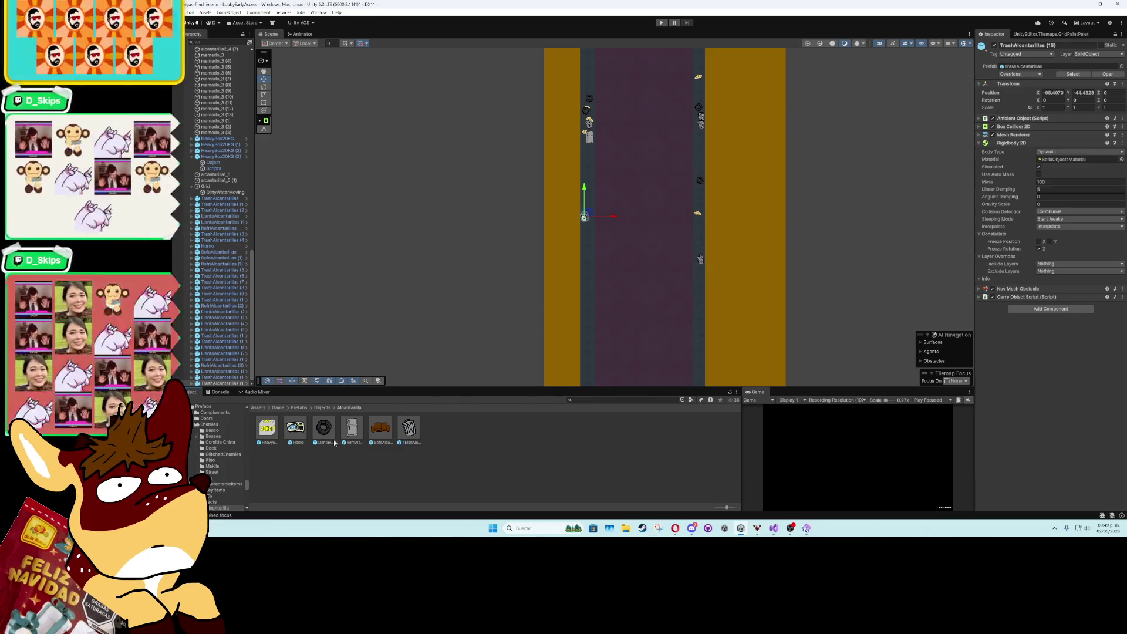
pyautogui.moveTo(295, 427); pyautogui.dragTo(699, 246)
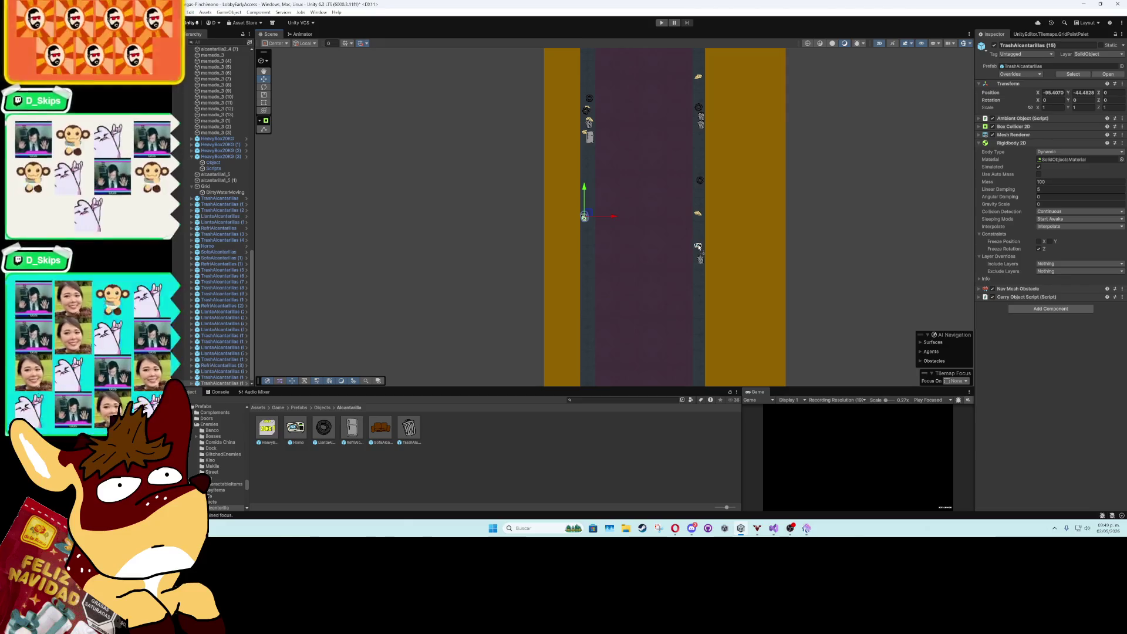
pyautogui.moveTo(426, 338)
pyautogui.mouseDown()
pyautogui.moveTo(580, 197)
pyautogui.moveTo(590, 133)
pyautogui.moveTo(699, 138)
pyautogui.mouseUp()
pyautogui.moveTo(323, 429)
pyautogui.mouseDown()
pyautogui.moveTo(329, 410)
pyautogui.moveTo(564, 276)
pyautogui.moveTo(585, 237)
pyautogui.mouseUp()
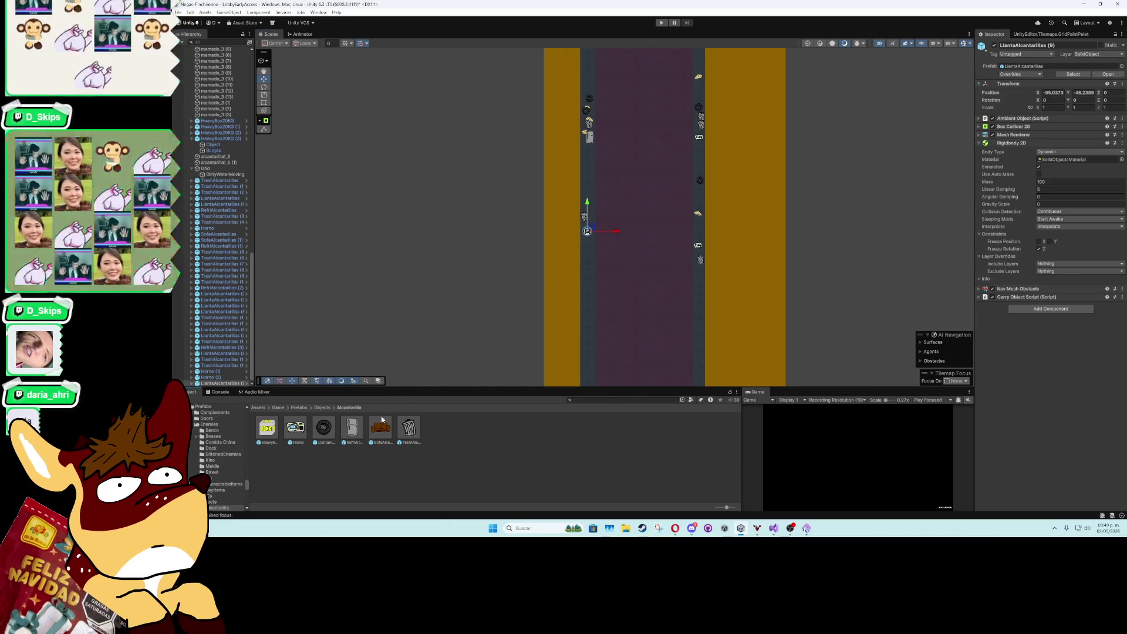
pyautogui.moveTo(346, 433)
pyautogui.mouseDown()
pyautogui.moveTo(590, 264)
pyautogui.moveTo(585, 244)
pyautogui.mouseUp()
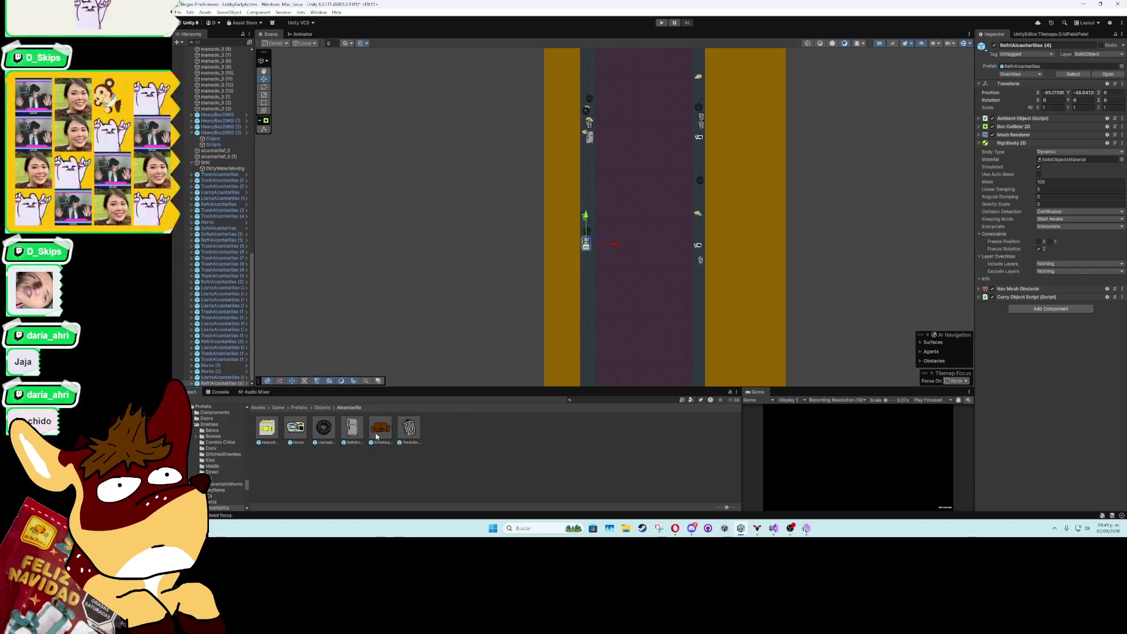
pyautogui.moveTo(545, 309); pyautogui.dragTo(481, 164)
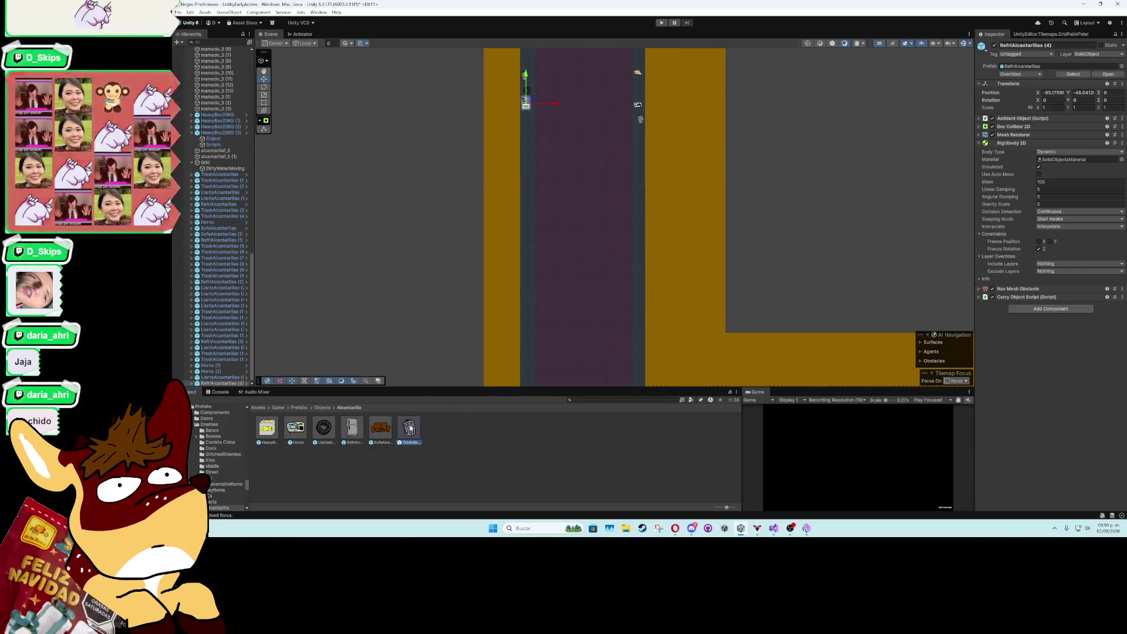
pyautogui.moveTo(410, 429); pyautogui.dragTo(530, 143)
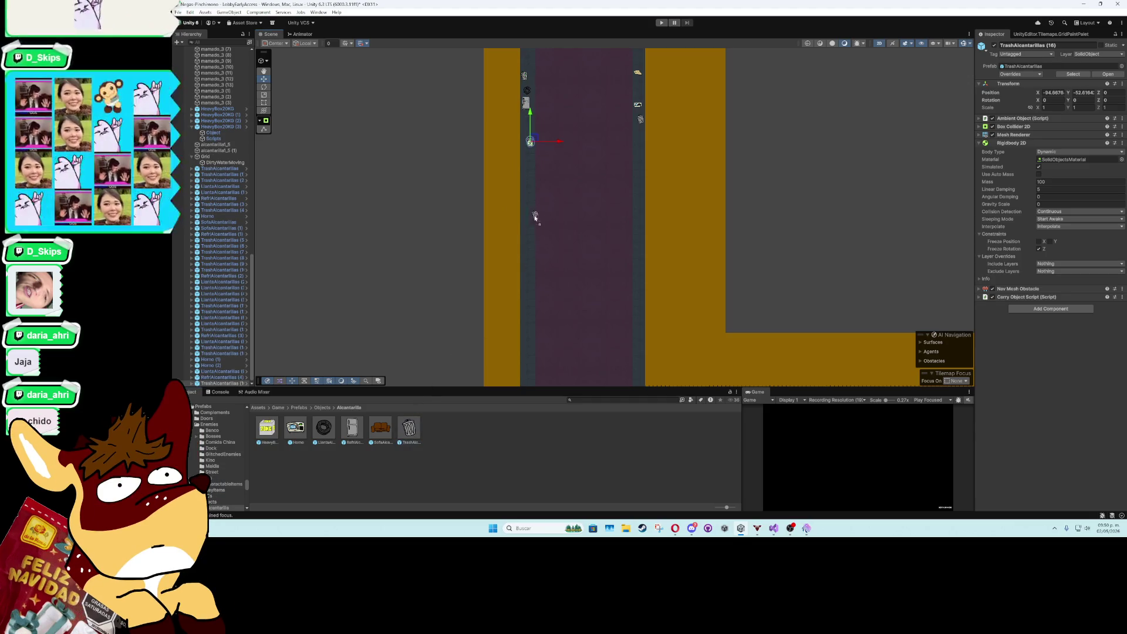
pyautogui.moveTo(535, 217); pyautogui.dragTo(526, 210)
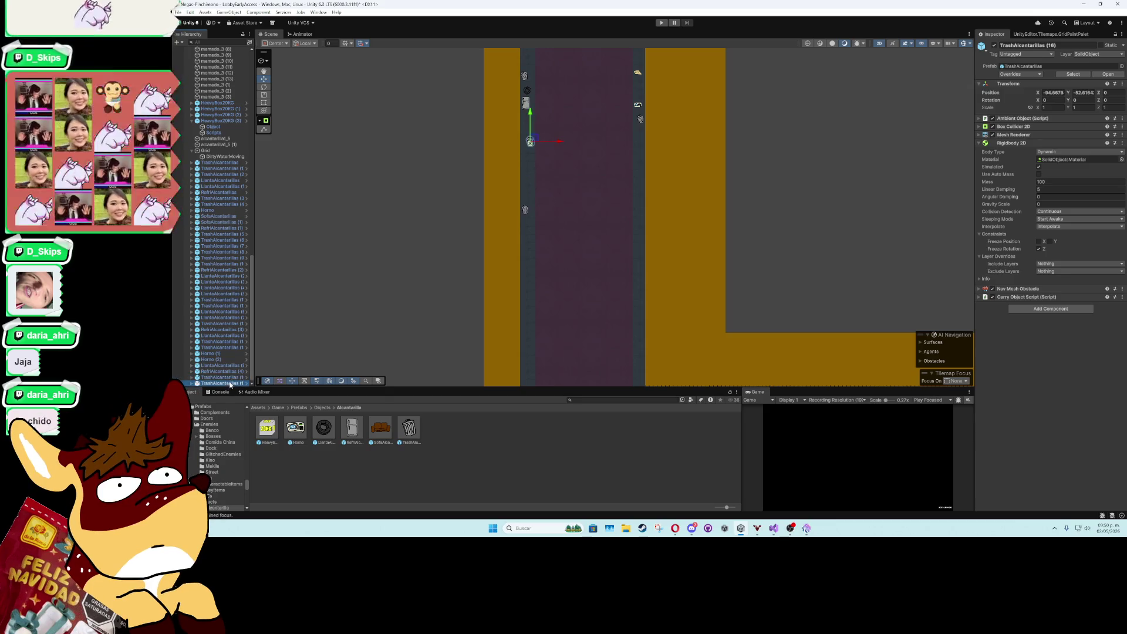
pyautogui.keyDown('shift'); pyautogui.click(221, 166); pyautogui.keyUp('shift')
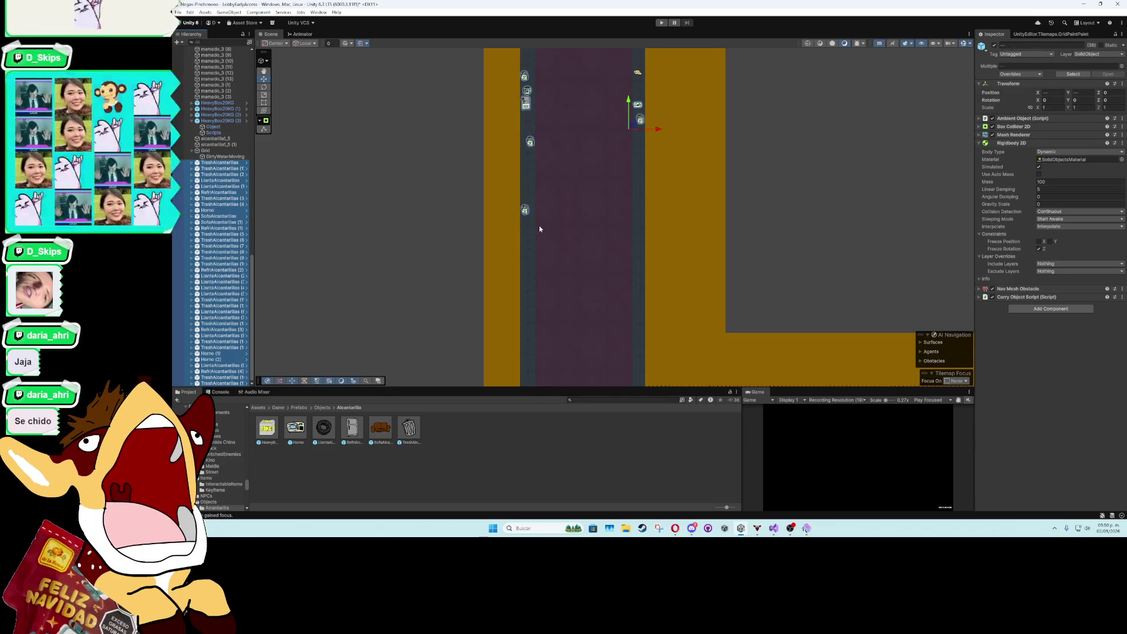
pyautogui.scroll(-5, 538, 235)
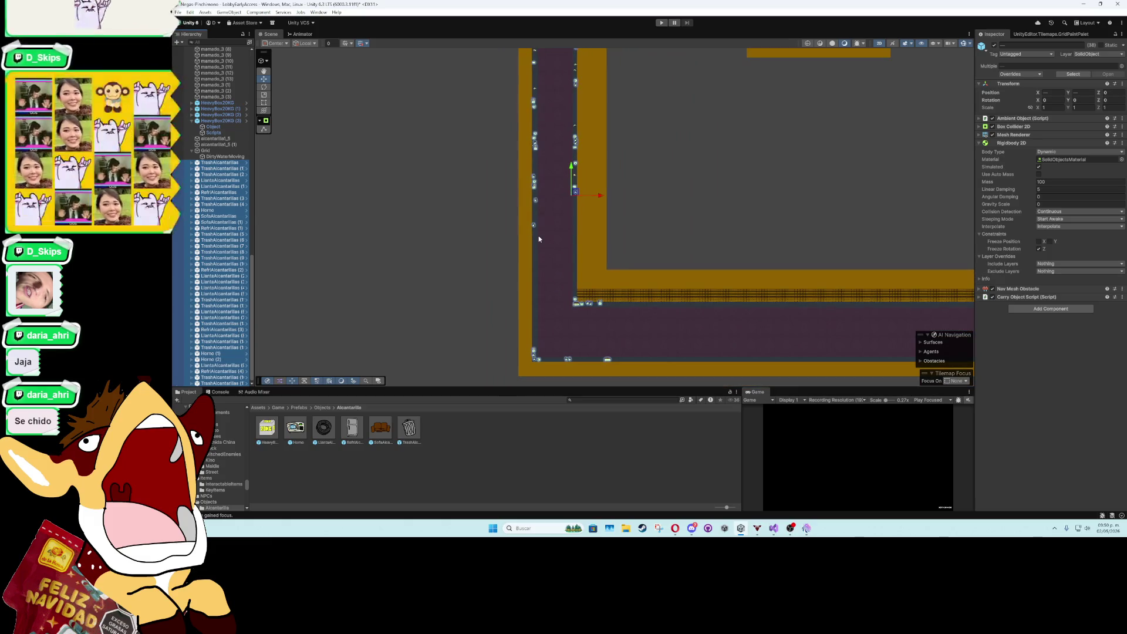
# - Inspect the SofaAlcantarillas prefab and locate the HeavyBox20KG (3) sprite's source image
pyautogui.click(537, 238)
pyautogui.press('Up')
pyautogui.press('Up')
pyautogui.press('Up')
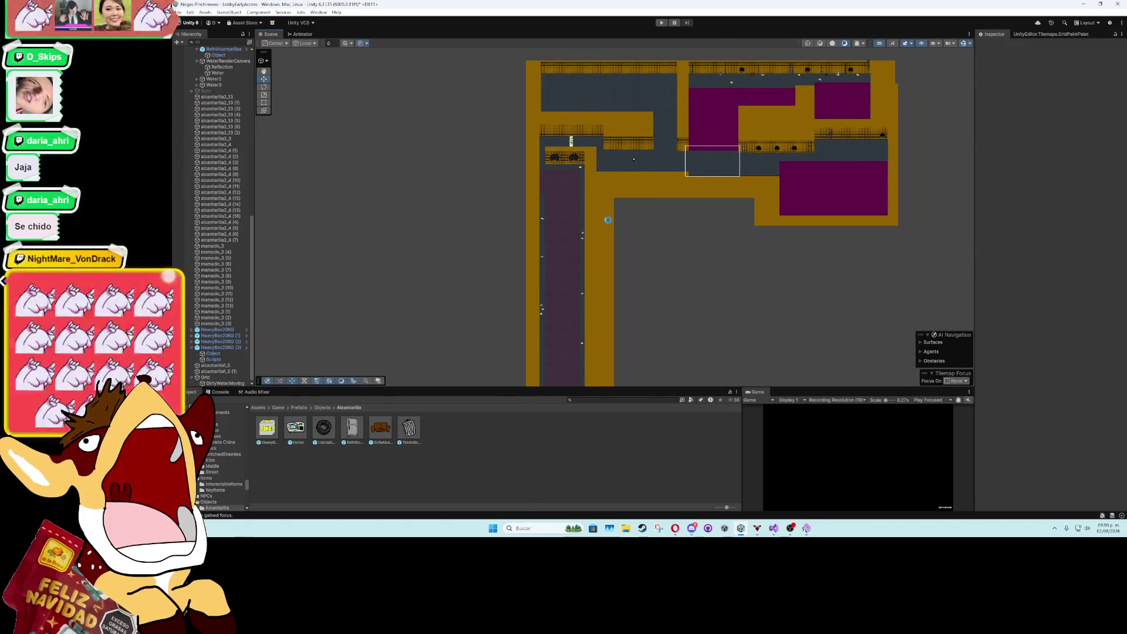
pyautogui.scroll(3, 569, 193)
pyautogui.scroll(4, 569, 195)
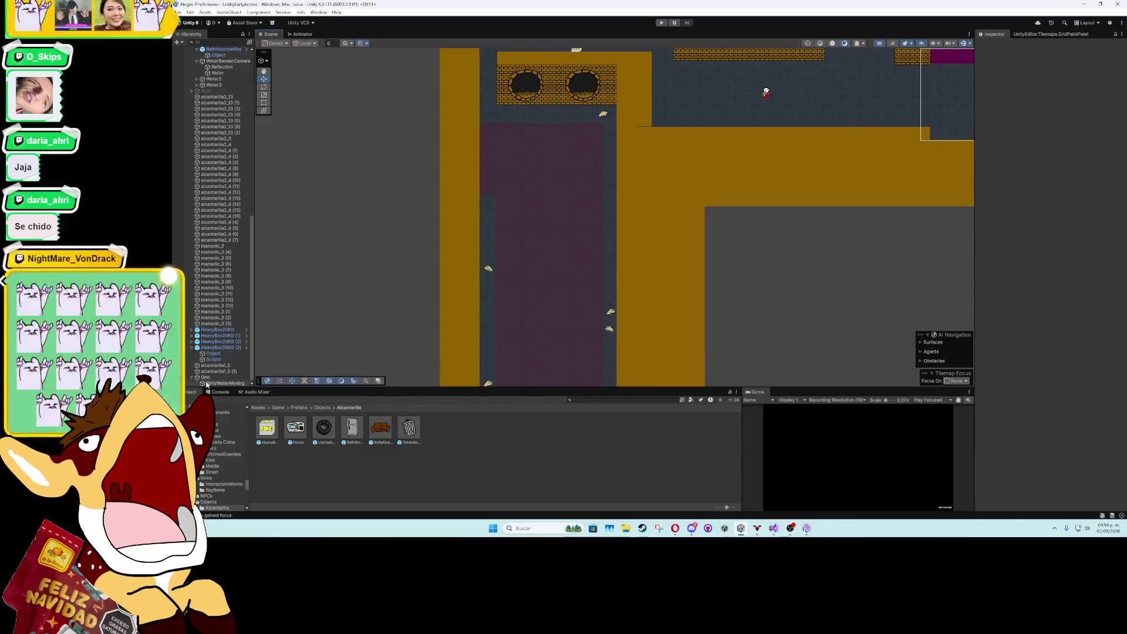
pyautogui.click(381, 428)
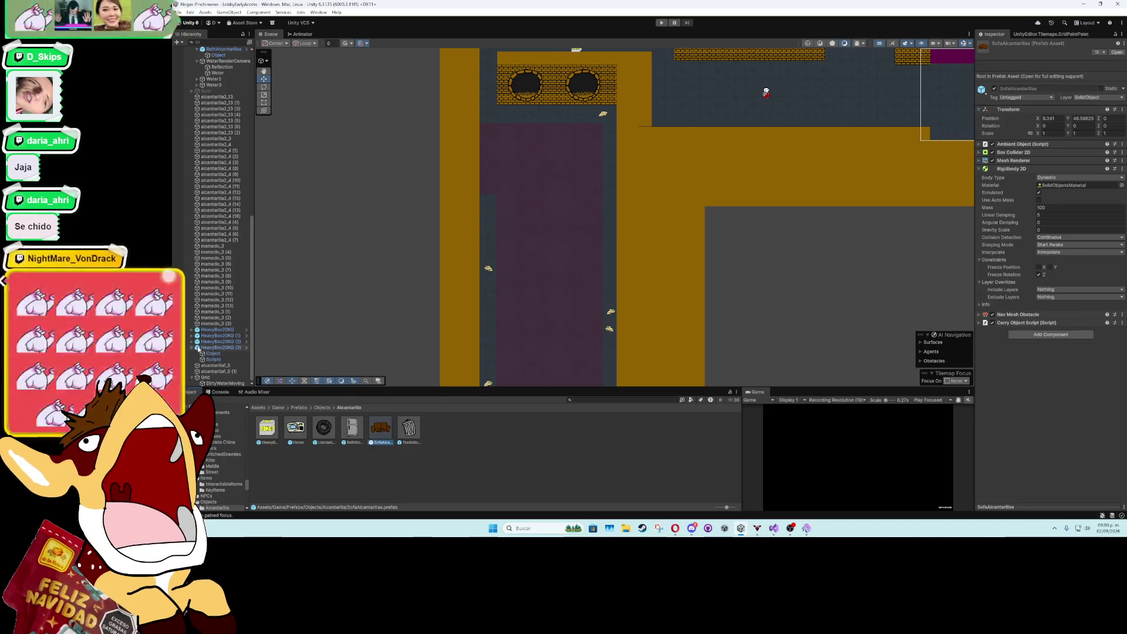
pyautogui.click(213, 353)
pyautogui.click(1079, 108)
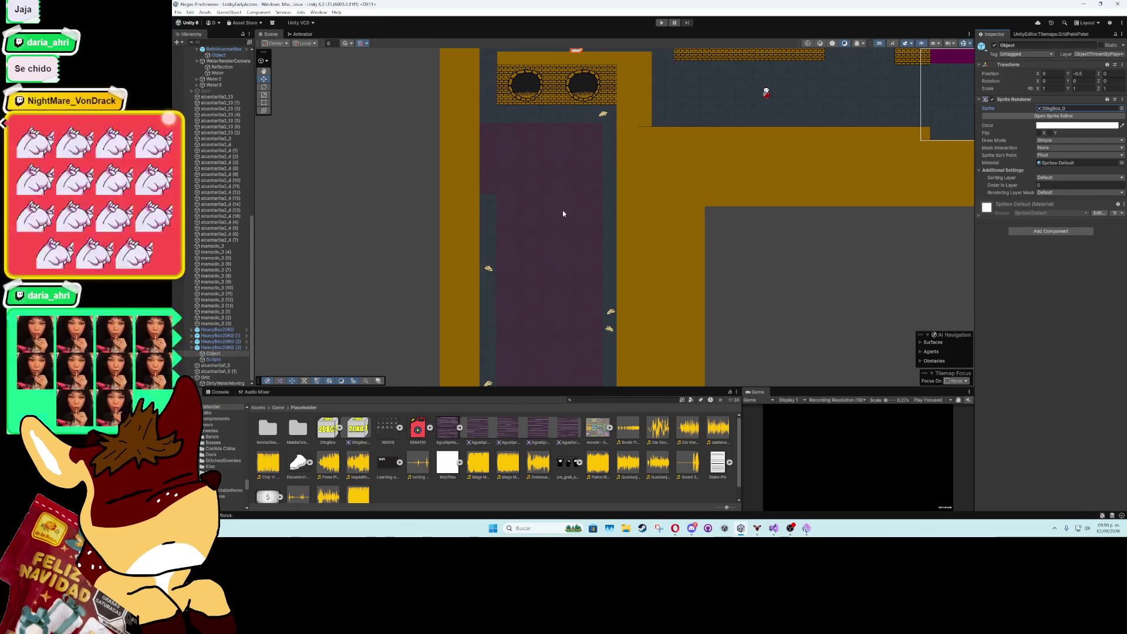
# - Find the source asset folder of the RefriAlcantarillas object's sprite
pyautogui.moveTo(813, 95)
pyautogui.mouseDown()
pyautogui.moveTo(784, 135)
pyautogui.moveTo(535, 276)
pyautogui.moveTo(432, 416)
pyautogui.mouseUp()
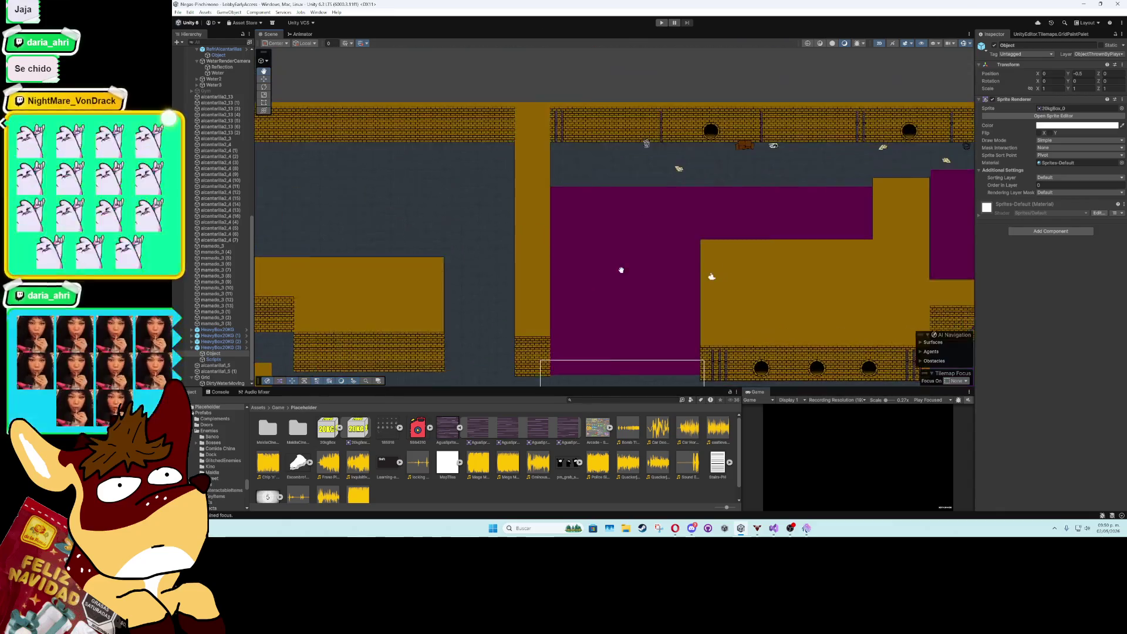
pyautogui.click(645, 152)
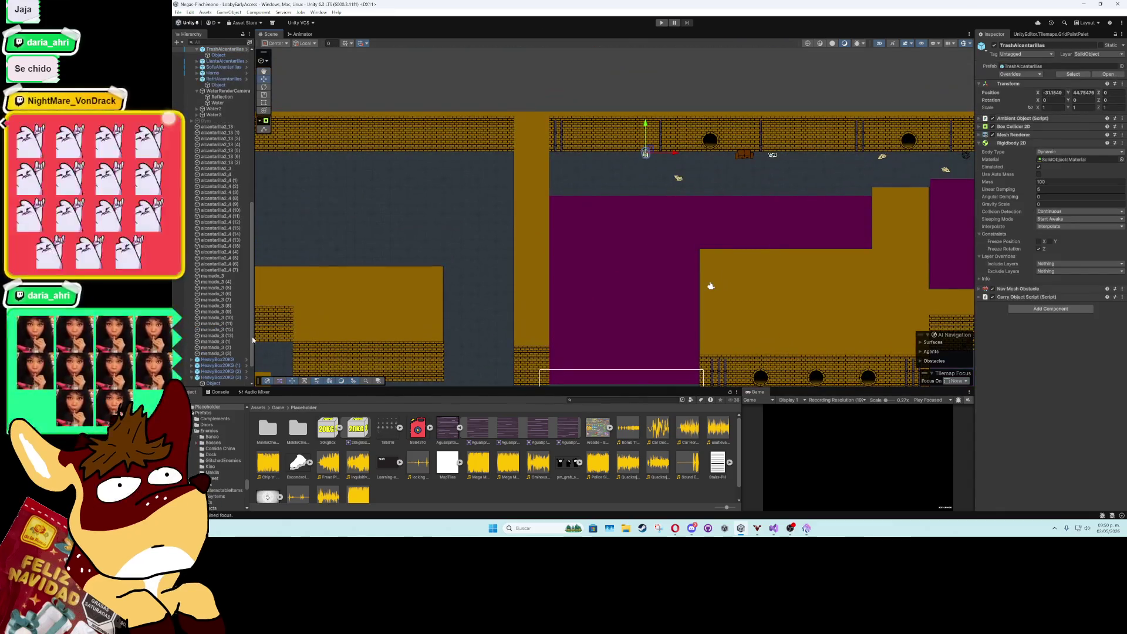
pyautogui.click(217, 85)
pyautogui.click(1057, 108)
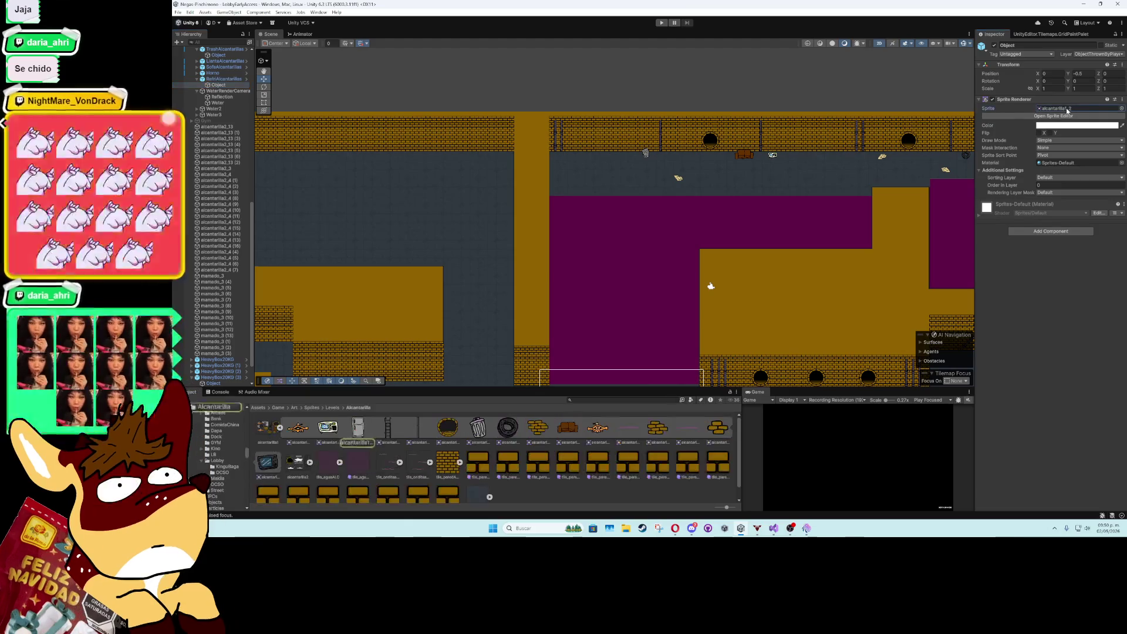
pyautogui.scroll(3, 373, 353)
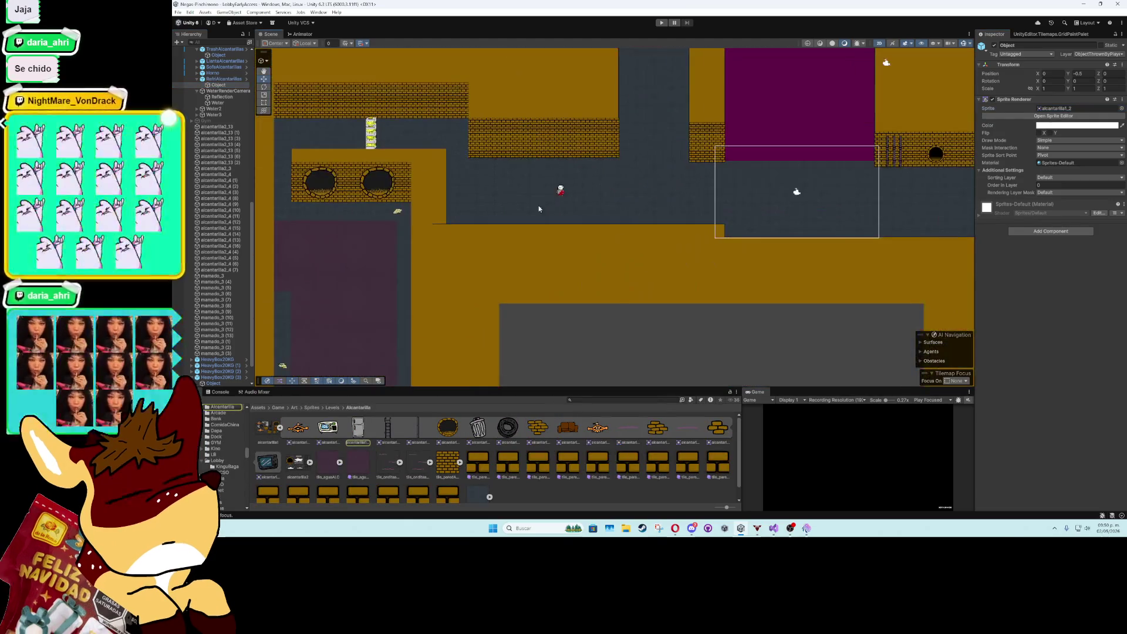
pyautogui.moveTo(373, 259)
pyautogui.mouseDown()
pyautogui.moveTo(462, 299)
pyautogui.moveTo(559, 235)
pyautogui.moveTo(551, 321)
pyautogui.moveTo(564, 148)
pyautogui.moveTo(581, 316)
pyautogui.moveTo(571, 249)
pyautogui.mouseUp()
pyautogui.scroll(2, 558, 235)
pyautogui.scroll(1, 534, 251)
pyautogui.scroll(1, 534, 250)
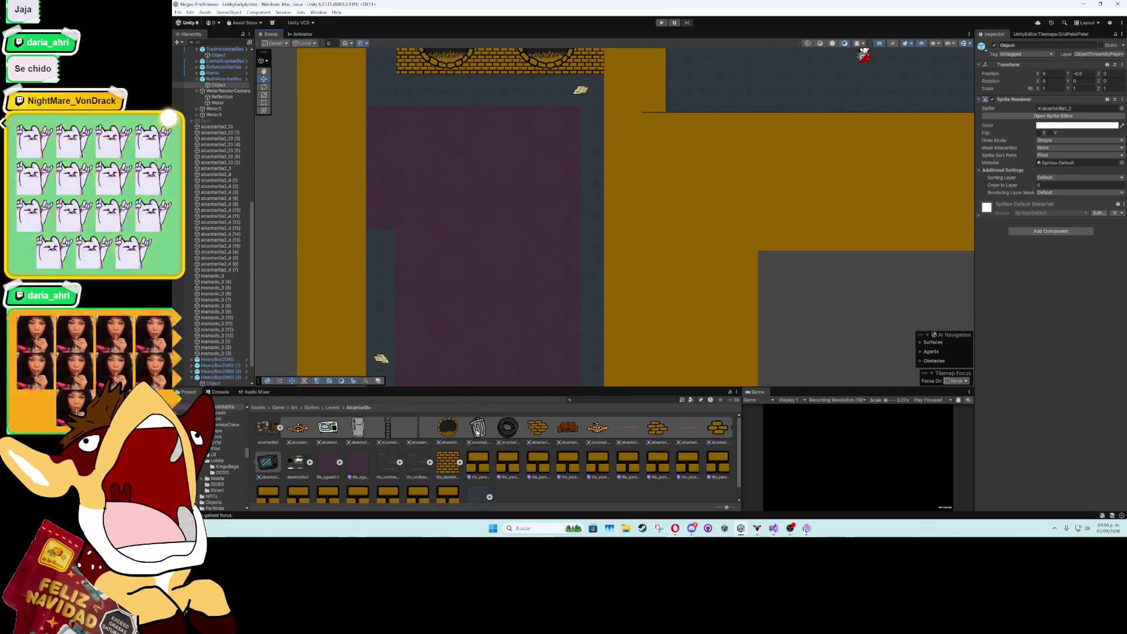
# - Place two trash-can sprites by the corridor and nudge the manhole cover left
pyautogui.moveTo(470, 431)
pyautogui.mouseDown()
pyautogui.moveTo(534, 191)
pyautogui.moveTo(599, 132)
pyautogui.moveTo(596, 100)
pyautogui.mouseUp()
pyautogui.moveTo(478, 427)
pyautogui.mouseDown()
pyautogui.moveTo(411, 352)
pyautogui.moveTo(370, 249)
pyautogui.moveTo(372, 286)
pyautogui.mouseUp()
pyautogui.click(373, 276)
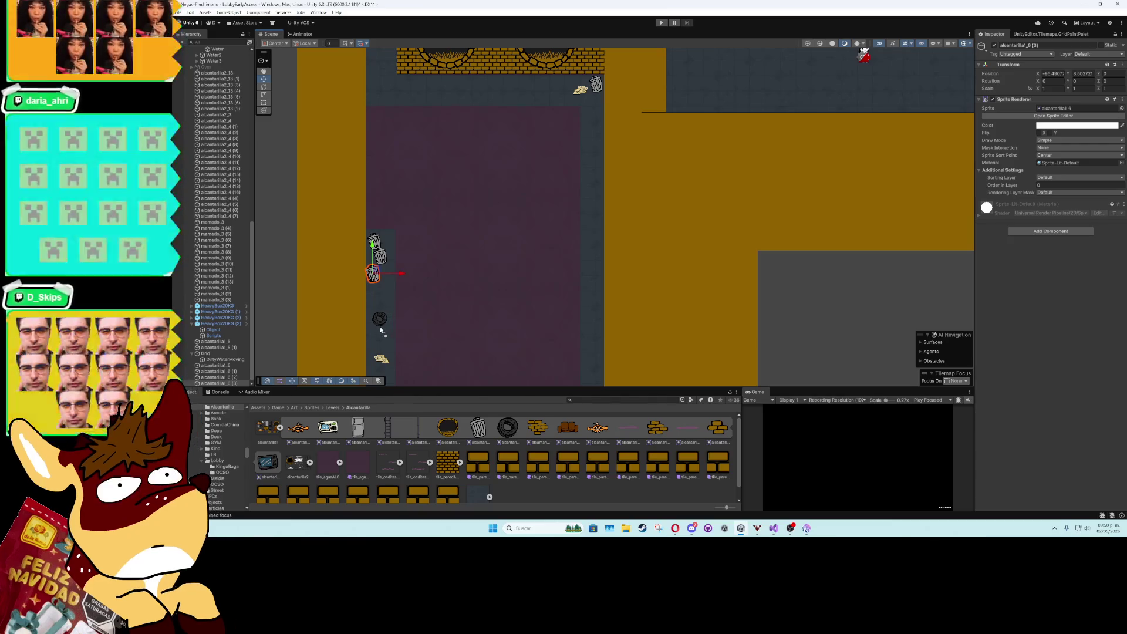
pyautogui.moveTo(386, 328)
pyautogui.mouseDown()
pyautogui.moveTo(428, 317)
pyautogui.moveTo(432, 266)
pyautogui.mouseUp()
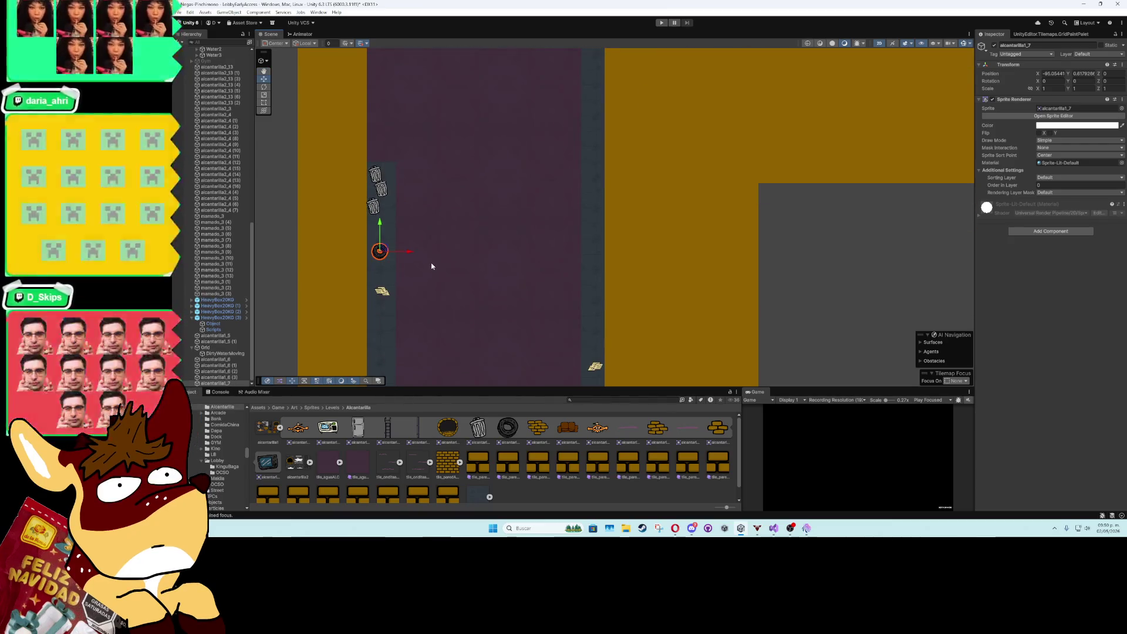
pyautogui.scroll(-3, 431, 265)
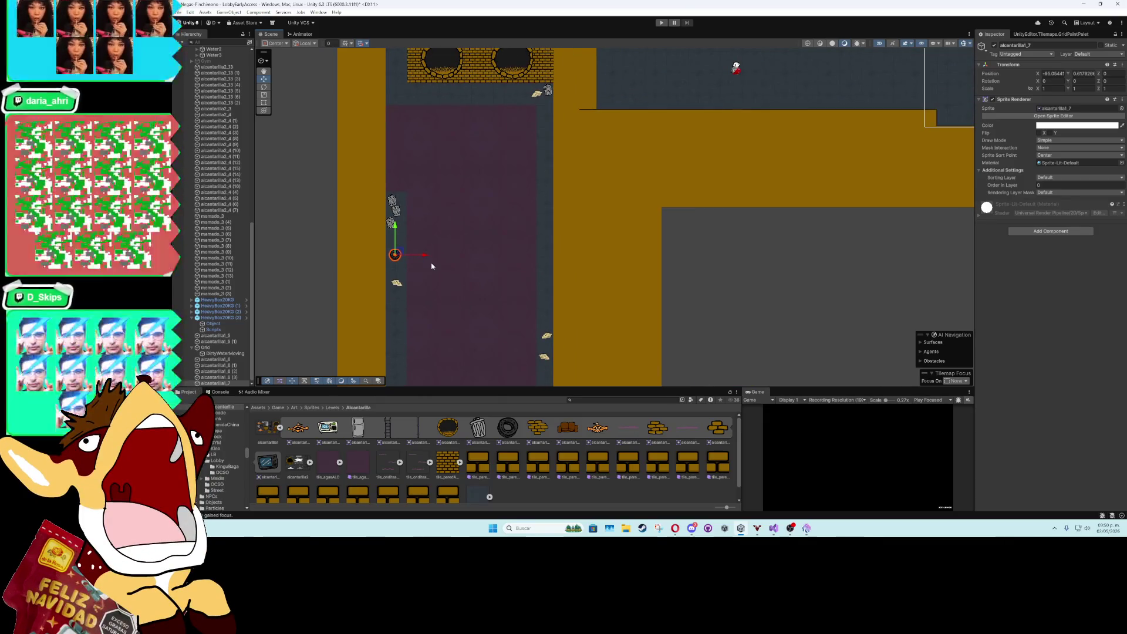
pyautogui.moveTo(486, 277); pyautogui.dragTo(508, 214)
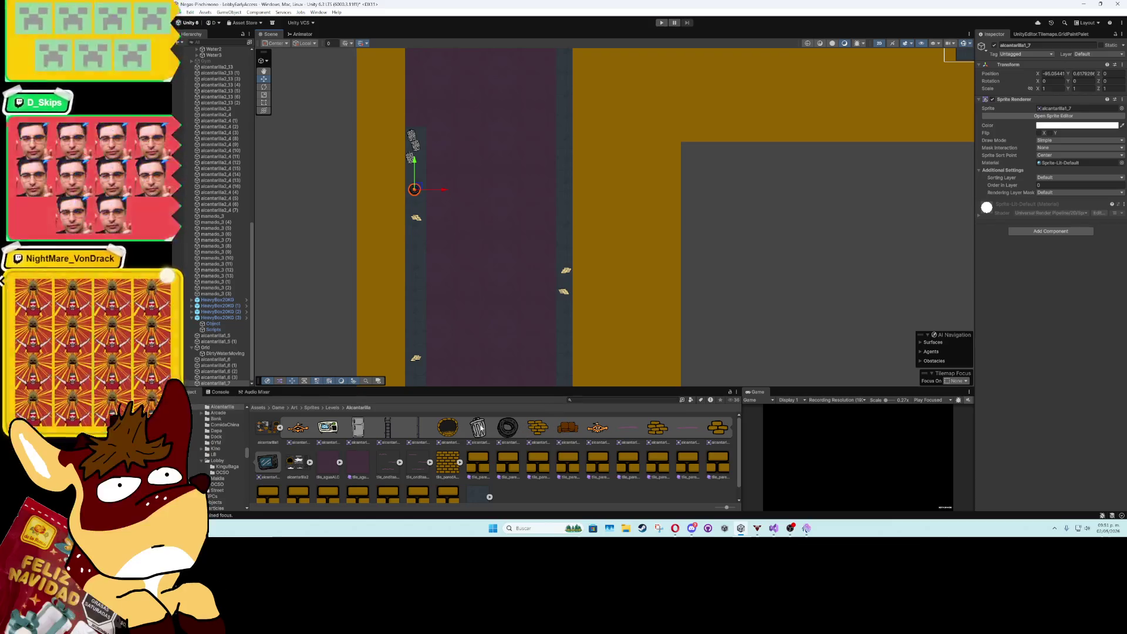
# - Drop a trash can, a sewer grate and tall debris along the right corridor edge
pyautogui.moveTo(480, 428); pyautogui.dragTo(534, 247)
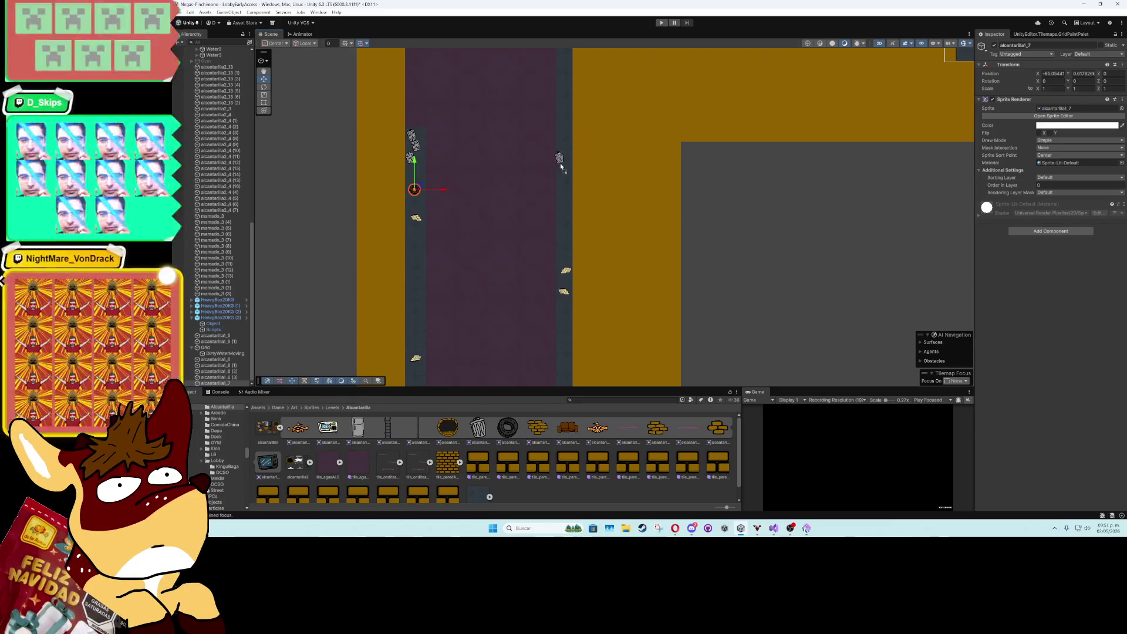
pyautogui.moveTo(561, 167); pyautogui.dragTo(567, 166)
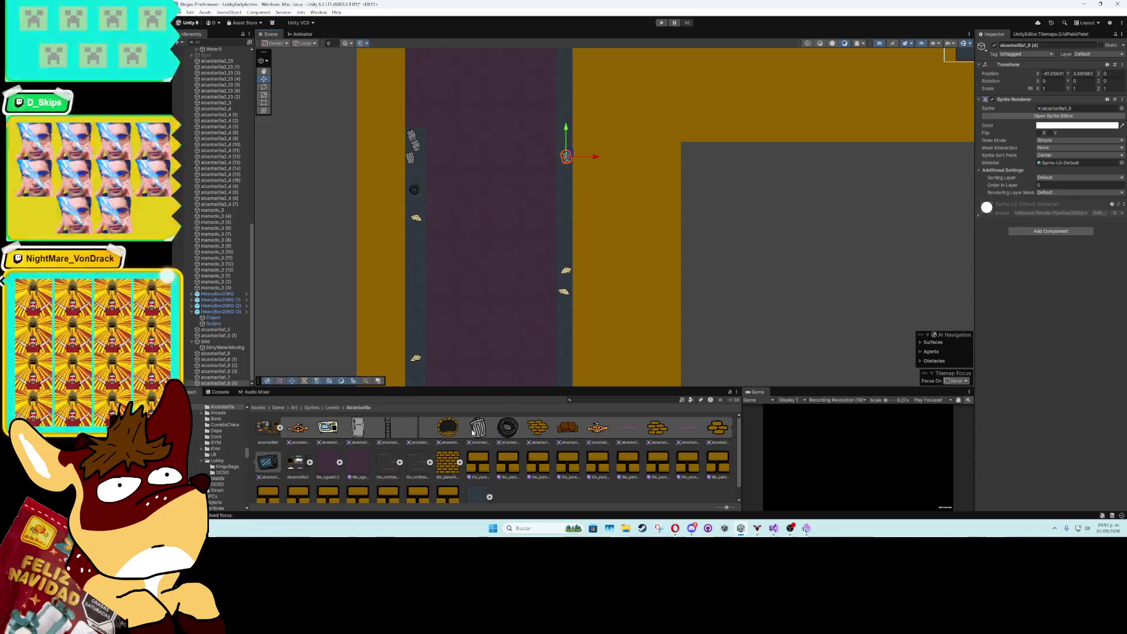
pyautogui.moveTo(442, 434); pyautogui.dragTo(552, 187)
pyautogui.moveTo(567, 108); pyautogui.dragTo(565, 94)
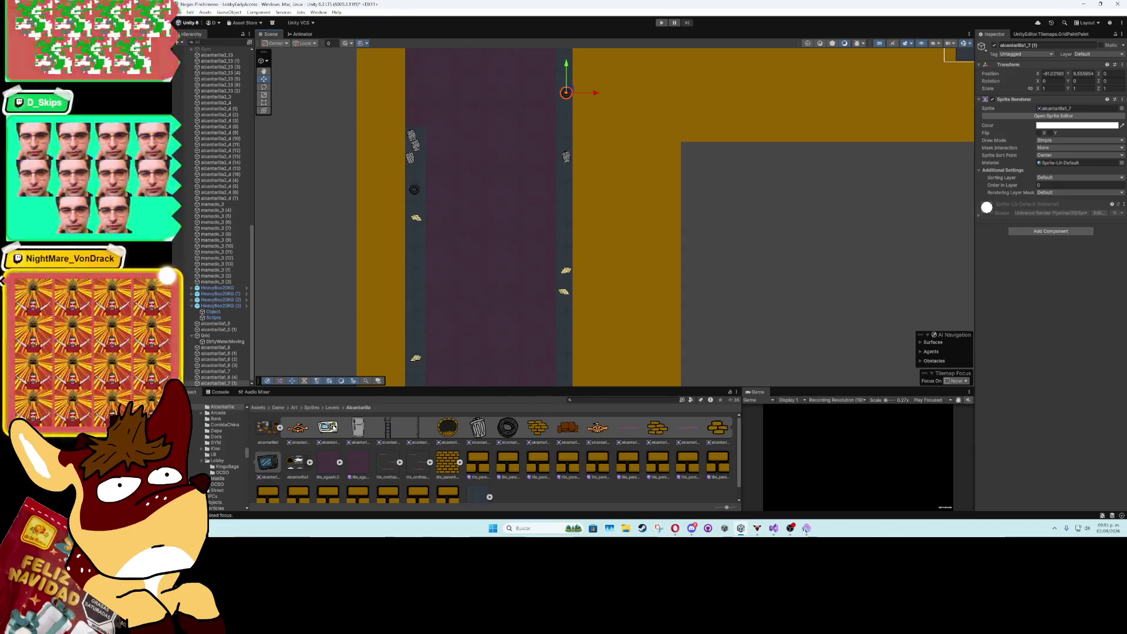
pyautogui.moveTo(354, 429); pyautogui.dragTo(568, 188)
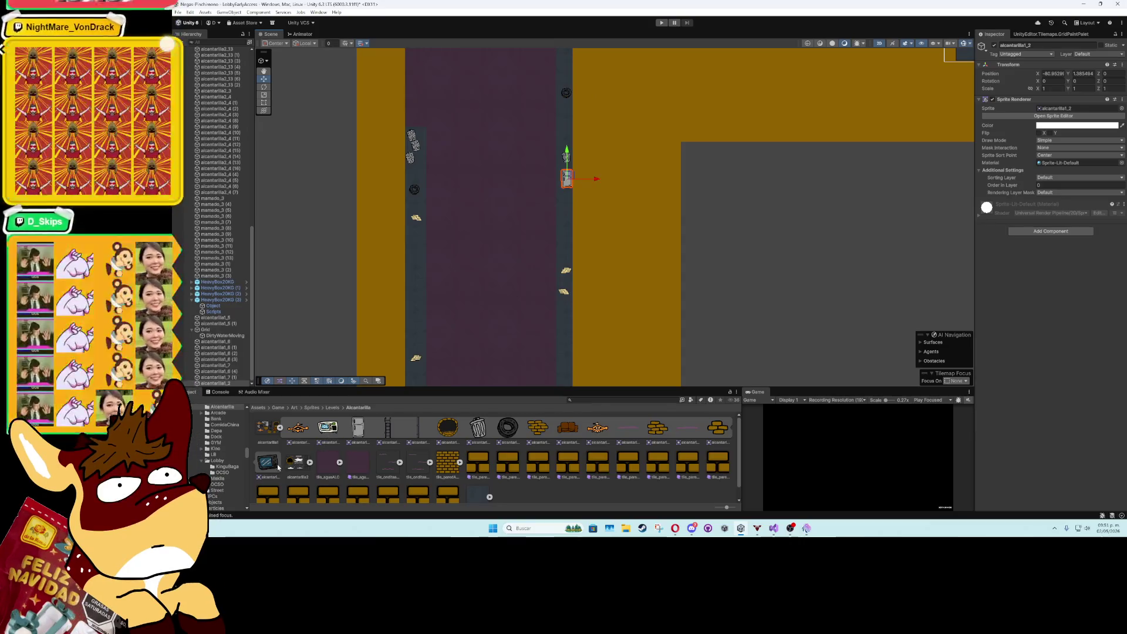
pyautogui.moveTo(564, 287); pyautogui.dragTo(564, 285)
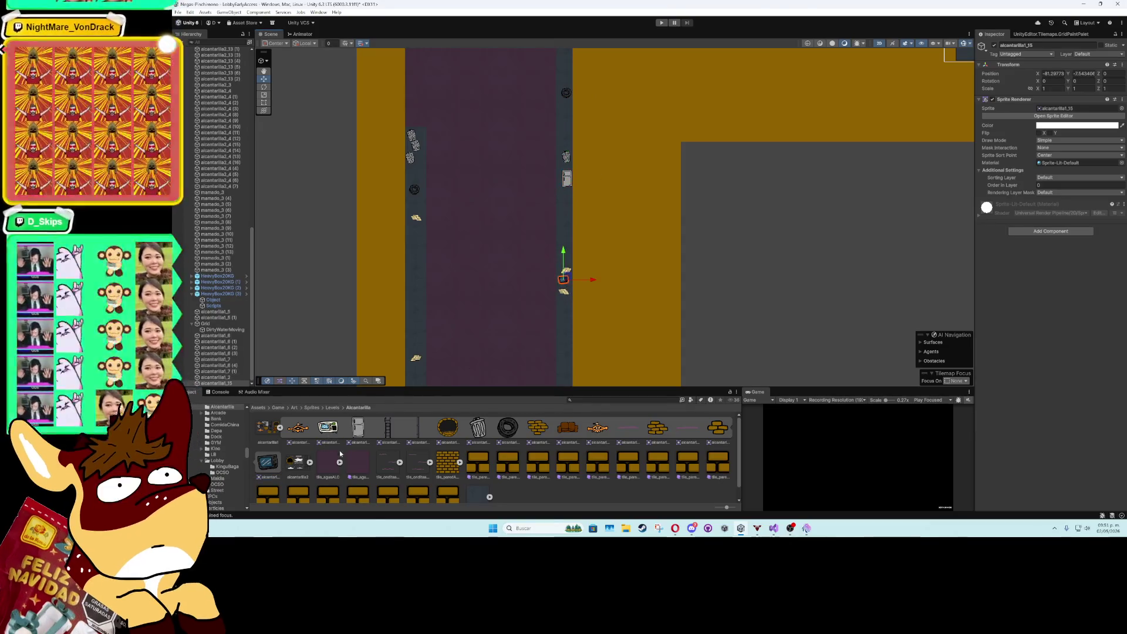
# - Add debris on the left edge and more trash cans down the right edge
pyautogui.moveTo(433, 267); pyautogui.dragTo(418, 237)
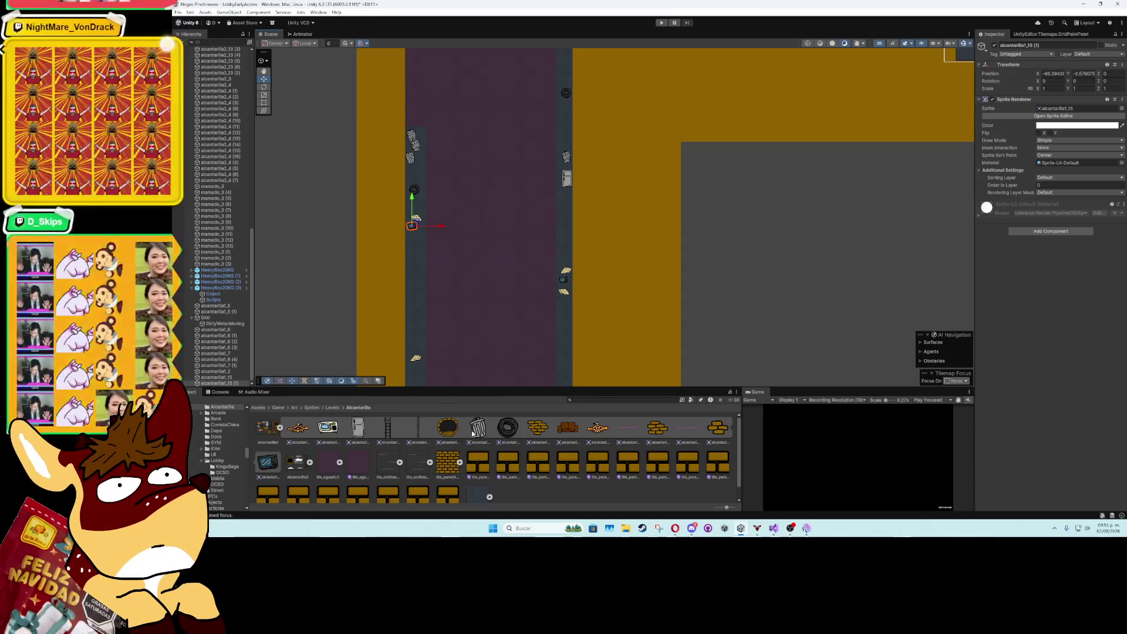
pyautogui.moveTo(472, 433); pyautogui.dragTo(462, 332)
pyautogui.moveTo(568, 266); pyautogui.dragTo(568, 264)
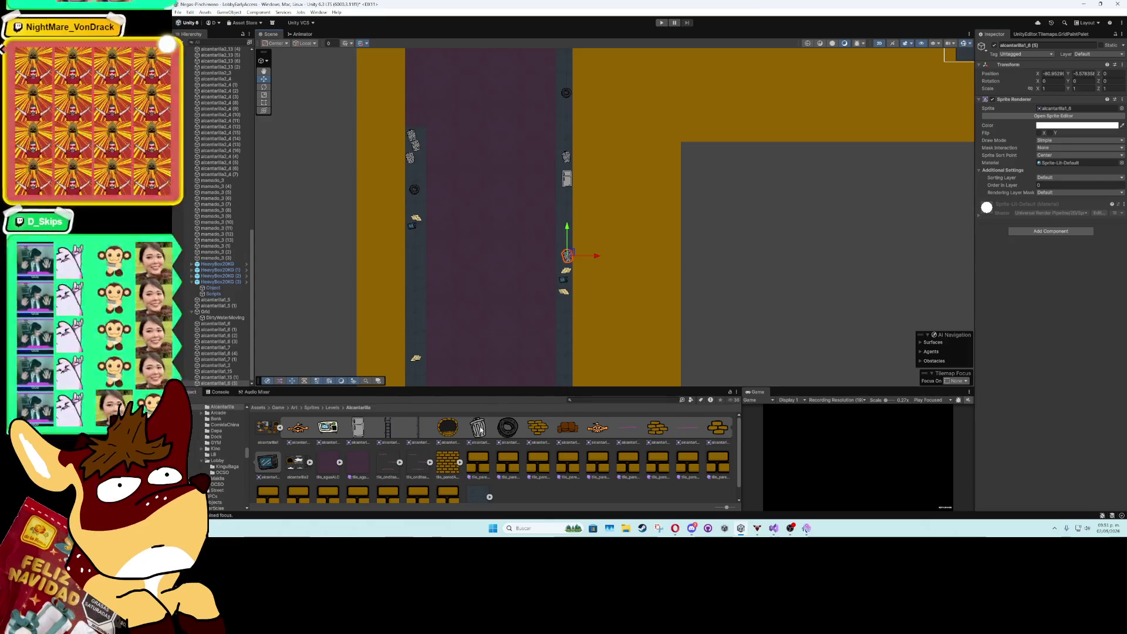
pyautogui.moveTo(568, 308); pyautogui.dragTo(566, 305)
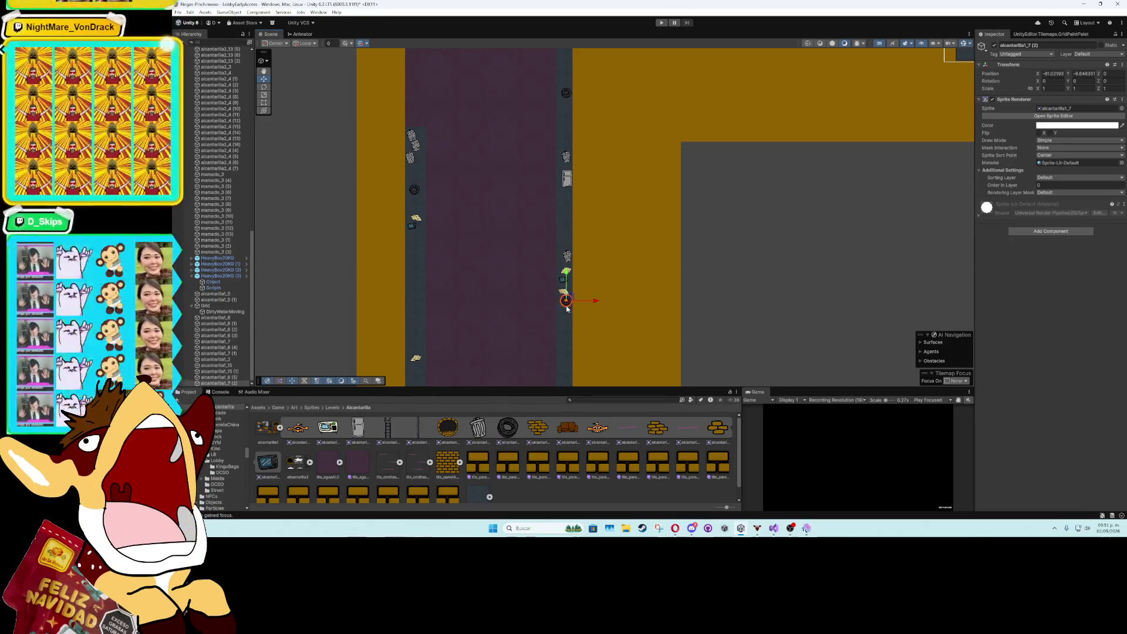
pyautogui.scroll(3, 558, 266)
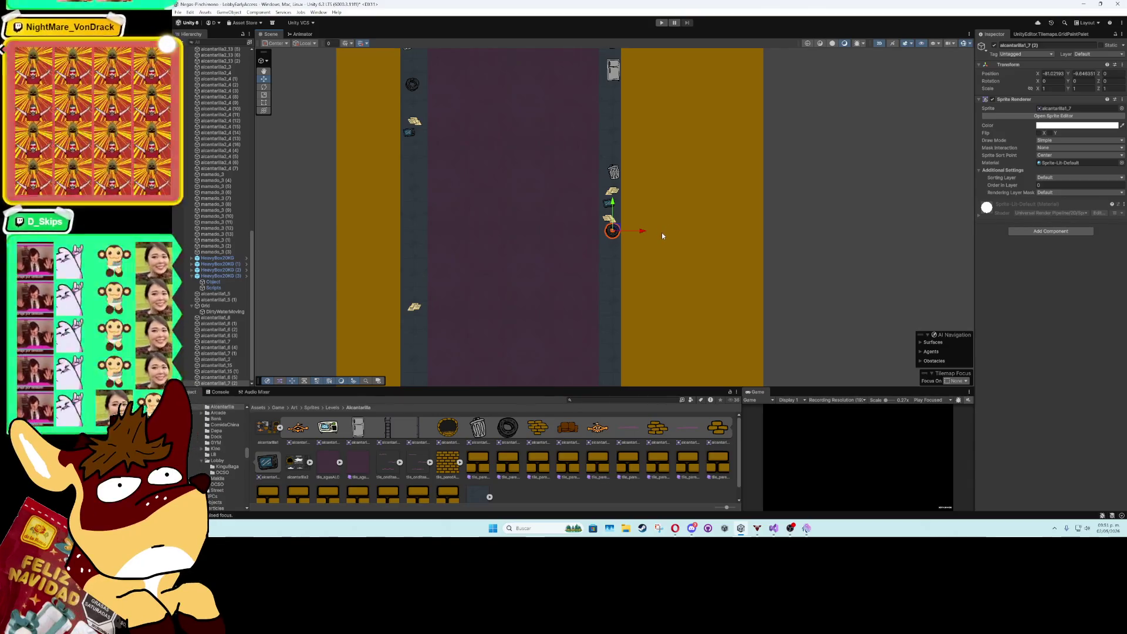
pyautogui.moveTo(652, 233); pyautogui.dragTo(668, 196)
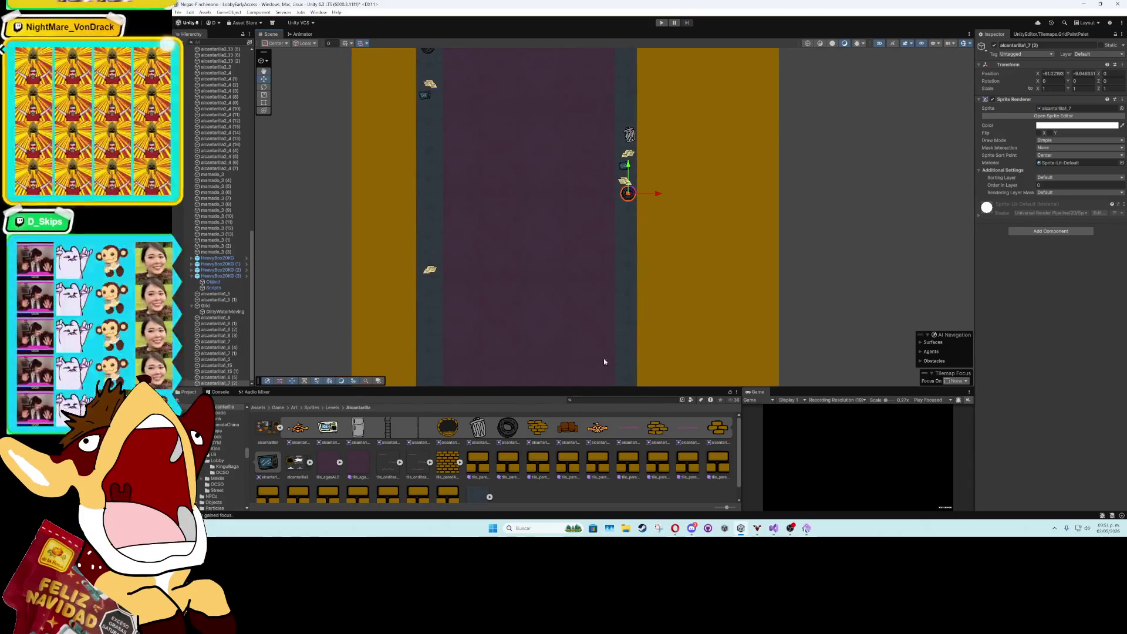
pyautogui.click(310, 462)
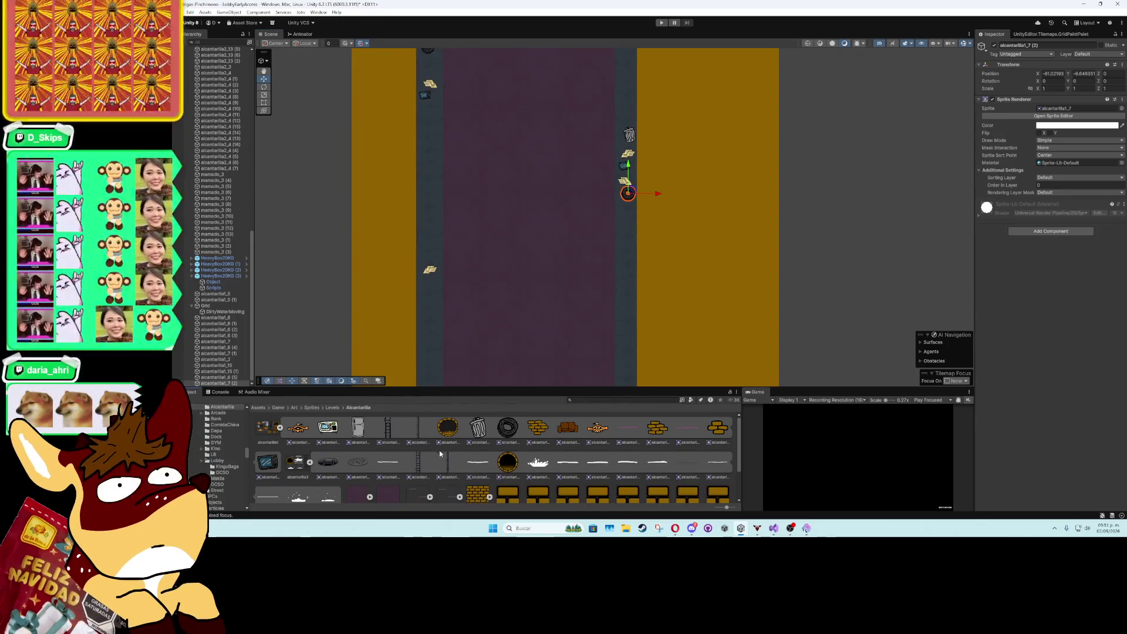
# - Place a thin pipe on the upper brick wall at Order in Layer -1, duplicating it along the wall
pyautogui.scroll(5, 546, 247)
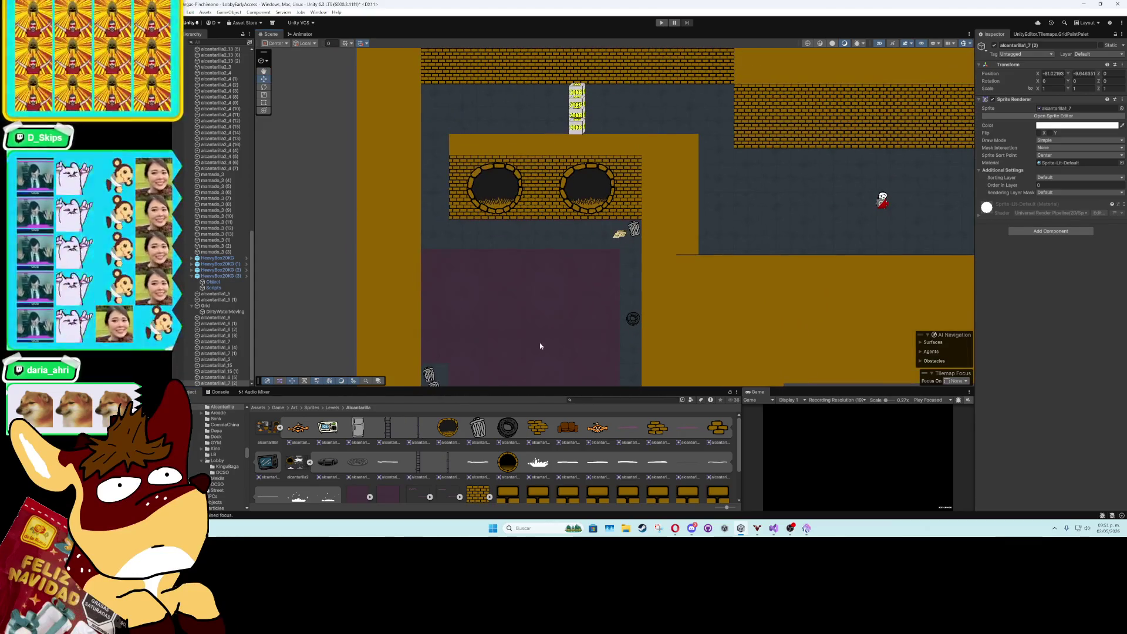
pyautogui.scroll(2, 541, 346)
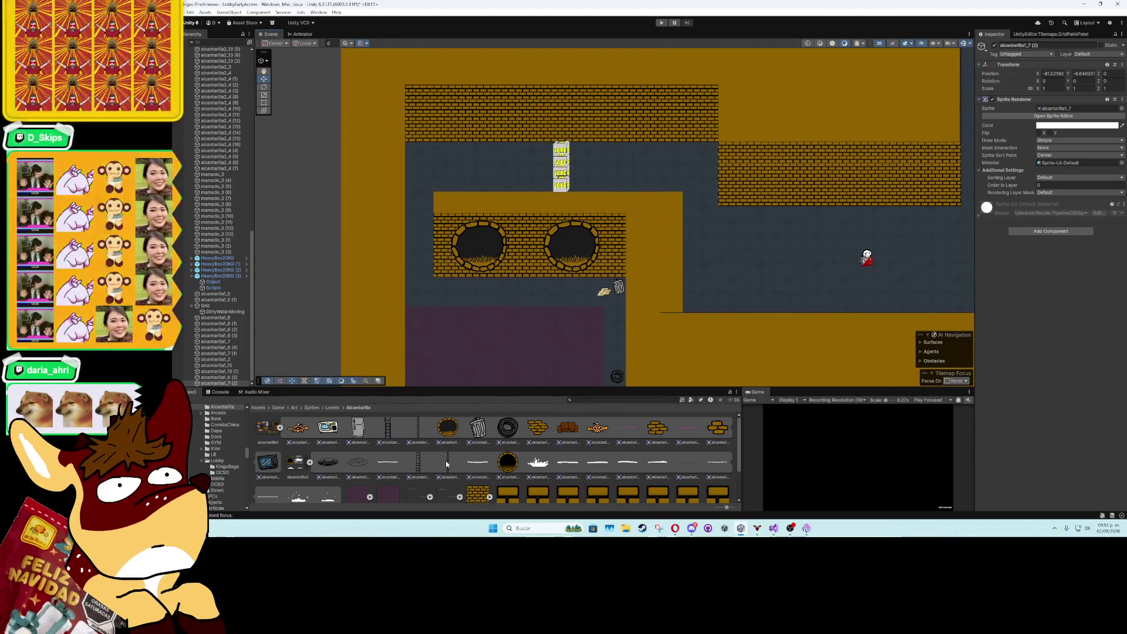
pyautogui.moveTo(446, 458)
pyautogui.mouseDown()
pyautogui.moveTo(448, 301)
pyautogui.moveTo(421, 116)
pyautogui.mouseUp()
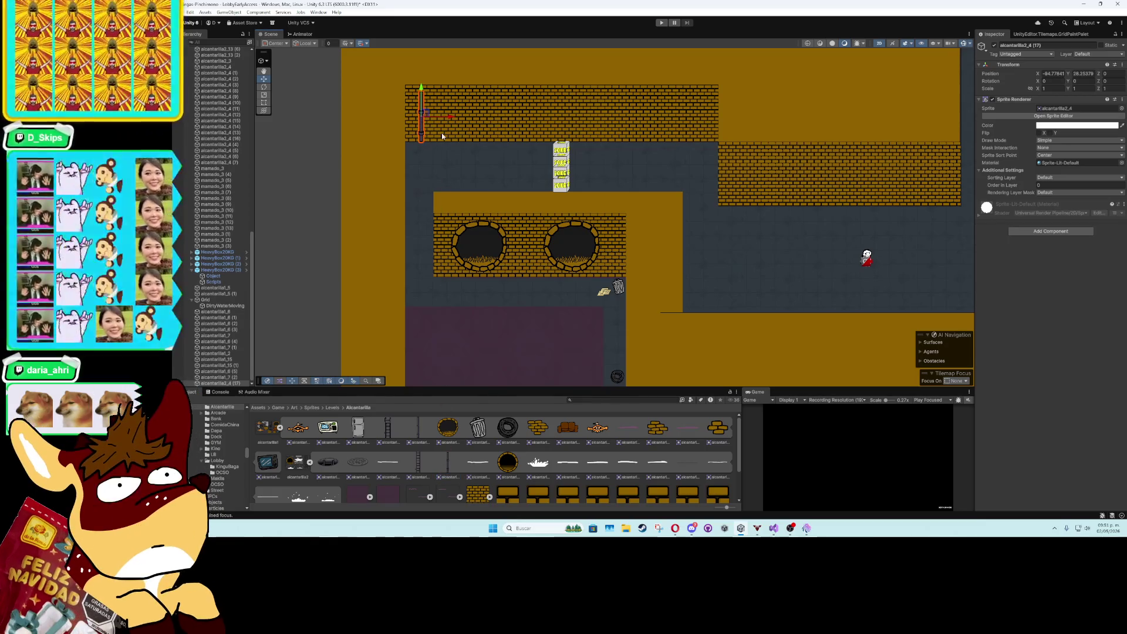
pyautogui.click(1051, 185)
pyautogui.write('-1True')
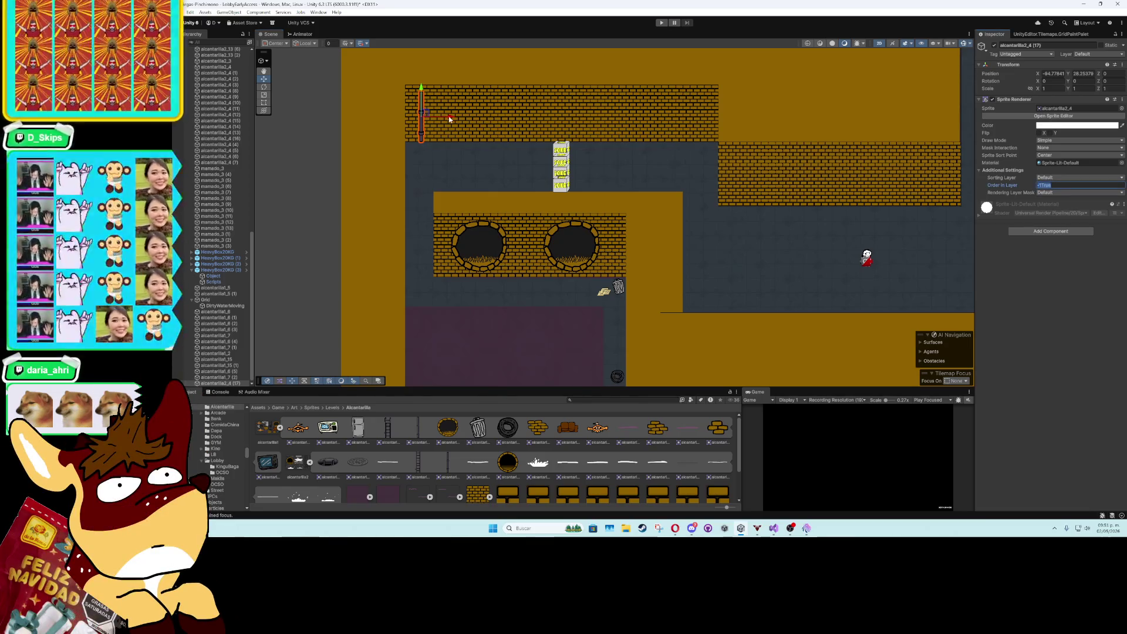
pyautogui.moveTo(449, 120)
pyautogui.mouseDown()
pyautogui.moveTo(675, 121)
pyautogui.moveTo(624, 246)
pyautogui.moveTo(641, 253)
pyautogui.mouseUp()
pyautogui.hotkey('ctrl', 'd')
pyautogui.hotkey('ctrl', 'd')
pyautogui.hotkey('ctrl', 'd')
pyautogui.hotkey('ctrl', 'd')
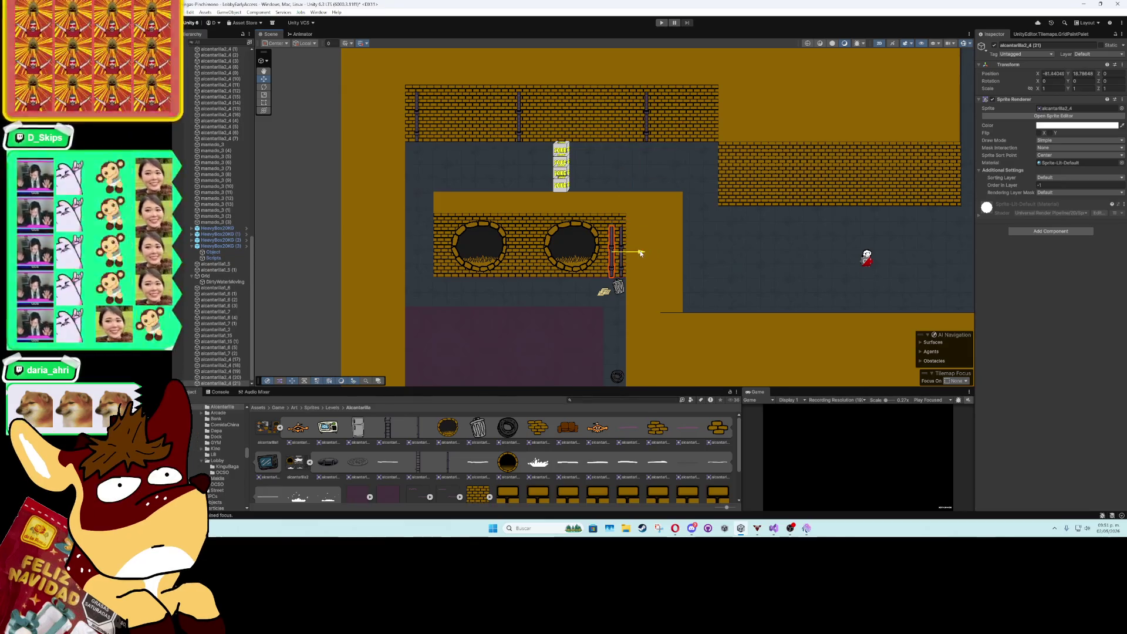
pyautogui.hotkey('ctrl', 'd')
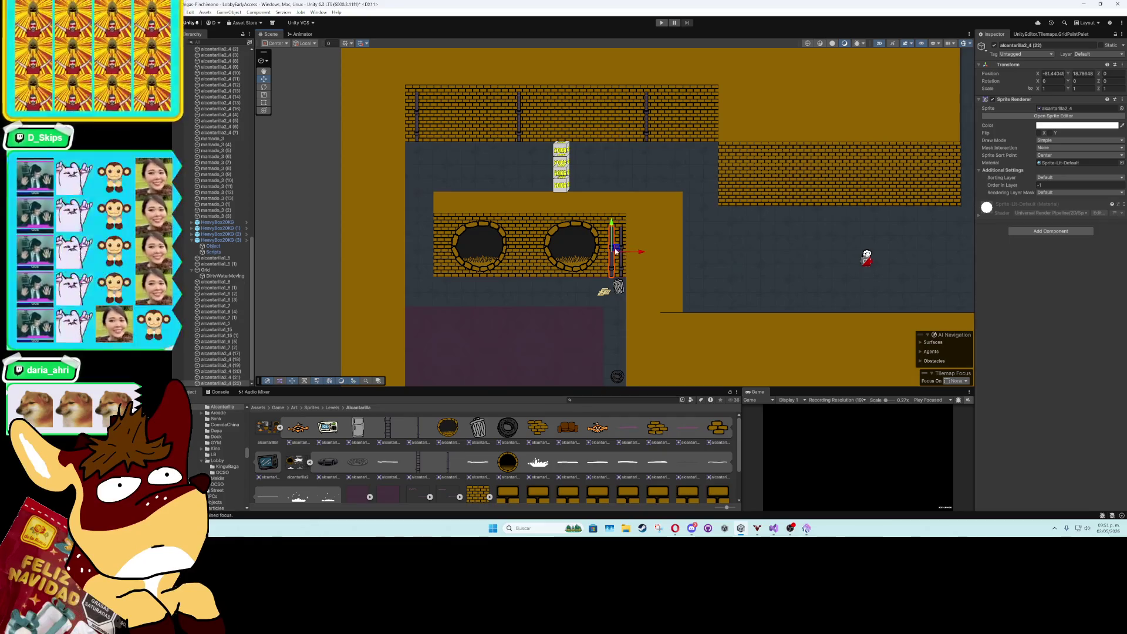
pyautogui.moveTo(641, 253); pyautogui.dragTo(470, 260)
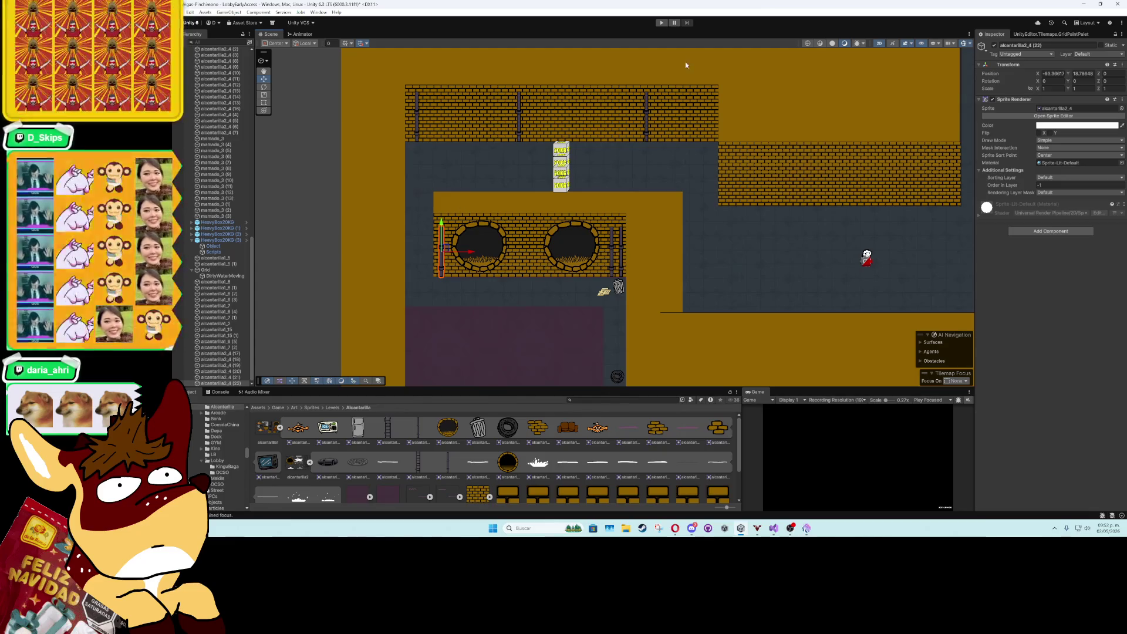
pyautogui.press('Down')
pyautogui.press('Down')
pyautogui.press('Down')
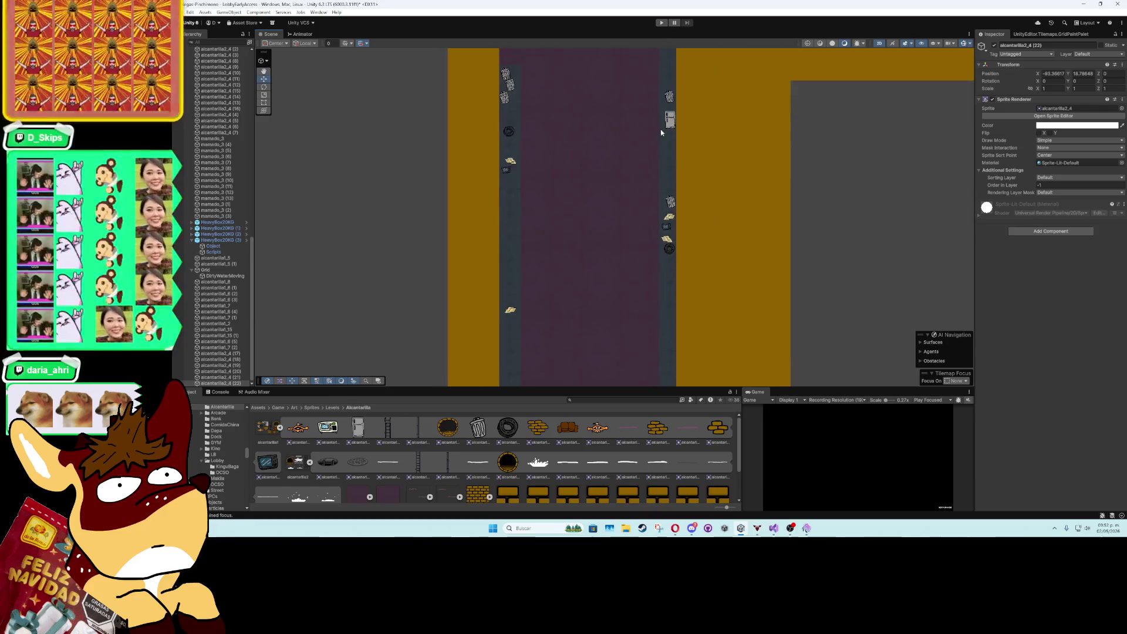
# - Place a manhole and a brown debris sprite on the corridor's right edge
pyautogui.press('Left')
pyautogui.press('Down')
pyautogui.press('Down')
pyautogui.press('Down')
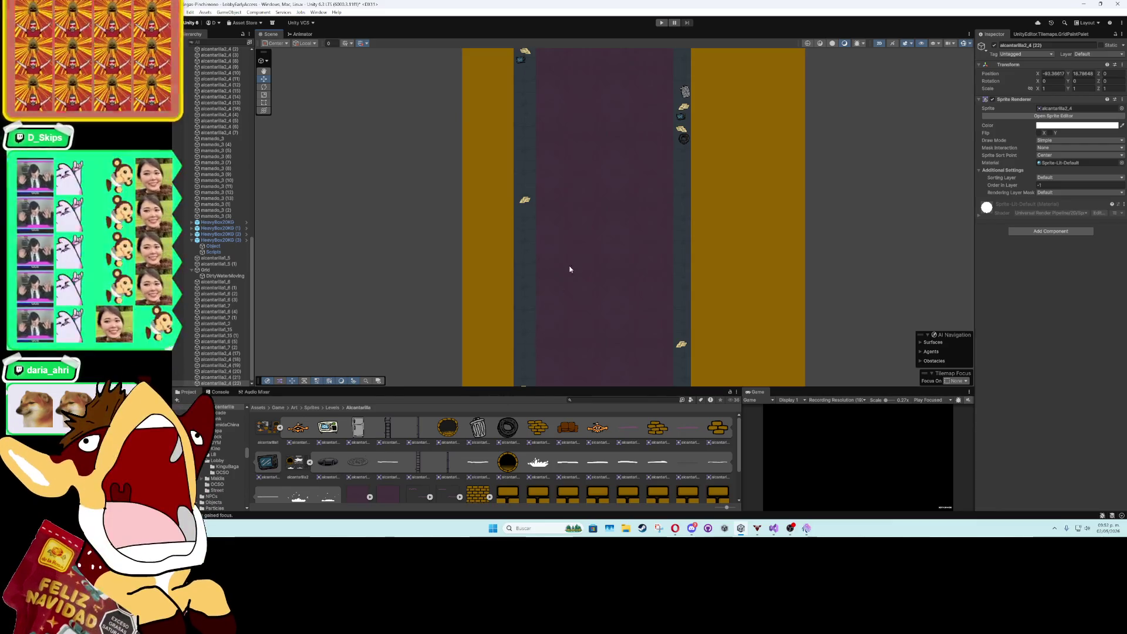
pyautogui.moveTo(569, 266); pyautogui.dragTo(533, 317)
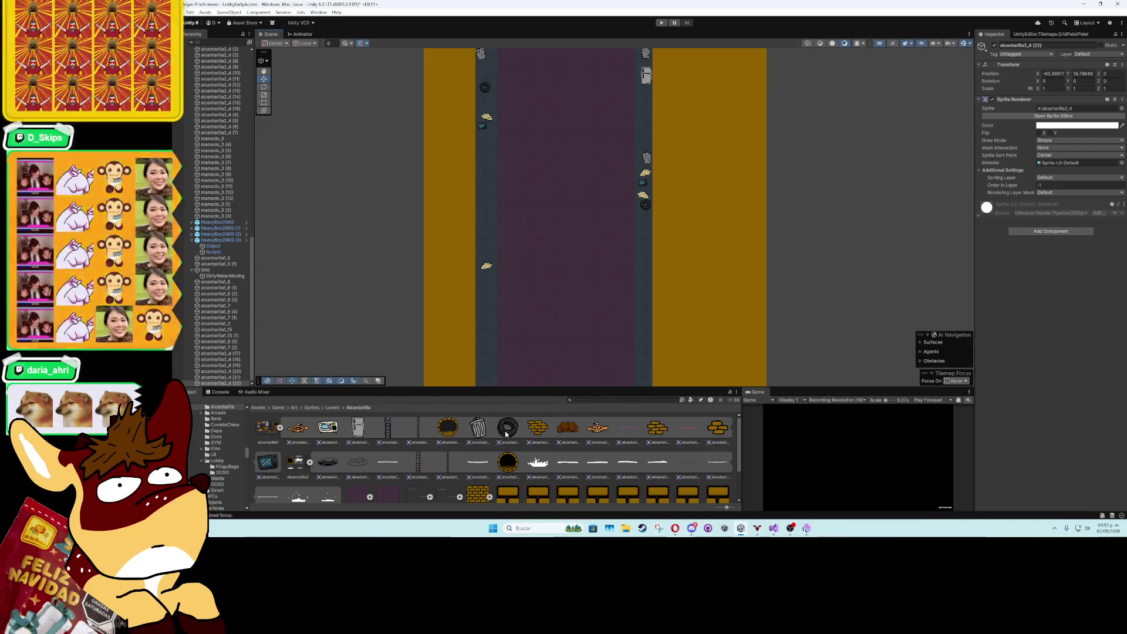
pyautogui.moveTo(485, 252); pyautogui.dragTo(492, 255)
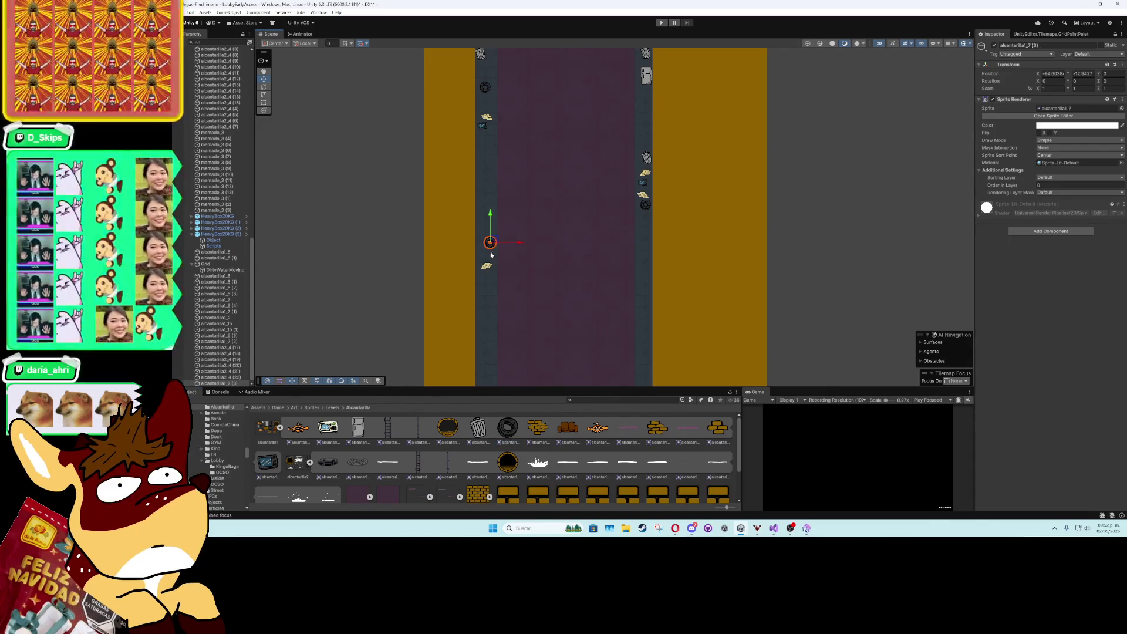
pyautogui.moveTo(553, 437)
pyautogui.mouseDown()
pyautogui.moveTo(656, 275)
pyautogui.moveTo(639, 248)
pyautogui.mouseUp()
# - Try flipping and rotating the brown sprite a quarter turn, then undo the rotation
pyautogui.click(1050, 133)
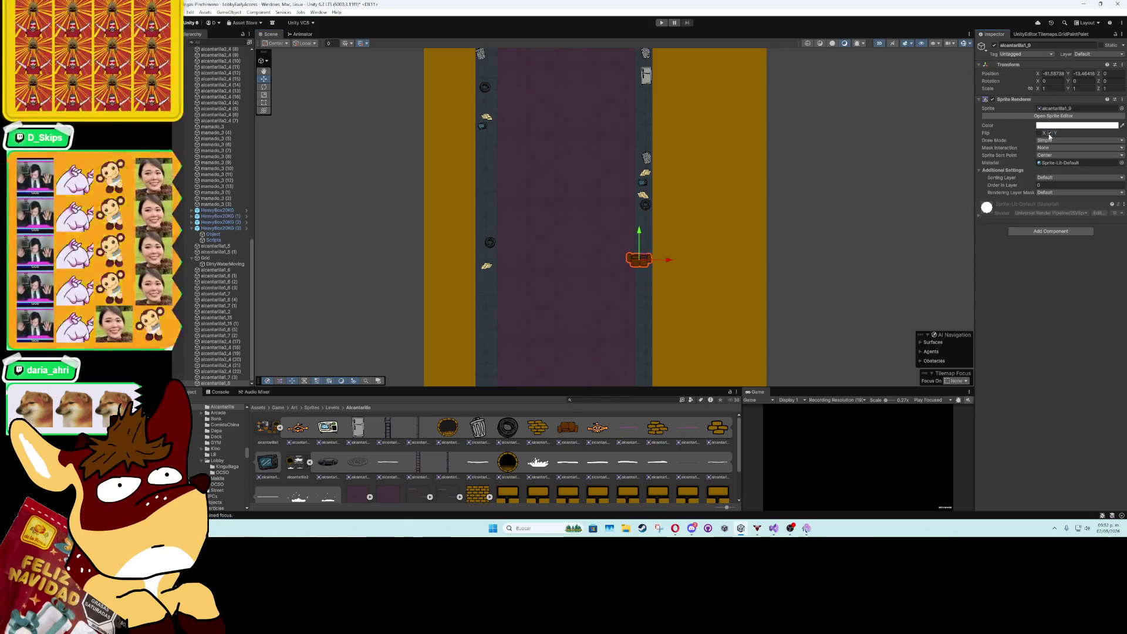
pyautogui.click(1051, 134)
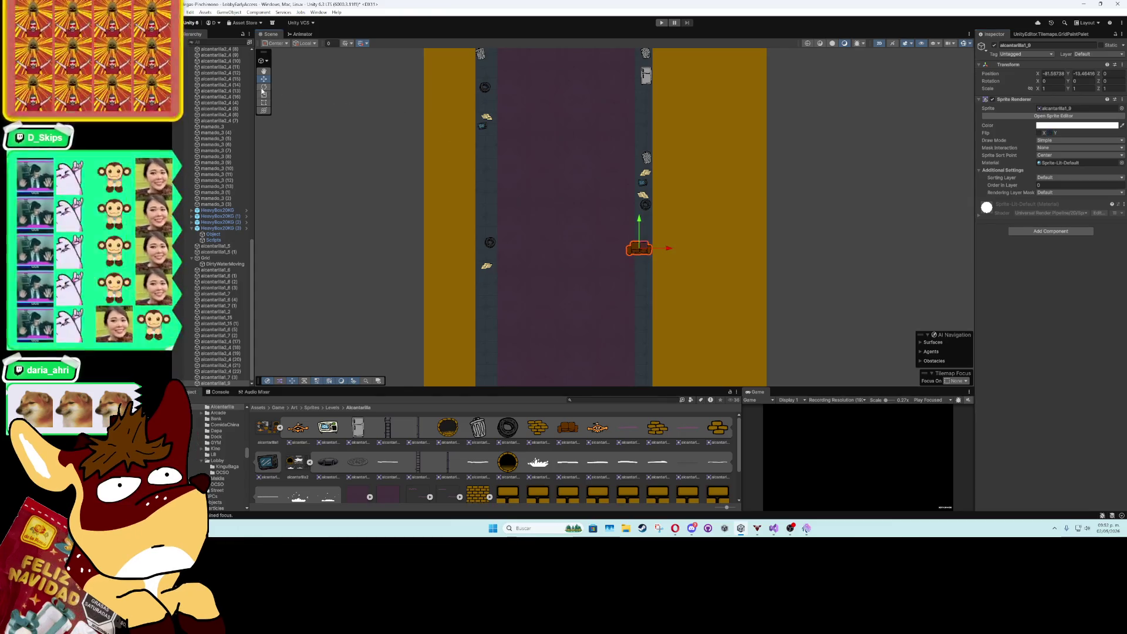
pyautogui.click(263, 87)
pyautogui.moveTo(668, 244)
pyautogui.mouseDown()
pyautogui.moveTo(693, 261)
pyautogui.moveTo(706, 311)
pyautogui.mouseUp()
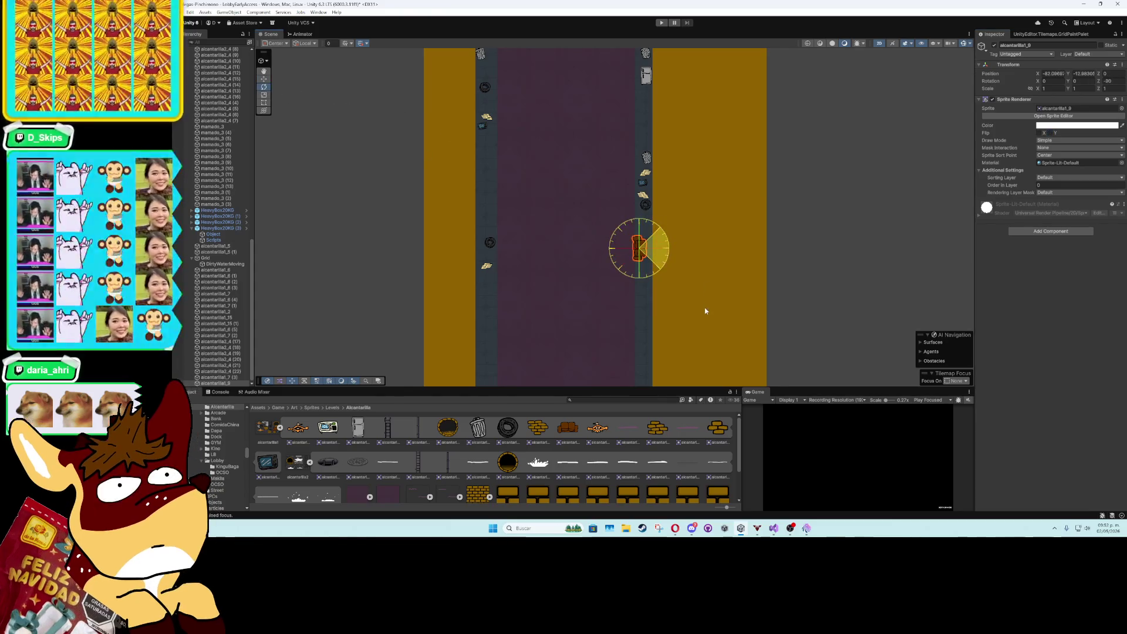
pyautogui.click(264, 78)
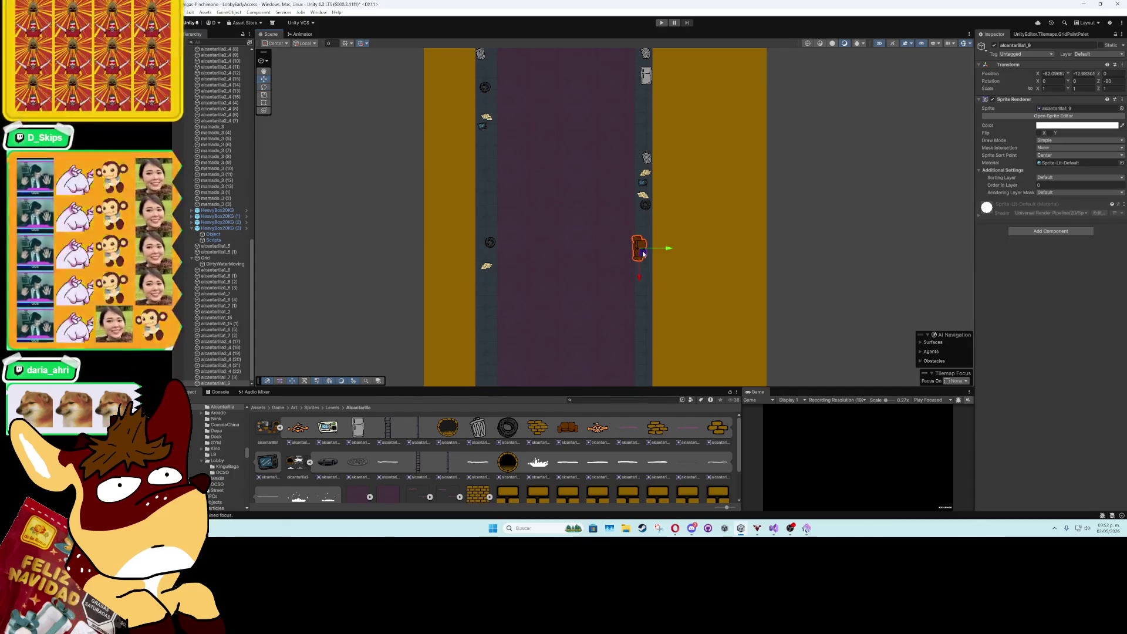
pyautogui.moveTo(643, 254); pyautogui.dragTo(648, 244)
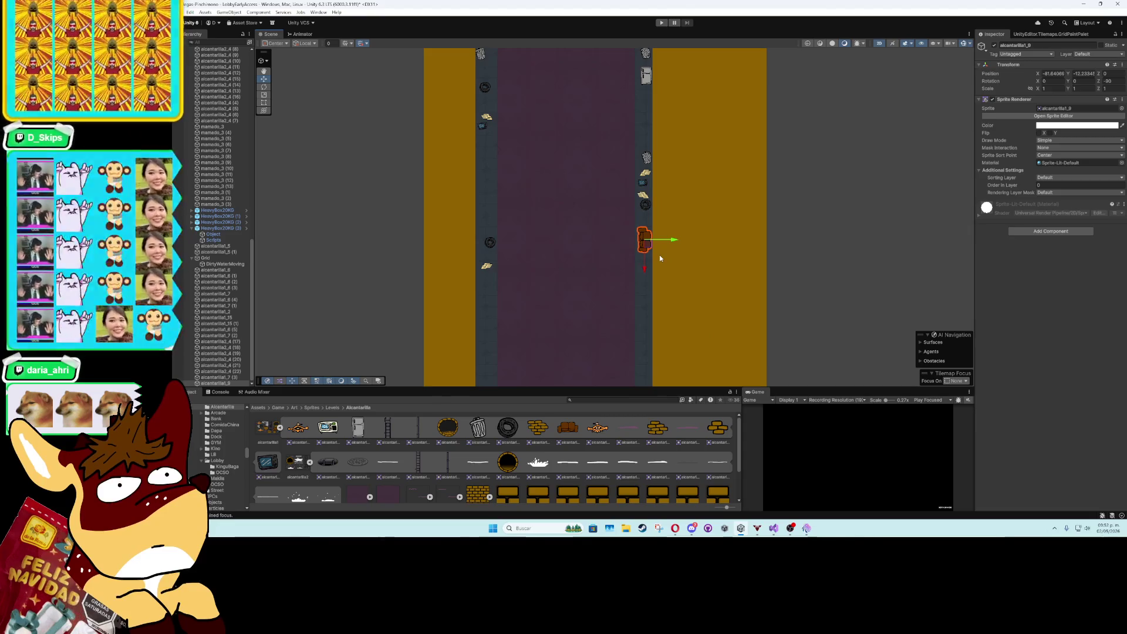
pyautogui.hotkey('ctrl', 'z')
pyautogui.hotkey('ctrl', 'z')
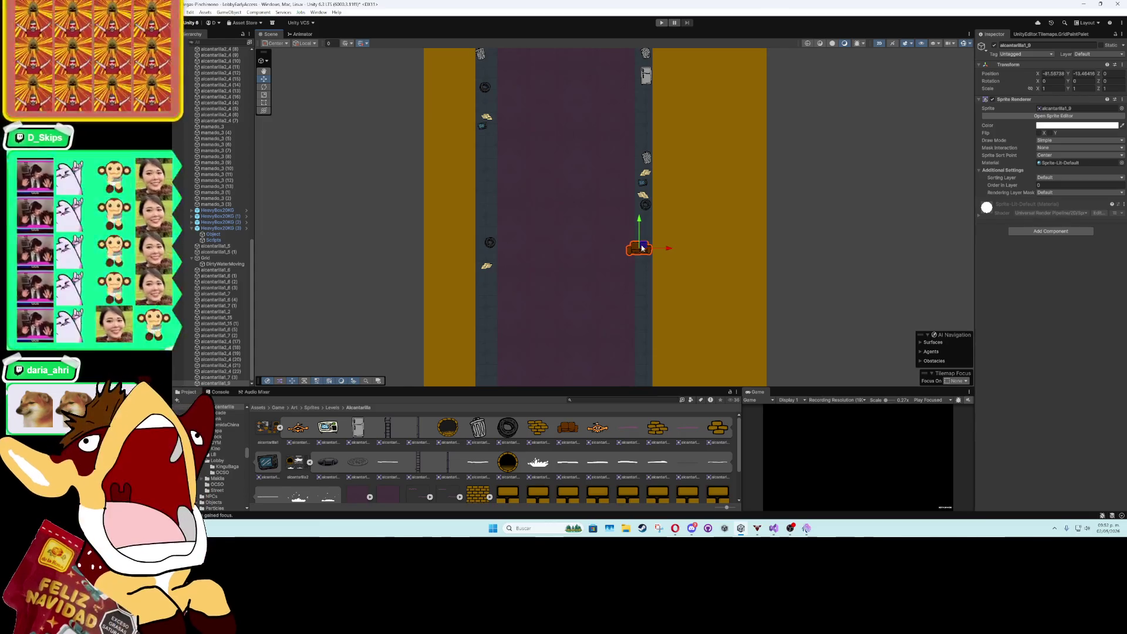
pyautogui.moveTo(642, 248)
pyautogui.mouseDown()
pyautogui.moveTo(595, 132)
pyautogui.moveTo(599, 82)
pyautogui.moveTo(604, 307)
pyautogui.moveTo(593, 253)
pyautogui.moveTo(596, 169)
pyautogui.moveTo(635, 306)
pyautogui.moveTo(609, 321)
pyautogui.mouseUp()
# - Place a trash can with a duplicate and three debris pieces at the bottom-left corner
pyautogui.scroll(-3, 595, 97)
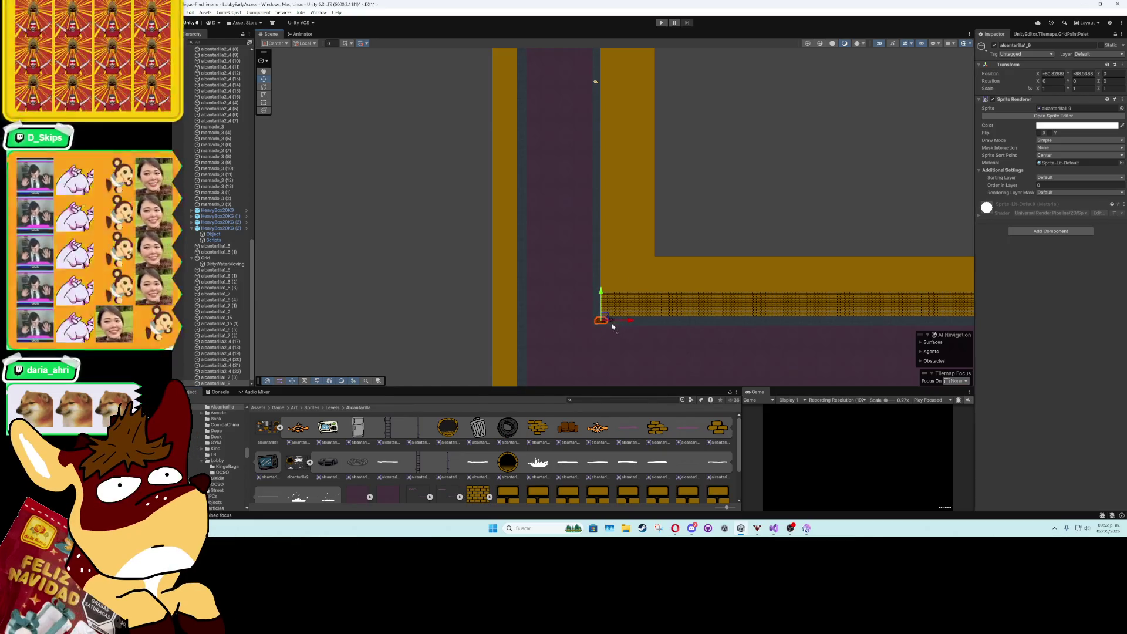
pyautogui.click(613, 327)
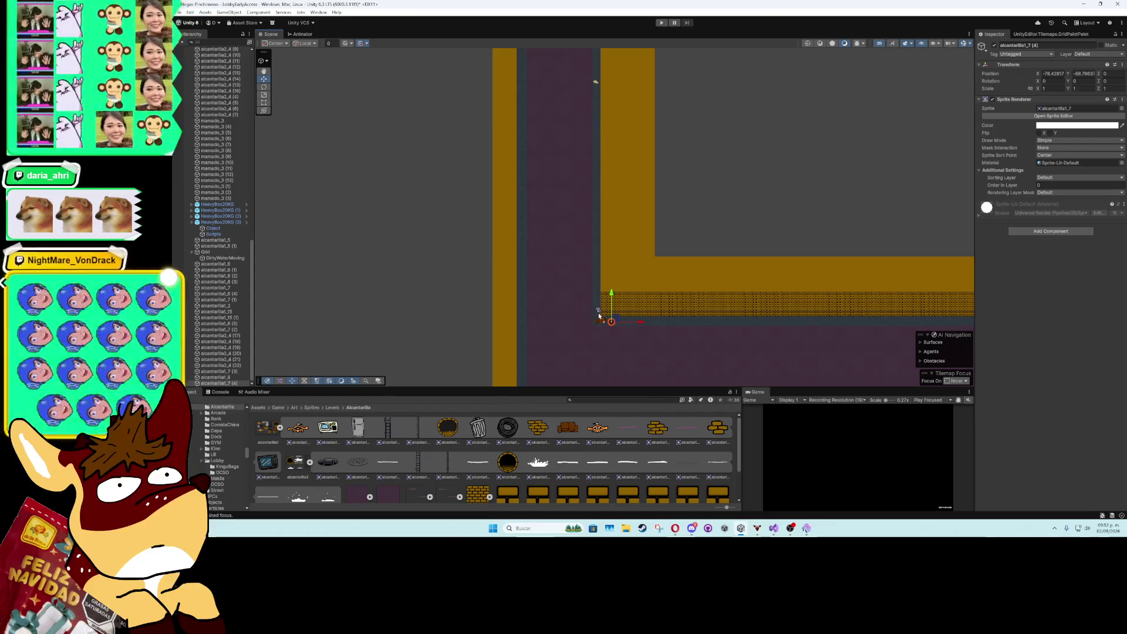
pyautogui.click(599, 317)
pyautogui.moveTo(574, 332); pyautogui.dragTo(601, 250)
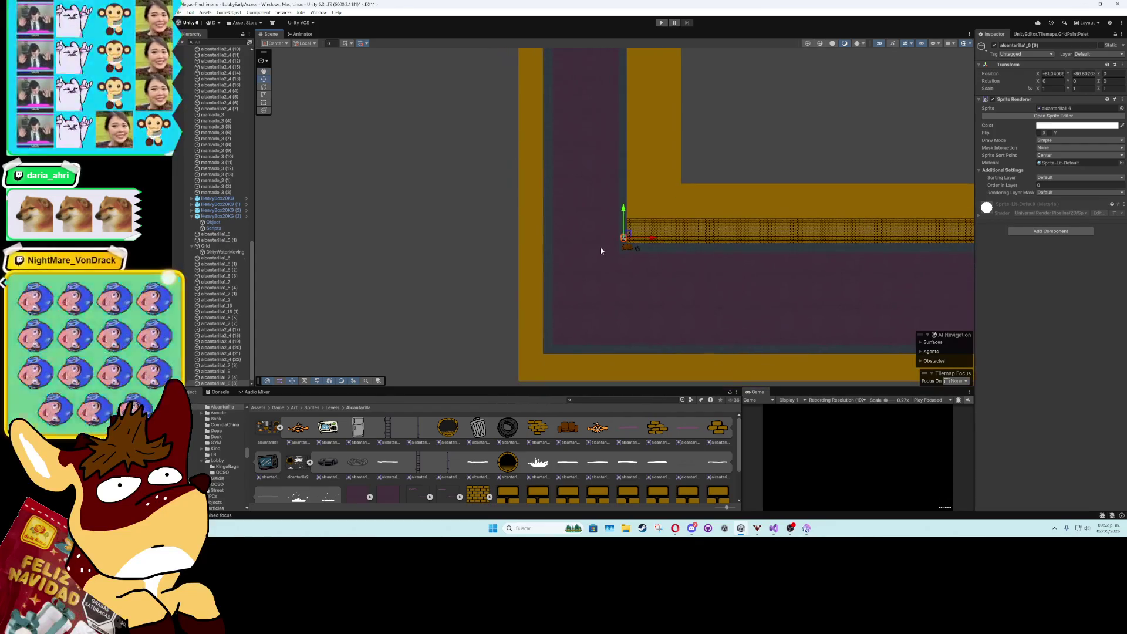
pyautogui.click(484, 434)
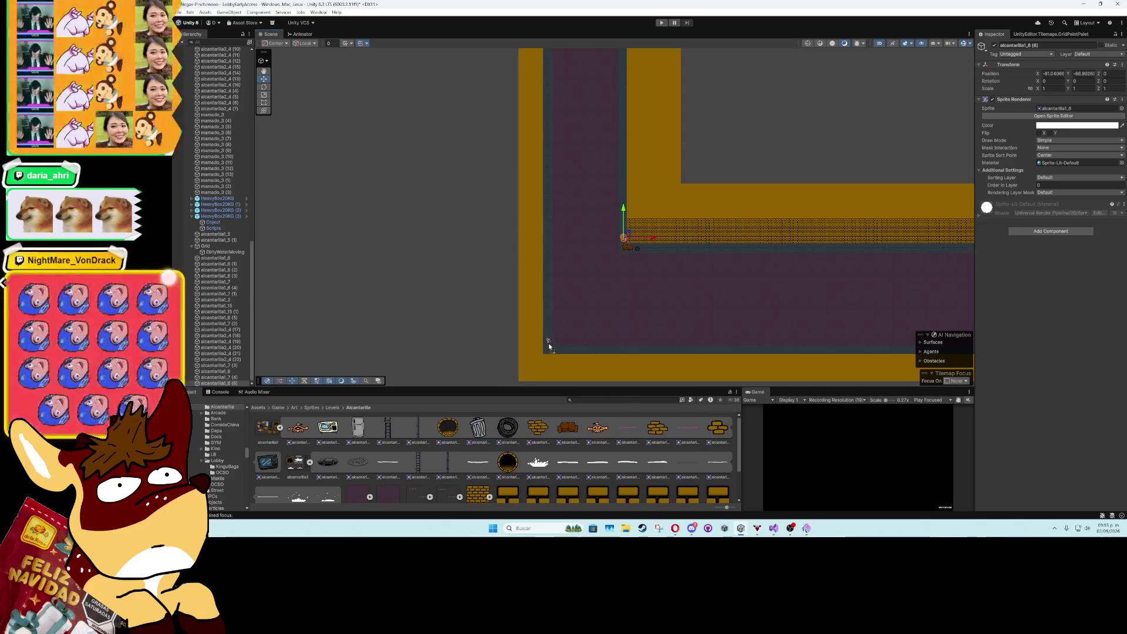
pyautogui.moveTo(550, 351)
pyautogui.mouseDown()
pyautogui.moveTo(543, 339)
pyautogui.moveTo(548, 365)
pyautogui.mouseUp()
pyautogui.hotkey('ctrl', 'd')
pyautogui.hotkey('ctrl', 'd')
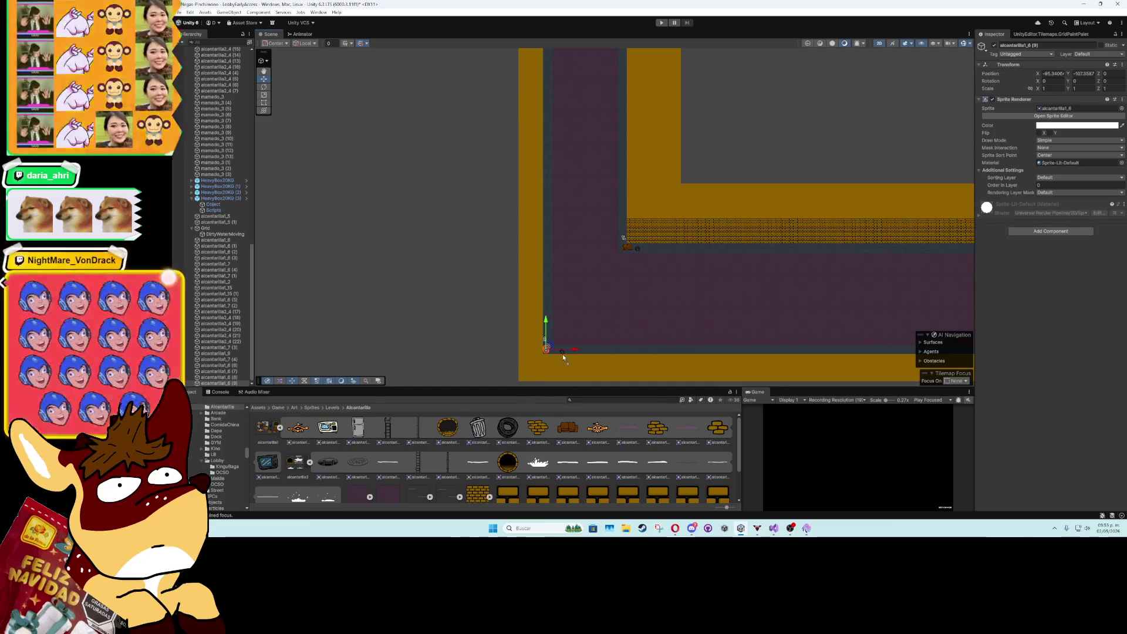
pyautogui.moveTo(567, 428); pyautogui.dragTo(566, 355)
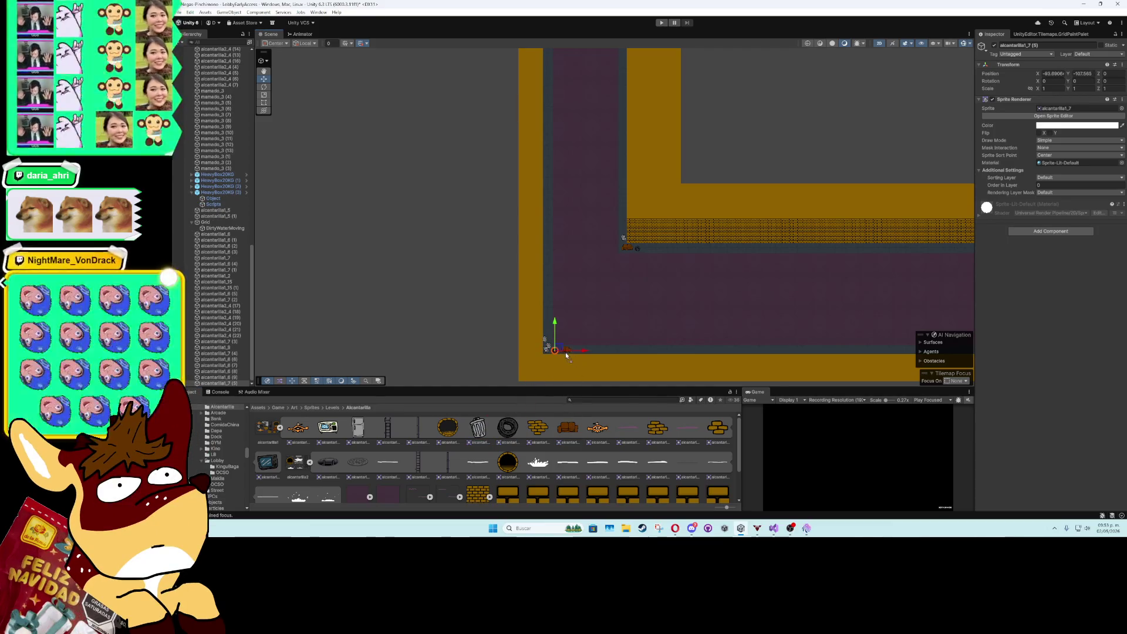
pyautogui.moveTo(567, 427); pyautogui.dragTo(565, 349)
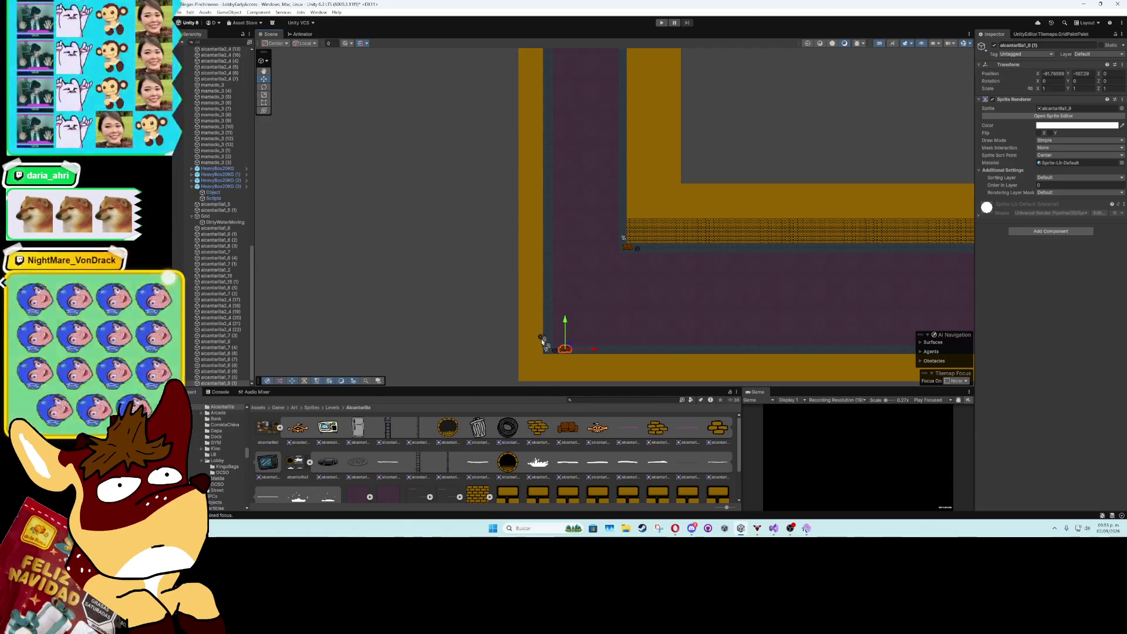
pyautogui.moveTo(567, 427); pyautogui.dragTo(548, 333)
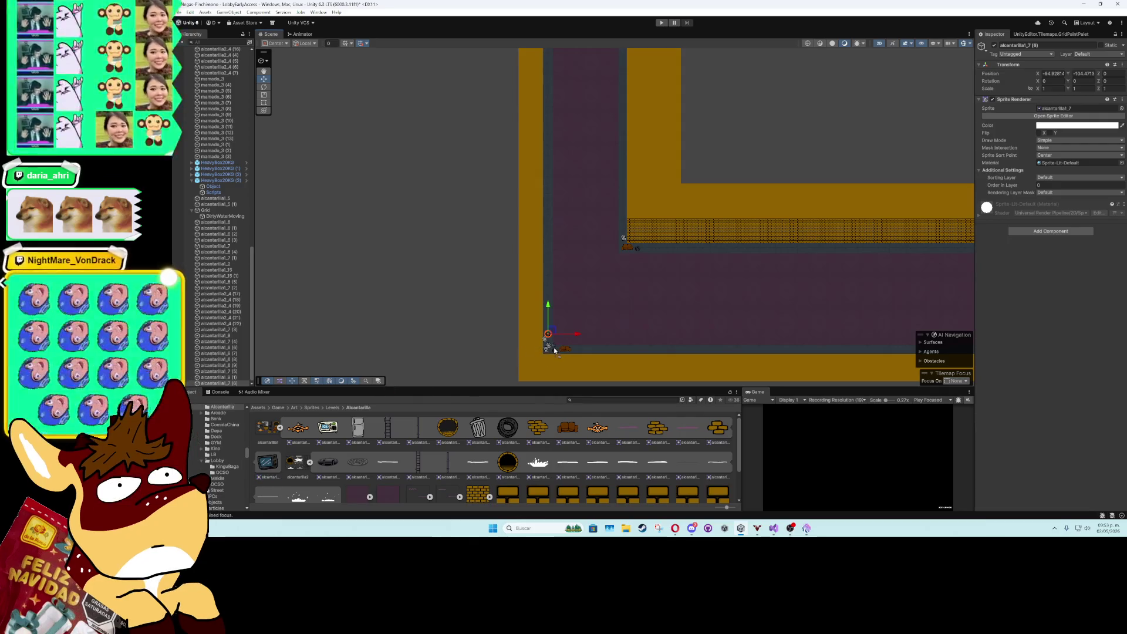
# - Add a sprite, a tire and a trash can beside the brick wall
pyautogui.scroll(2, 575, 307)
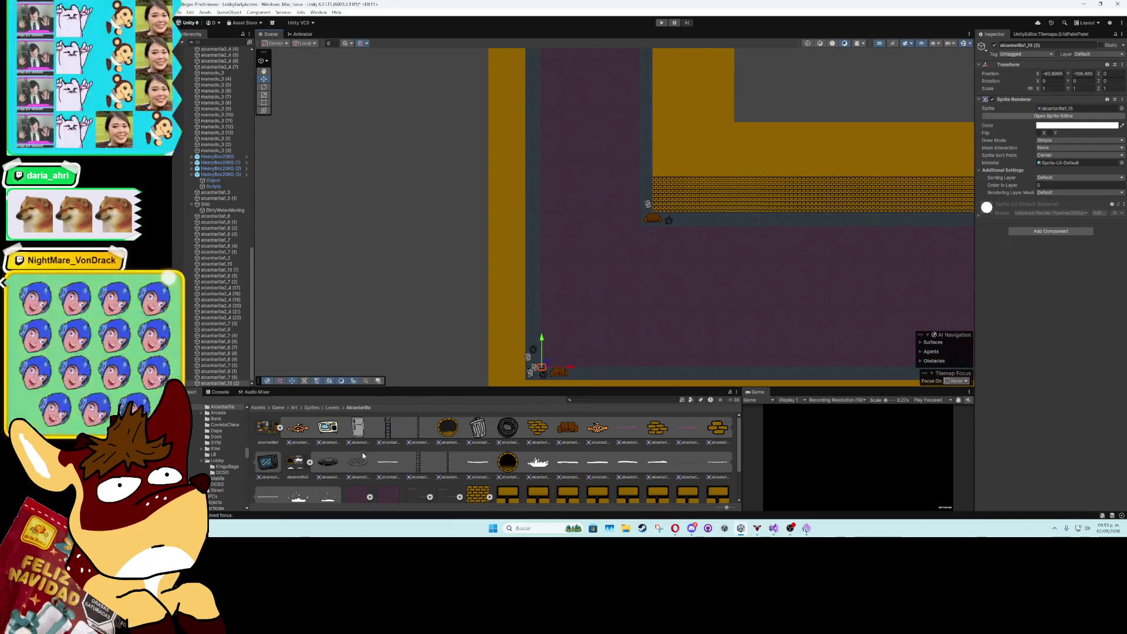
pyautogui.moveTo(290, 468)
pyautogui.mouseDown()
pyautogui.moveTo(640, 221)
pyautogui.moveTo(707, 193)
pyautogui.mouseUp()
pyautogui.scroll(1, 627, 273)
pyautogui.scroll(2, 627, 273)
pyautogui.moveTo(507, 427)
pyautogui.mouseDown()
pyautogui.moveTo(649, 315)
pyautogui.moveTo(722, 194)
pyautogui.mouseUp()
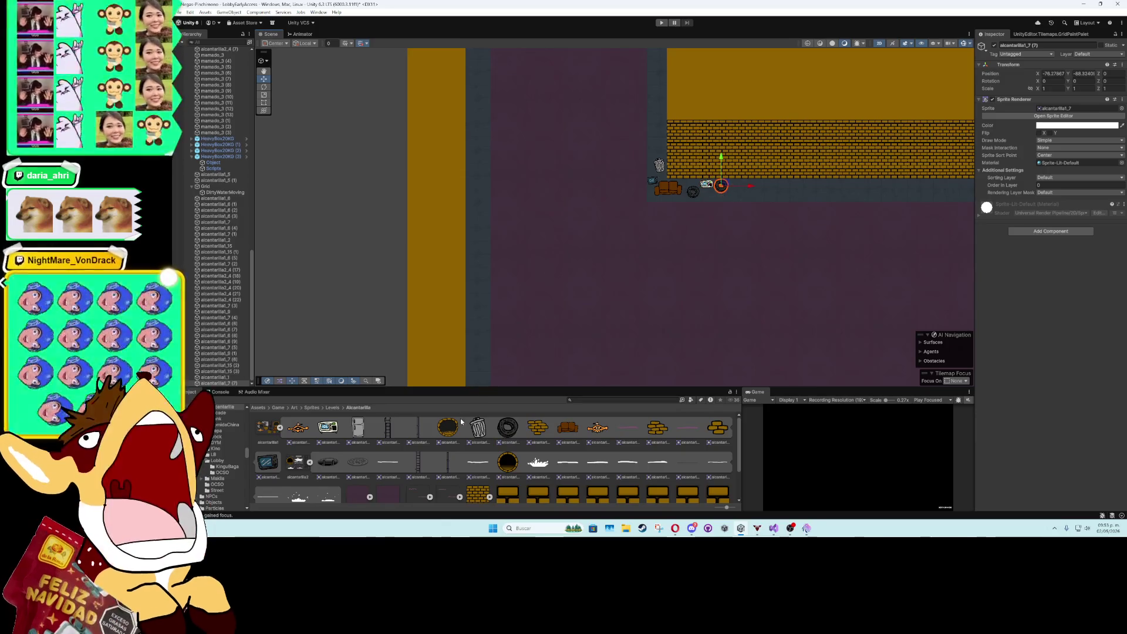
pyautogui.moveTo(477, 428); pyautogui.dragTo(712, 204)
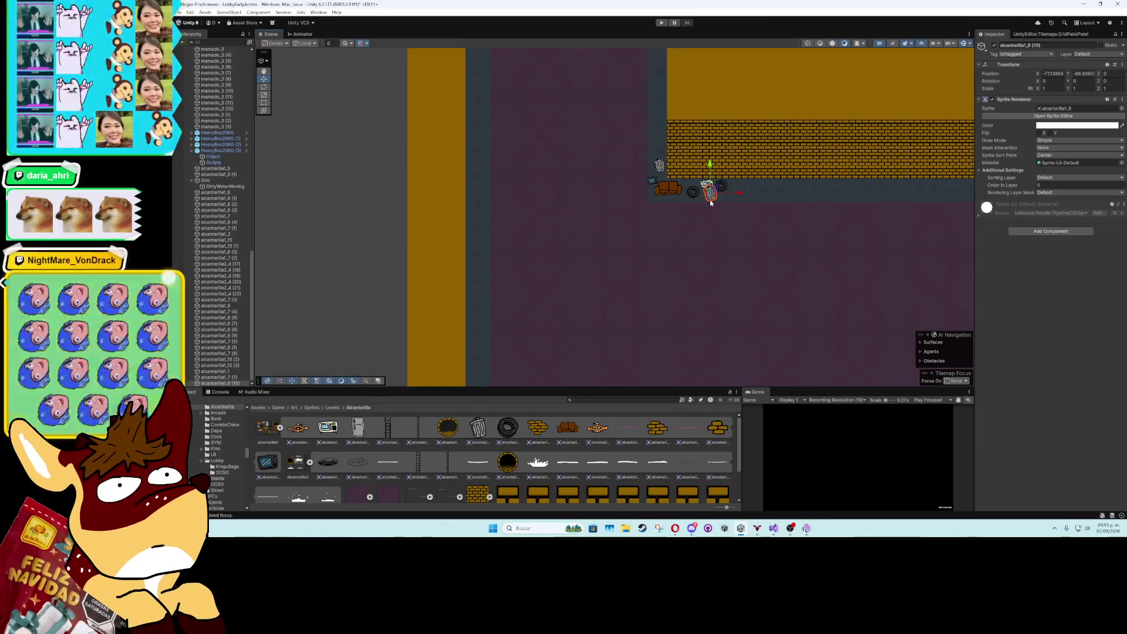
pyautogui.scroll(-3, 645, 294)
# - Duplicate trash cans up the left corridor edge and add another debris sprite
pyautogui.moveTo(671, 304)
pyautogui.mouseDown()
pyautogui.moveTo(746, 127)
pyautogui.moveTo(624, 258)
pyautogui.moveTo(622, 166)
pyautogui.moveTo(624, 182)
pyautogui.mouseUp()
pyautogui.hotkey('ctrl', 'd')
pyautogui.hotkey('ctrl', 'd')
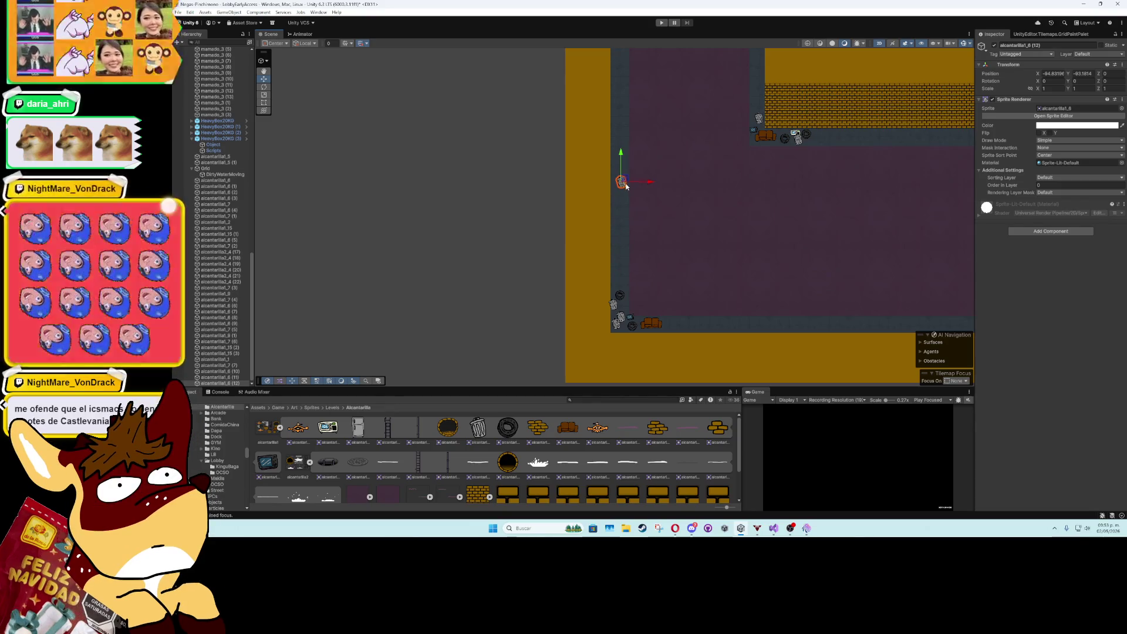
pyautogui.moveTo(625, 186); pyautogui.dragTo(628, 160)
pyautogui.hotkey('ctrl', 'd')
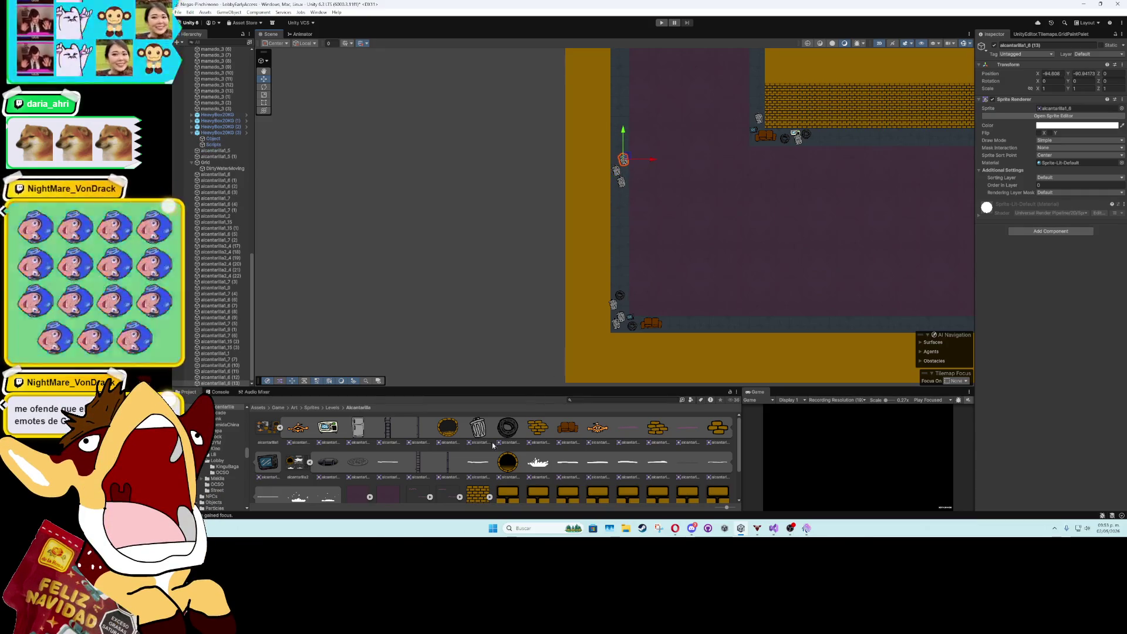
pyautogui.moveTo(327, 429)
pyautogui.mouseDown()
pyautogui.moveTo(612, 203)
pyautogui.moveTo(624, 204)
pyautogui.moveTo(619, 219)
pyautogui.mouseUp()
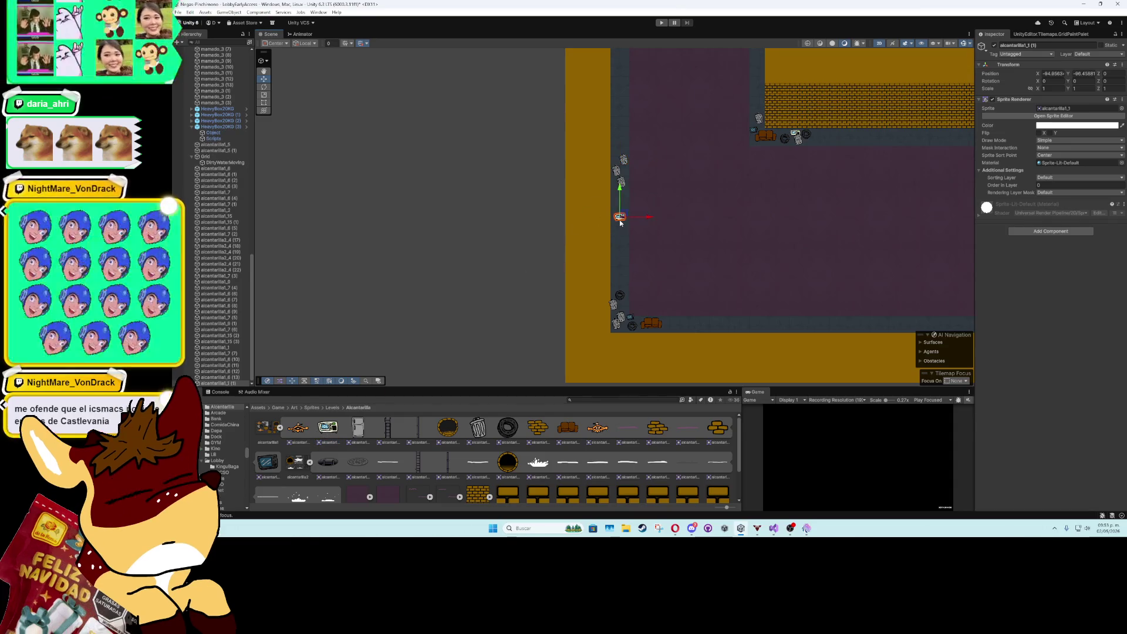
pyautogui.scroll(5, 622, 265)
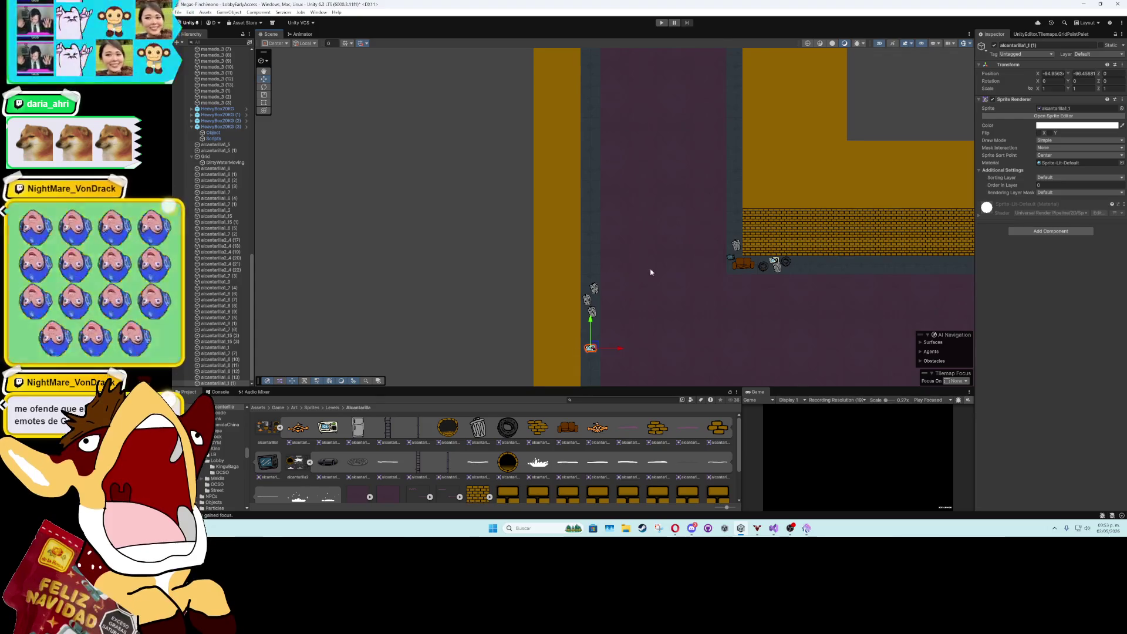
pyautogui.scroll(-3, 632, 327)
pyautogui.scroll(1, 633, 313)
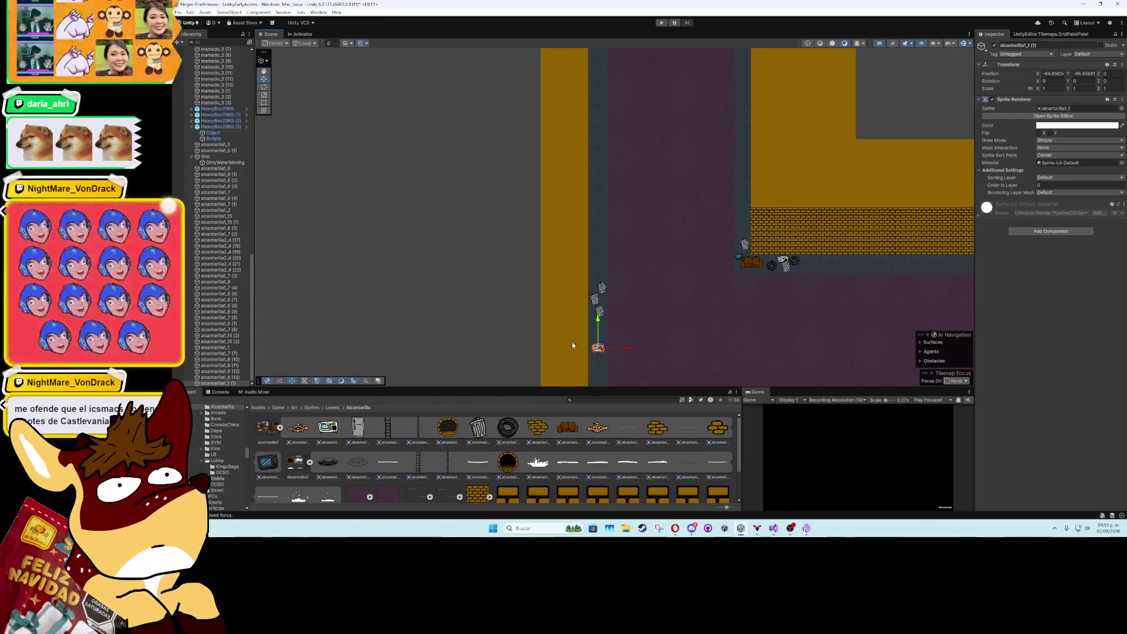
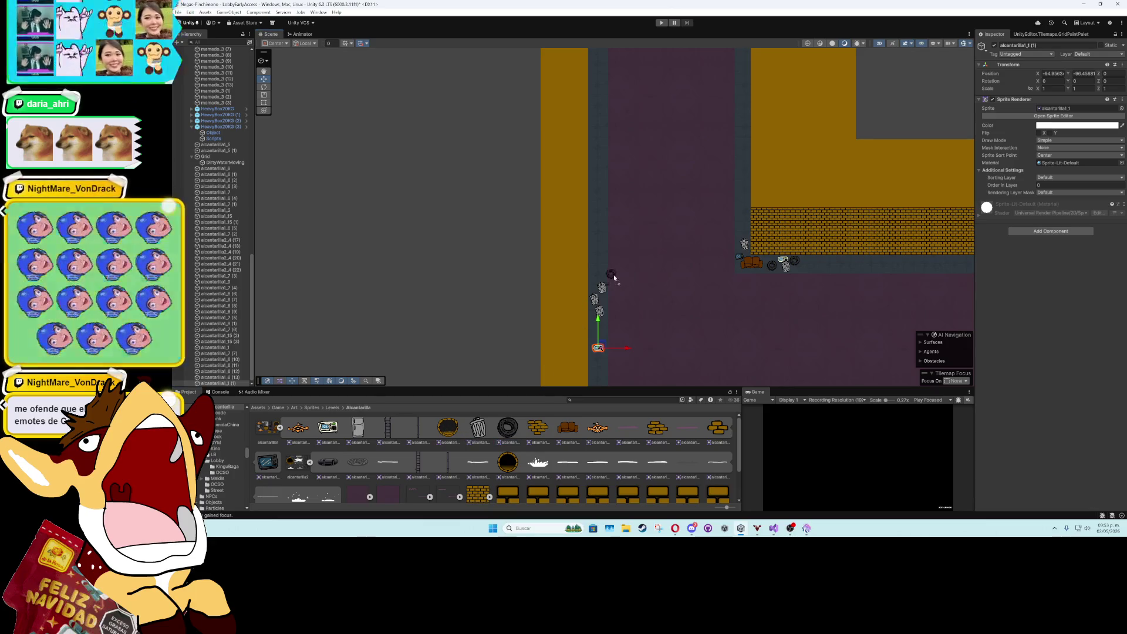
# - Place a grey prop near the brick wall's base, rotated 90°
pyautogui.click(595, 271)
pyautogui.scroll(5, 612, 296)
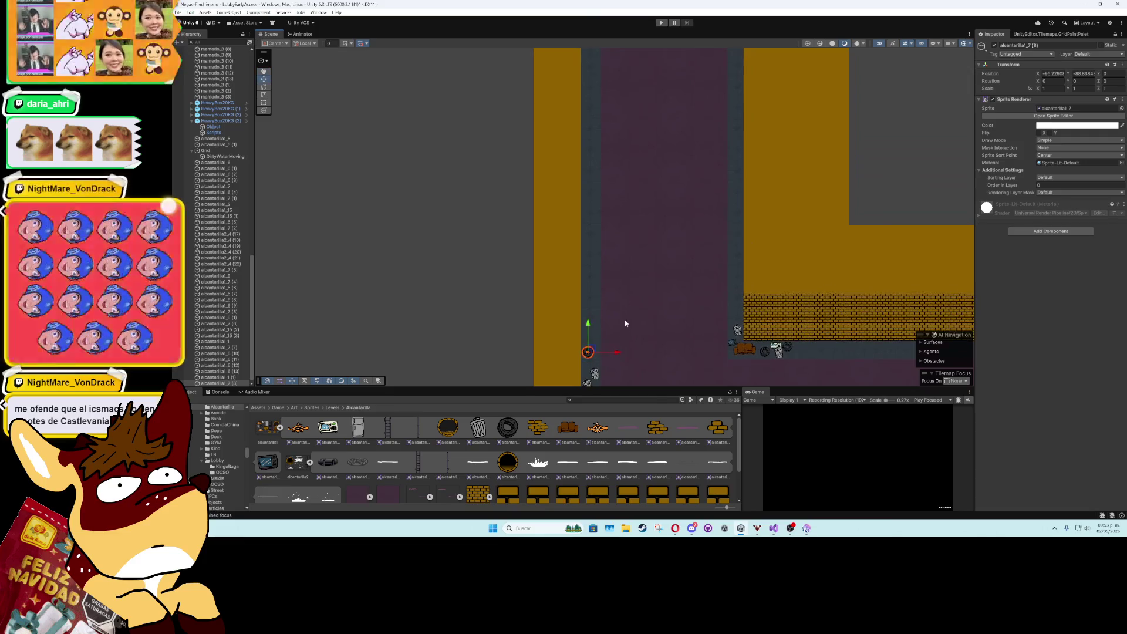
pyautogui.scroll(-2, 613, 299)
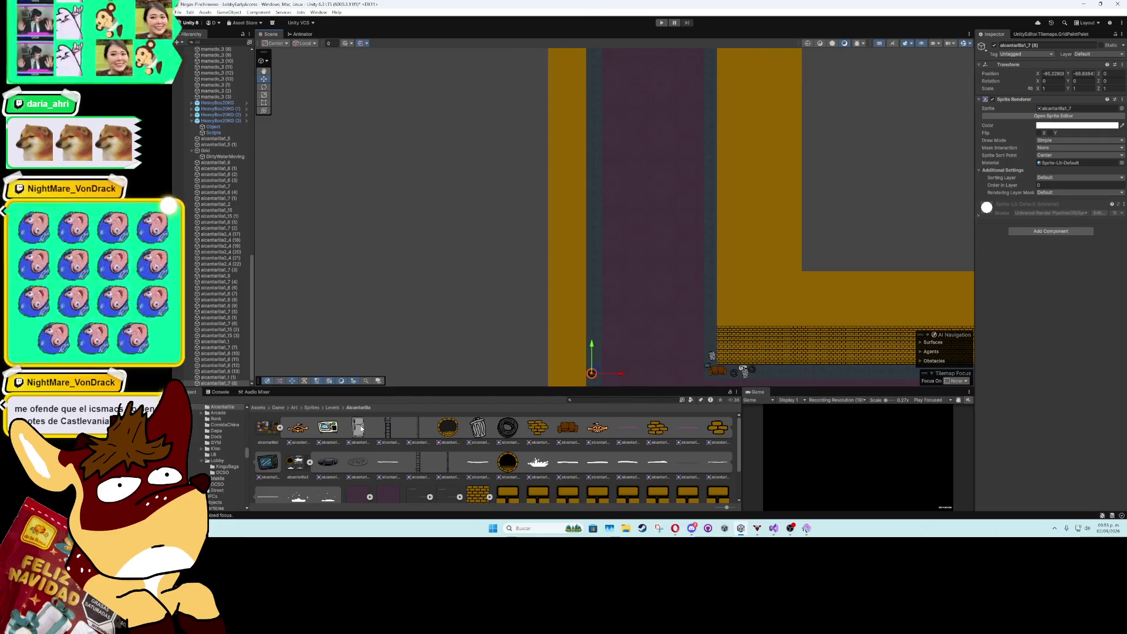
pyautogui.moveTo(703, 351); pyautogui.dragTo(777, 376)
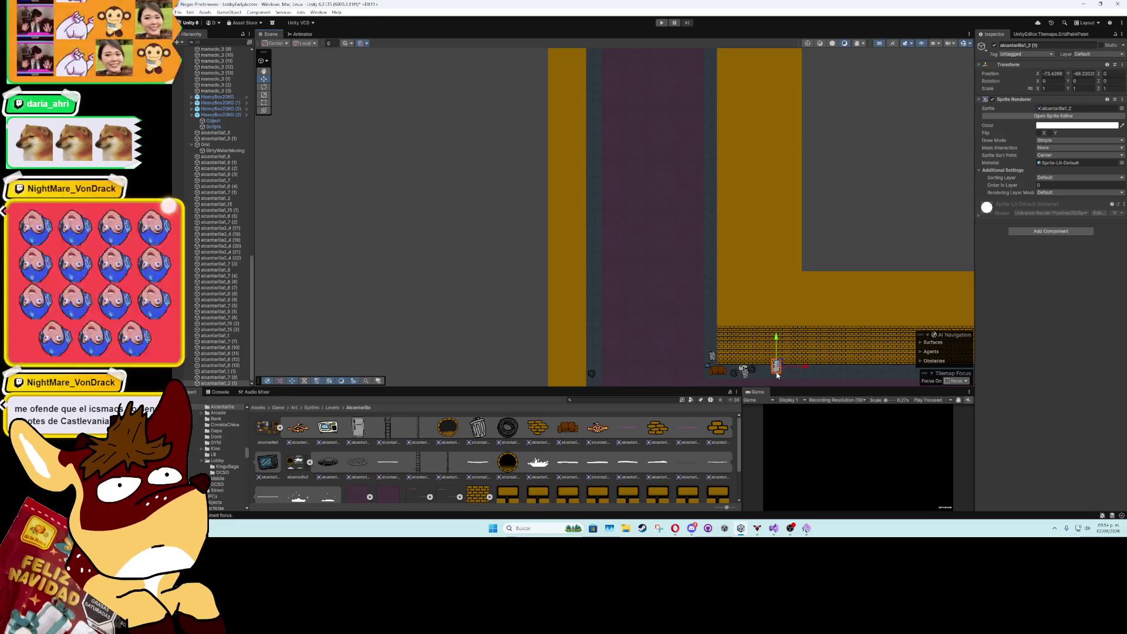
pyautogui.click(263, 88)
pyautogui.moveTo(789, 346)
pyautogui.mouseDown()
pyautogui.moveTo(734, 320)
pyautogui.moveTo(698, 319)
pyautogui.mouseUp()
pyautogui.press('w')
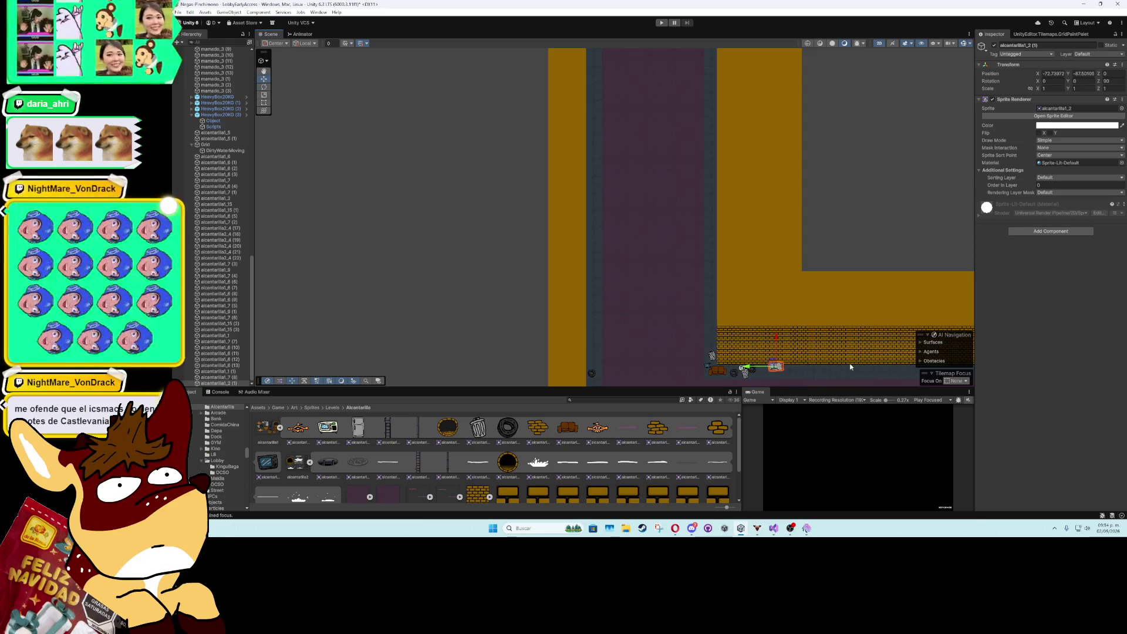
pyautogui.moveTo(770, 365); pyautogui.dragTo(765, 368)
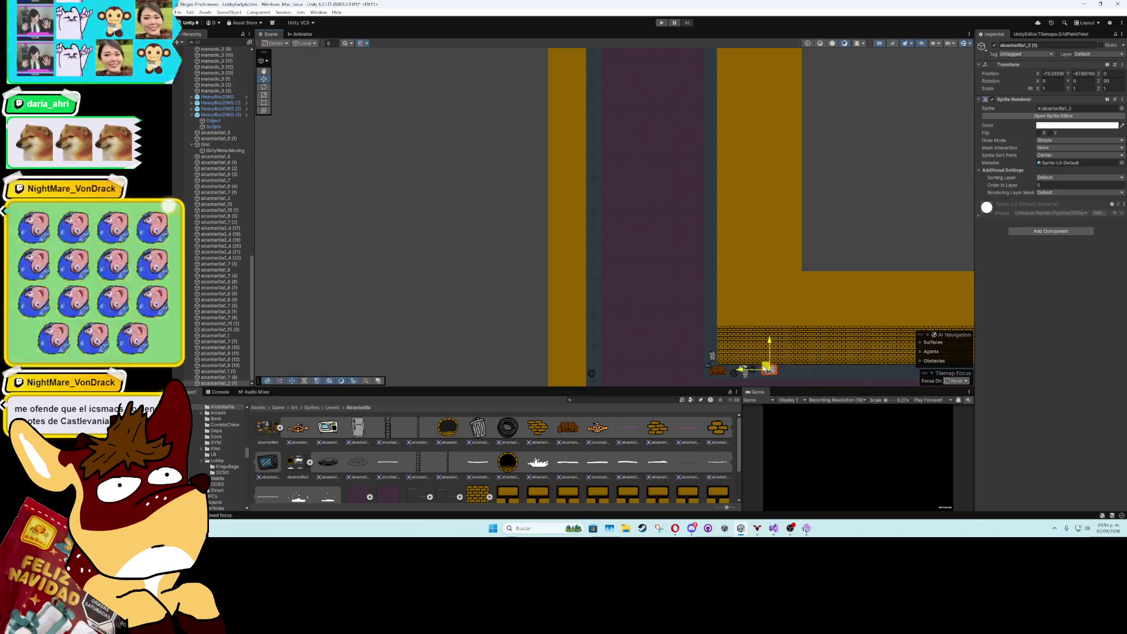
# - Place fridges, a trash can and round props along the vertical corridor's edges
pyautogui.moveTo(364, 435); pyautogui.dragTo(492, 345)
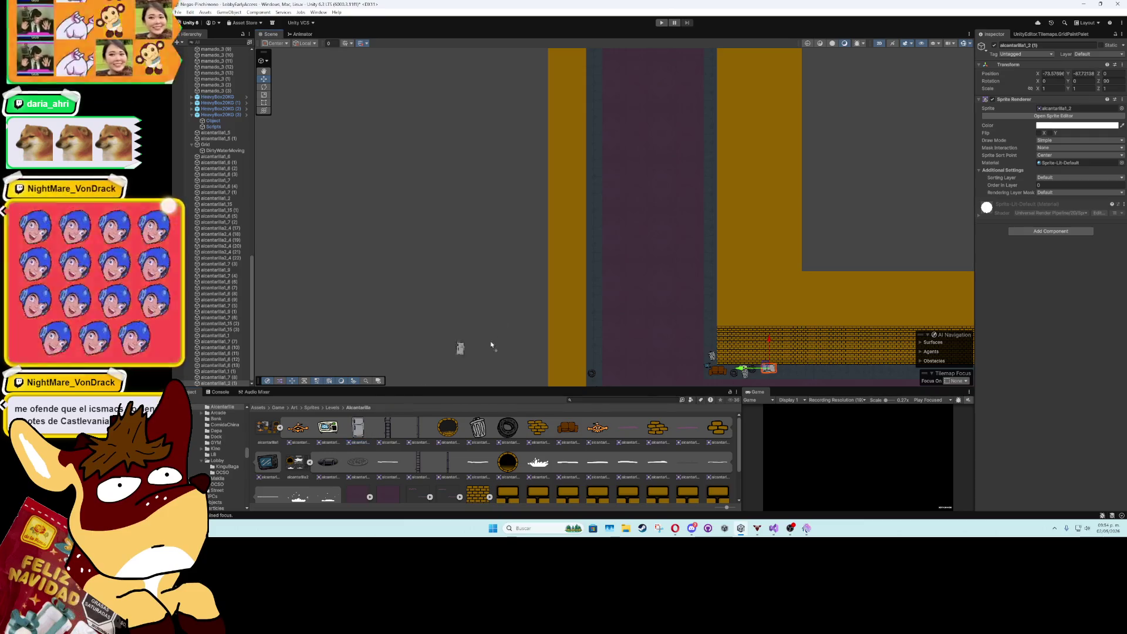
pyautogui.moveTo(593, 362); pyautogui.dragTo(593, 361)
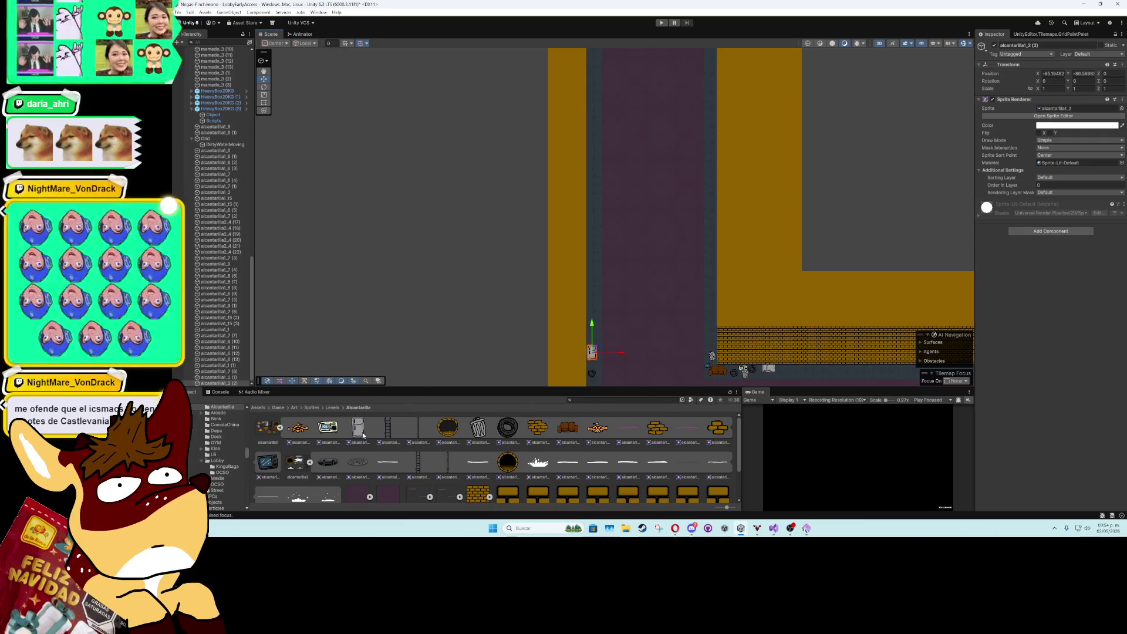
pyautogui.moveTo(364, 435)
pyautogui.mouseDown()
pyautogui.moveTo(670, 131)
pyautogui.moveTo(710, 125)
pyautogui.mouseUp()
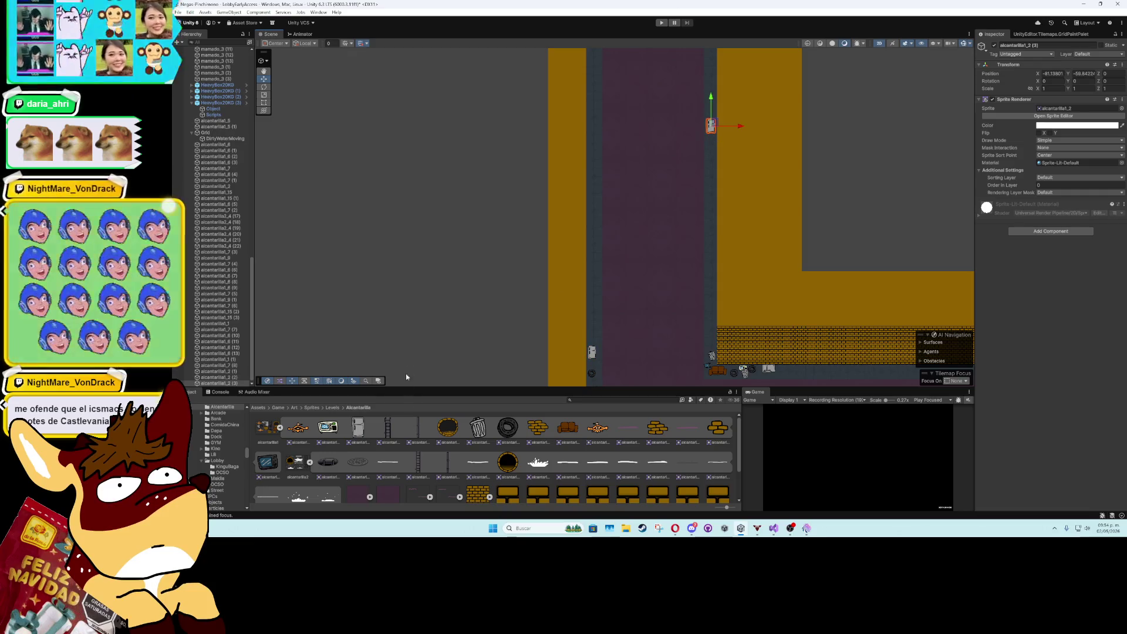
pyautogui.moveTo(442, 418)
pyautogui.mouseDown()
pyautogui.moveTo(528, 381)
pyautogui.moveTo(596, 328)
pyautogui.moveTo(592, 342)
pyautogui.moveTo(694, 221)
pyautogui.moveTo(712, 169)
pyautogui.mouseUp()
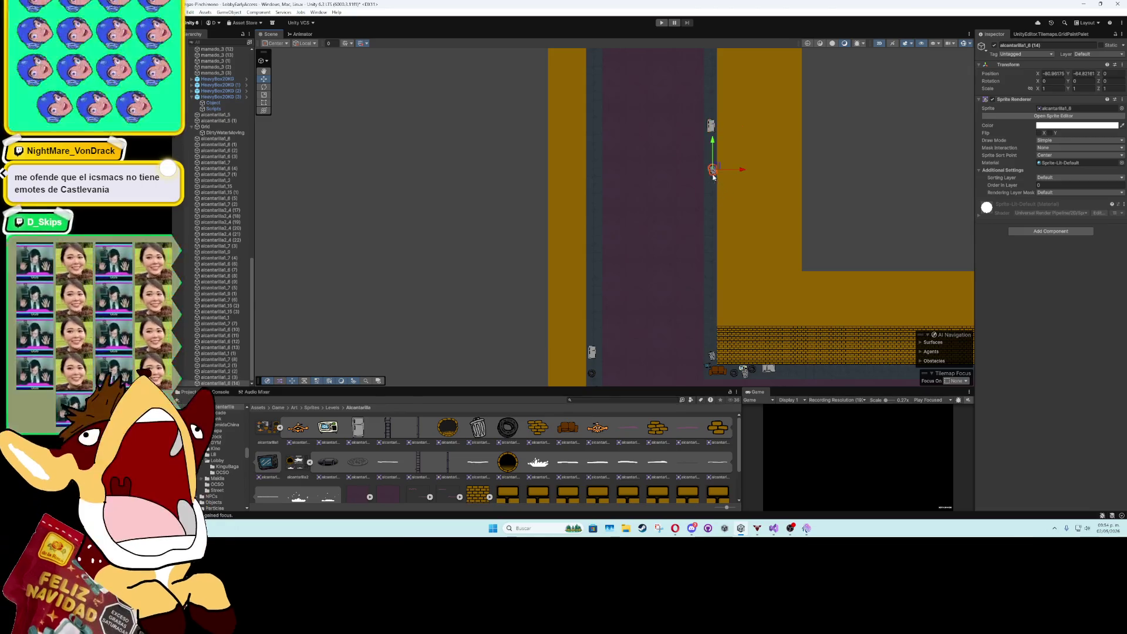
pyautogui.moveTo(478, 428)
pyautogui.mouseDown()
pyautogui.moveTo(648, 280)
pyautogui.moveTo(708, 181)
pyautogui.moveTo(650, 245)
pyautogui.moveTo(712, 193)
pyautogui.mouseUp()
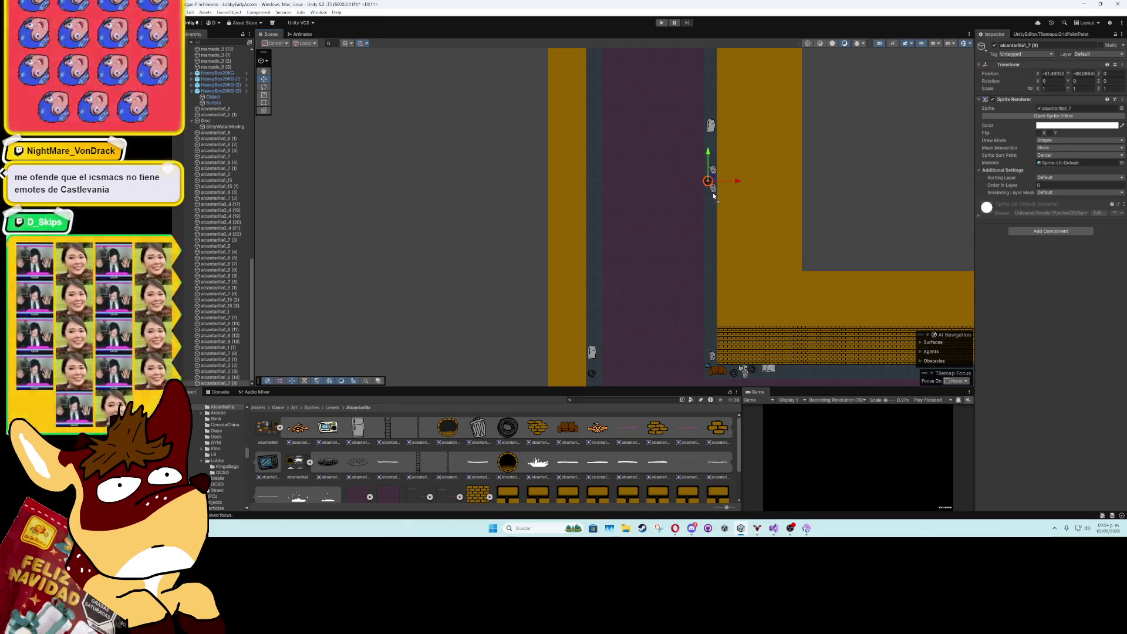
pyautogui.moveTo(448, 427)
pyautogui.mouseDown()
pyautogui.moveTo(586, 305)
pyautogui.moveTo(594, 225)
pyautogui.mouseUp()
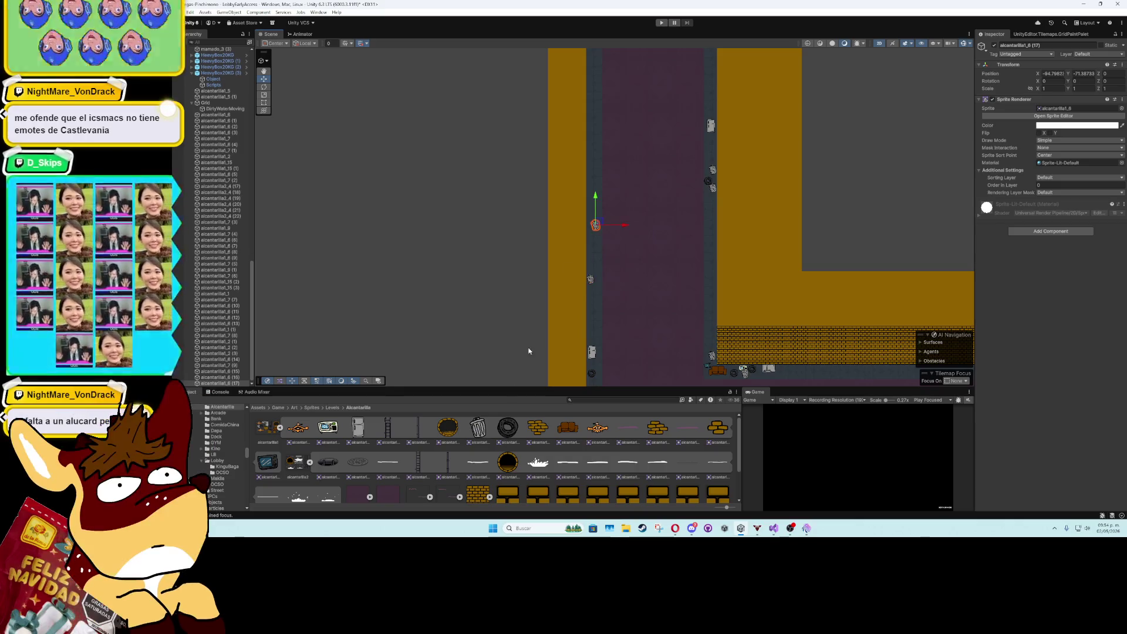
pyautogui.moveTo(501, 379); pyautogui.dragTo(592, 147)
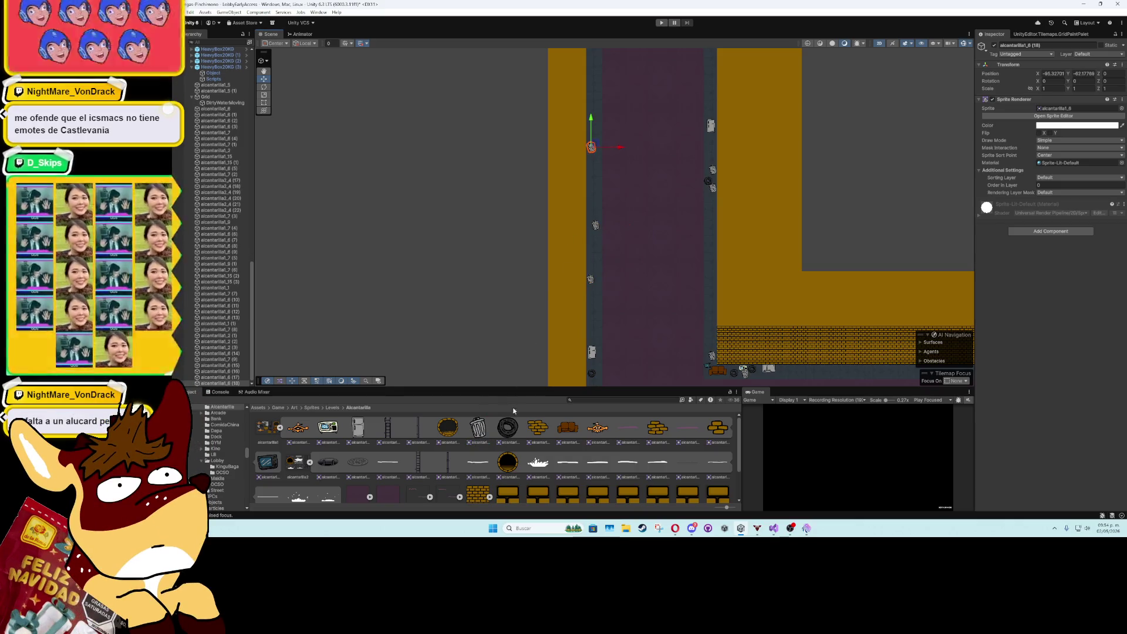
pyautogui.moveTo(595, 168); pyautogui.dragTo(596, 168)
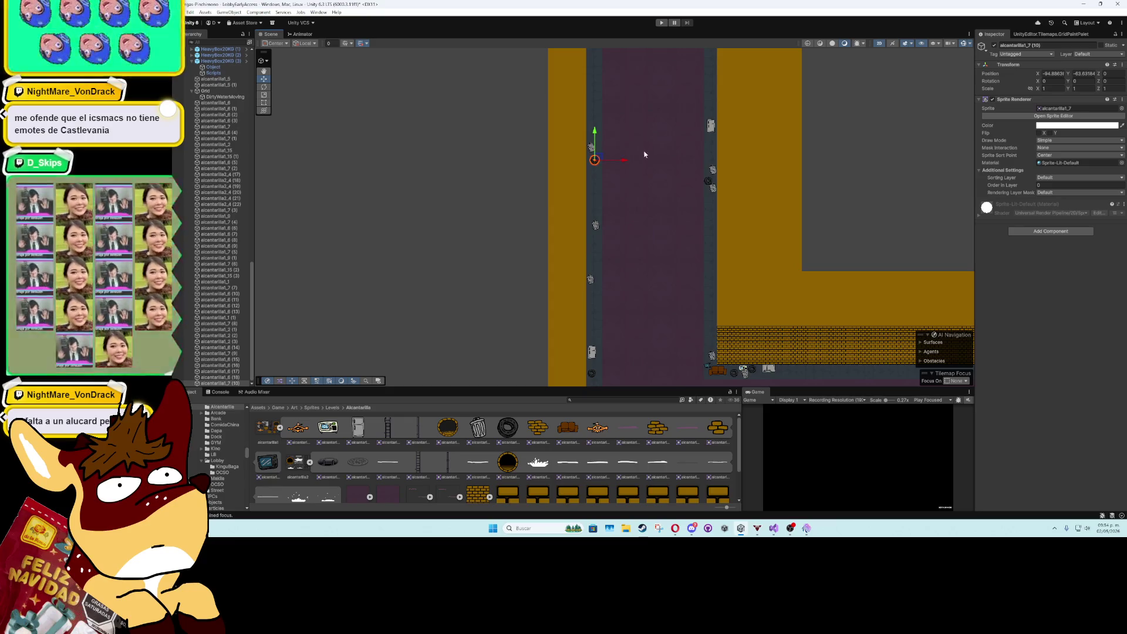
pyautogui.moveTo(669, 71)
pyautogui.mouseDown()
pyautogui.moveTo(650, 105)
pyautogui.moveTo(629, 242)
pyautogui.mouseUp()
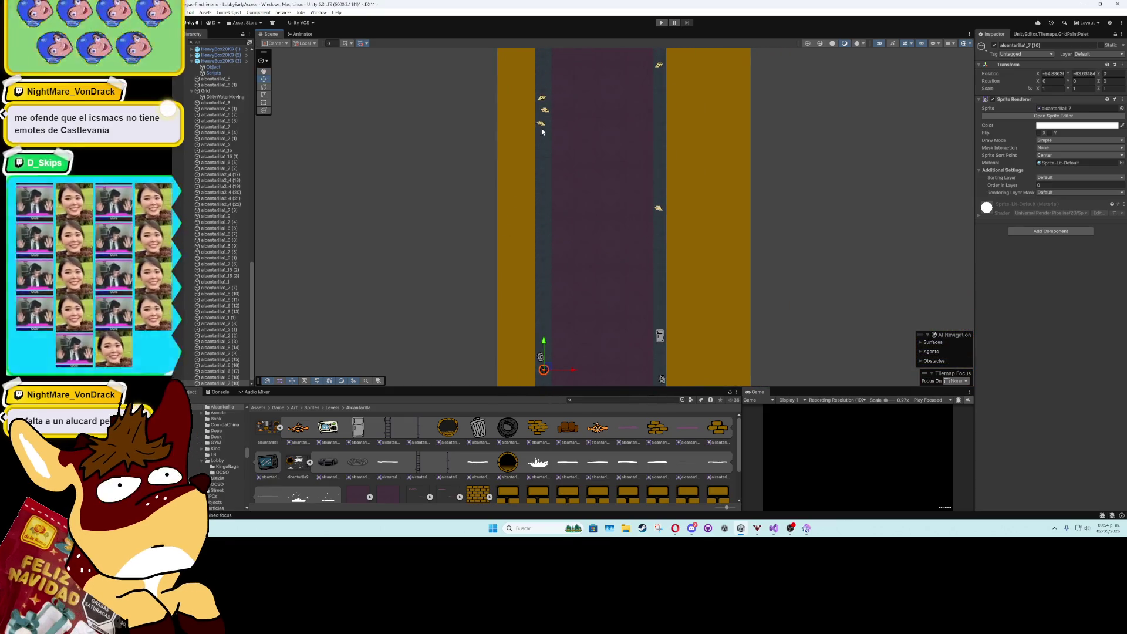
# - Duplicate the small yellow scrap prop repeatedly, scattering copies along the corridor edges and beside the fridge
pyautogui.click(542, 124)
pyautogui.hotkey('ctrl', 'd')
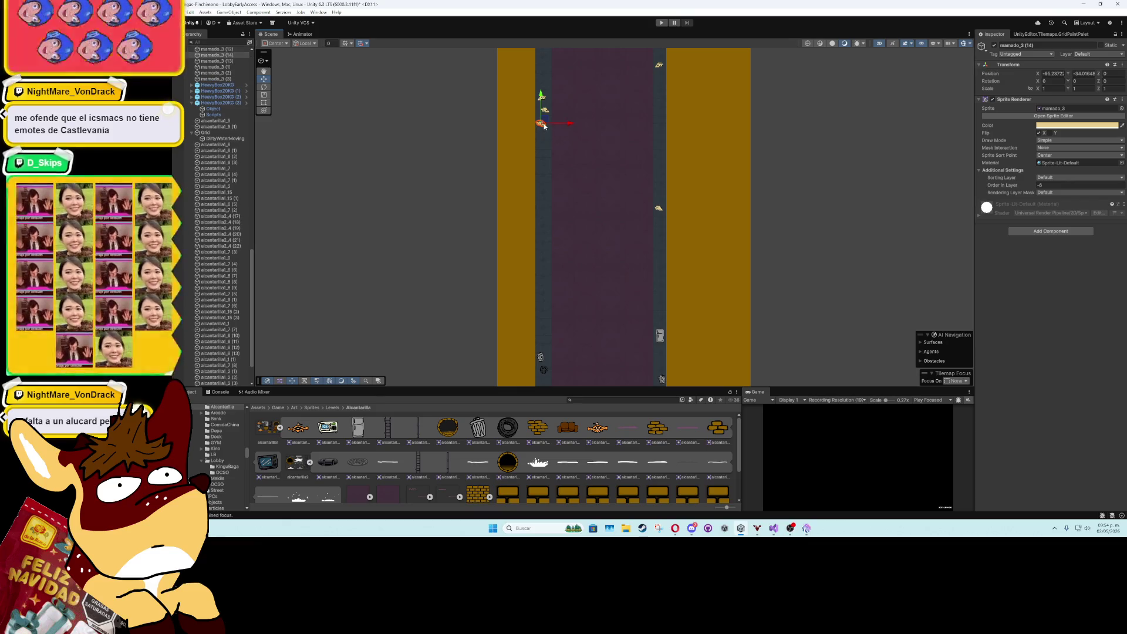
pyautogui.moveTo(542, 125)
pyautogui.mouseDown()
pyautogui.moveTo(541, 327)
pyautogui.moveTo(568, 198)
pyautogui.moveTo(572, 210)
pyautogui.mouseUp()
pyautogui.scroll(5, 572, 210)
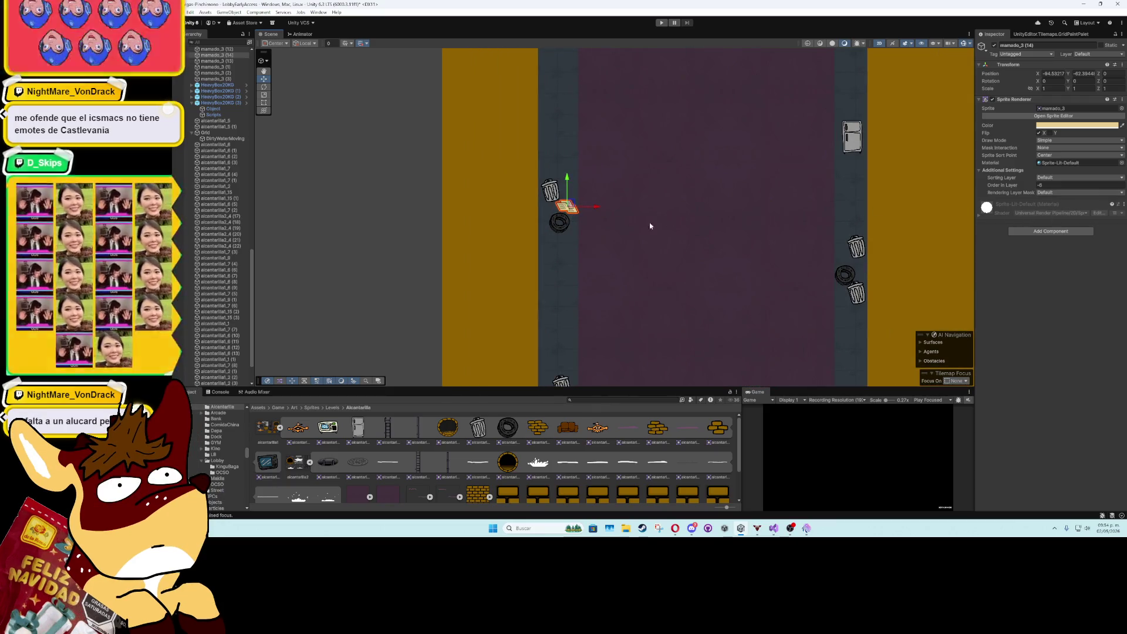
pyautogui.moveTo(570, 205)
pyautogui.mouseDown()
pyautogui.moveTo(561, 242)
pyautogui.moveTo(854, 258)
pyautogui.moveTo(857, 156)
pyautogui.moveTo(859, 169)
pyautogui.mouseUp()
pyautogui.hotkey('ctrl', 'd')
pyautogui.hotkey('ctrl', 'd')
pyautogui.hotkey('ctrl', 'd')
pyautogui.scroll(3, 859, 168)
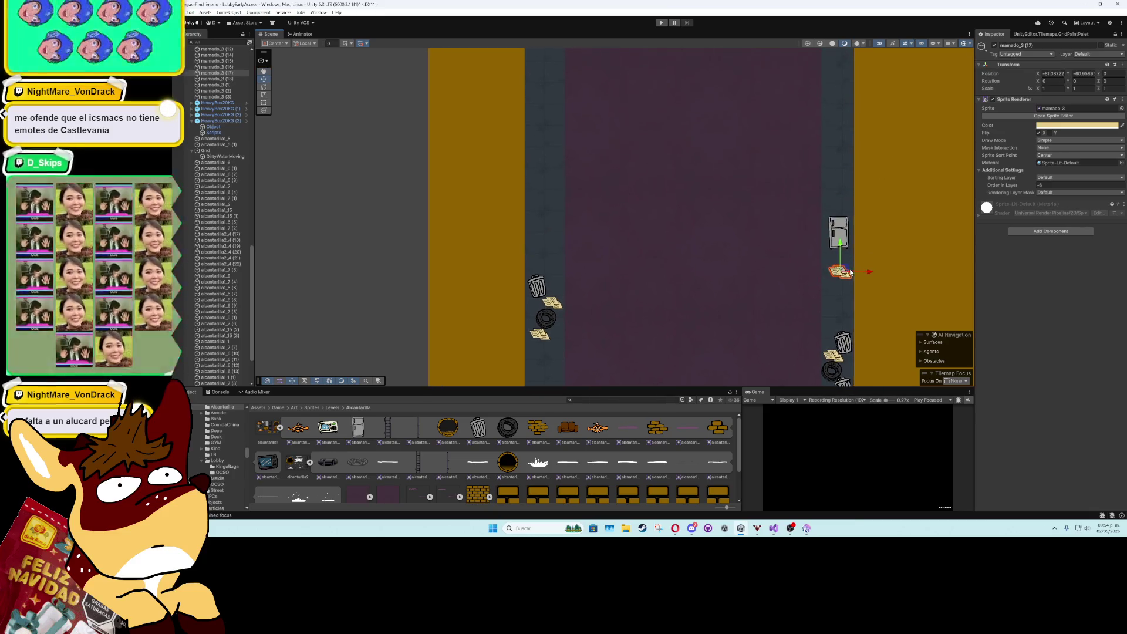
pyautogui.hotkey('ctrl', 'd')
pyautogui.moveTo(845, 267)
pyautogui.mouseDown()
pyautogui.moveTo(844, 148)
pyautogui.moveTo(669, 346)
pyautogui.moveTo(647, 64)
pyautogui.moveTo(651, 132)
pyautogui.moveTo(694, 156)
pyautogui.moveTo(823, 189)
pyautogui.moveTo(827, 206)
pyautogui.moveTo(786, 229)
pyautogui.moveTo(647, 238)
pyautogui.moveTo(648, 325)
pyautogui.moveTo(623, 178)
pyautogui.moveTo(633, 236)
pyautogui.moveTo(691, 346)
pyautogui.moveTo(859, 180)
pyautogui.moveTo(917, 101)
pyautogui.moveTo(733, 239)
pyautogui.mouseUp()
pyautogui.scroll(-3, 846, 148)
pyautogui.hotkey('ctrl', 'd')
pyautogui.hotkey('ctrl', 'd')
pyautogui.hotkey('ctrl', 'd')
pyautogui.hotkey('ctrl', 'd')
pyautogui.hotkey('ctrl', 'd')
pyautogui.hotkey('ctrl', 'd')
pyautogui.hotkey('ctrl', 'd')
pyautogui.hotkey('ctrl', 'd')
pyautogui.hotkey('ctrl', 'd')
# - Place the last scrap copy and add a second sofa further right along the wall base
pyautogui.moveTo(763, 317); pyautogui.dragTo(659, 129)
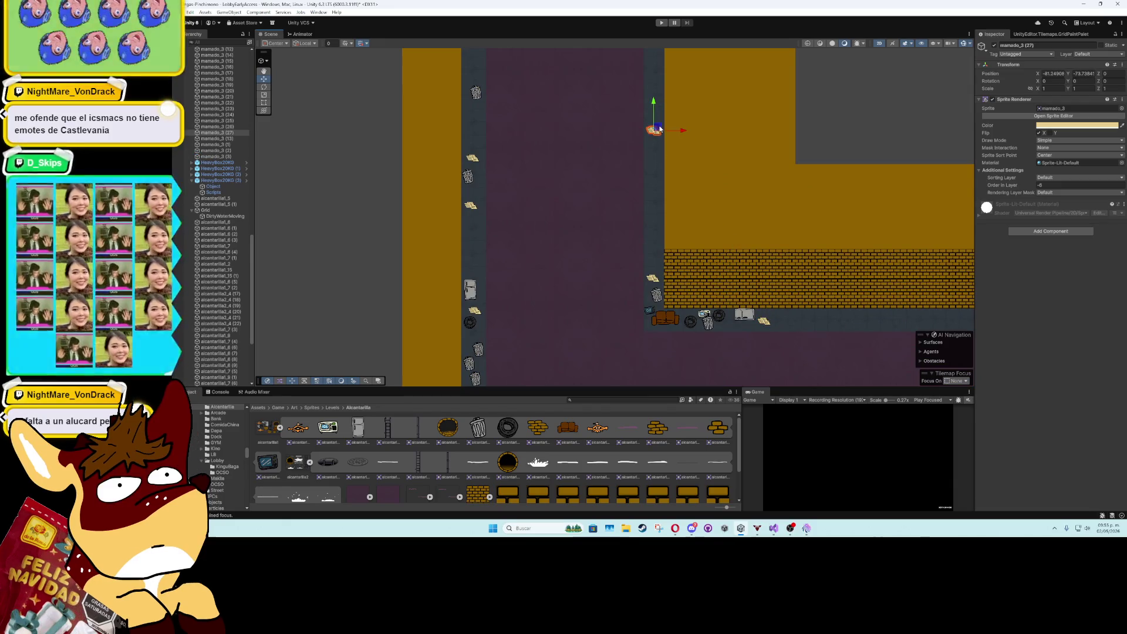
pyautogui.click(666, 319)
pyautogui.hotkey('ctrl', 'd')
pyautogui.moveTo(668, 320); pyautogui.dragTo(838, 318)
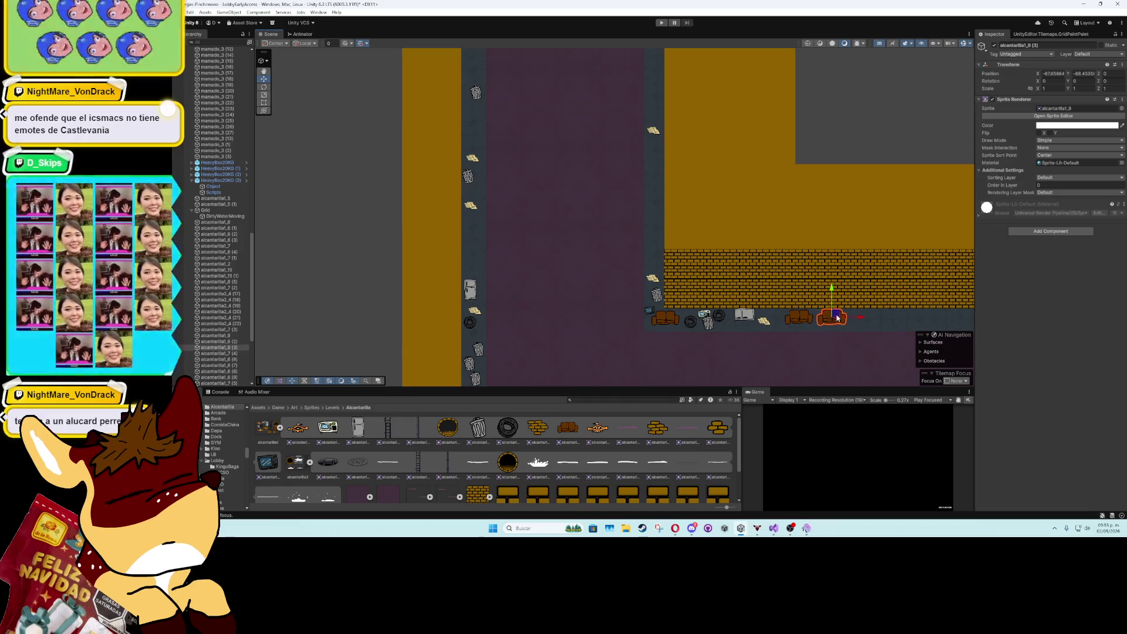
# - Duplicate the dark round prop and grey fridge, moving the copies along the wall and lower corridor
pyautogui.click(720, 316)
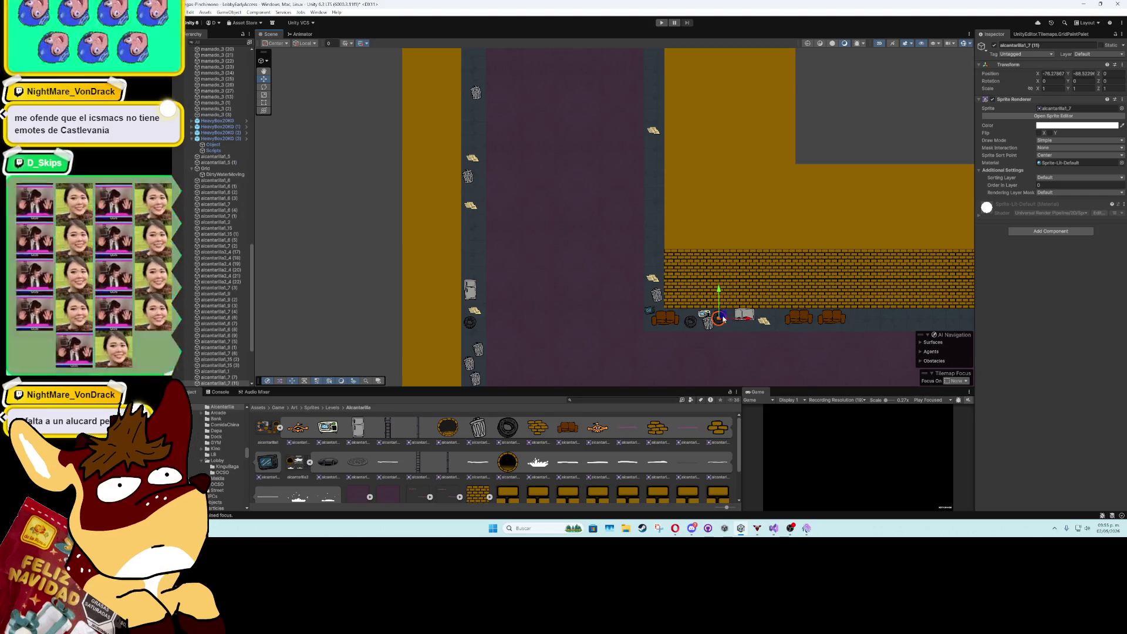
pyautogui.hotkey('ctrl', 'd')
pyautogui.moveTo(719, 318)
pyautogui.mouseDown()
pyautogui.moveTo(860, 321)
pyautogui.moveTo(558, 186)
pyautogui.moveTo(589, 196)
pyautogui.moveTo(624, 181)
pyautogui.mouseUp()
pyautogui.click(742, 316)
pyautogui.scroll(-2, 558, 186)
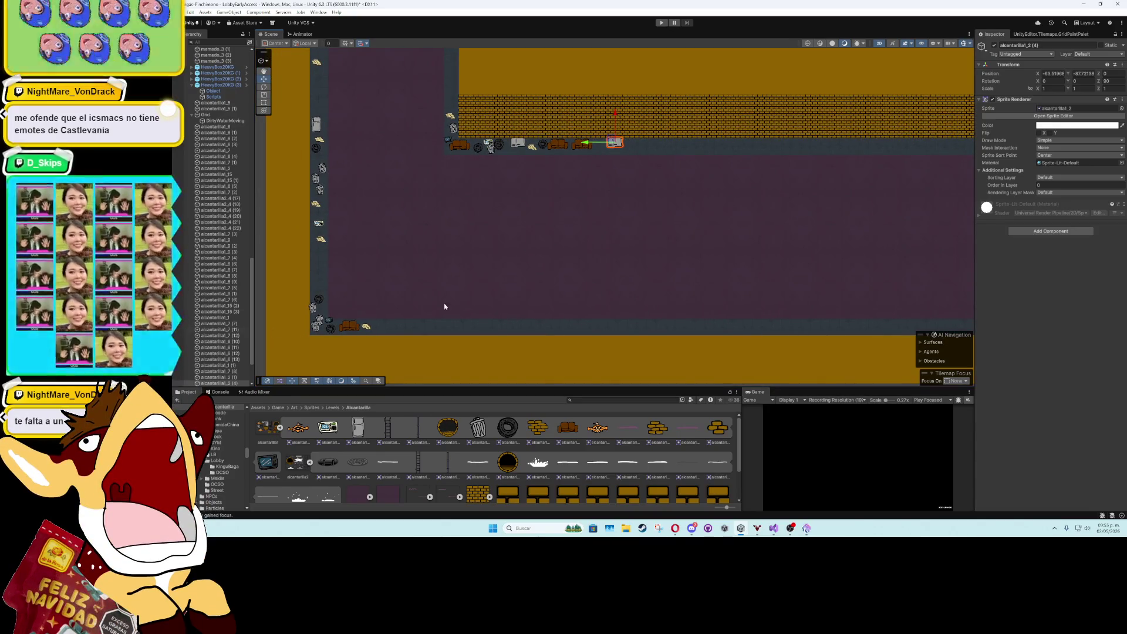
pyautogui.hotkey('ctrl', 'd')
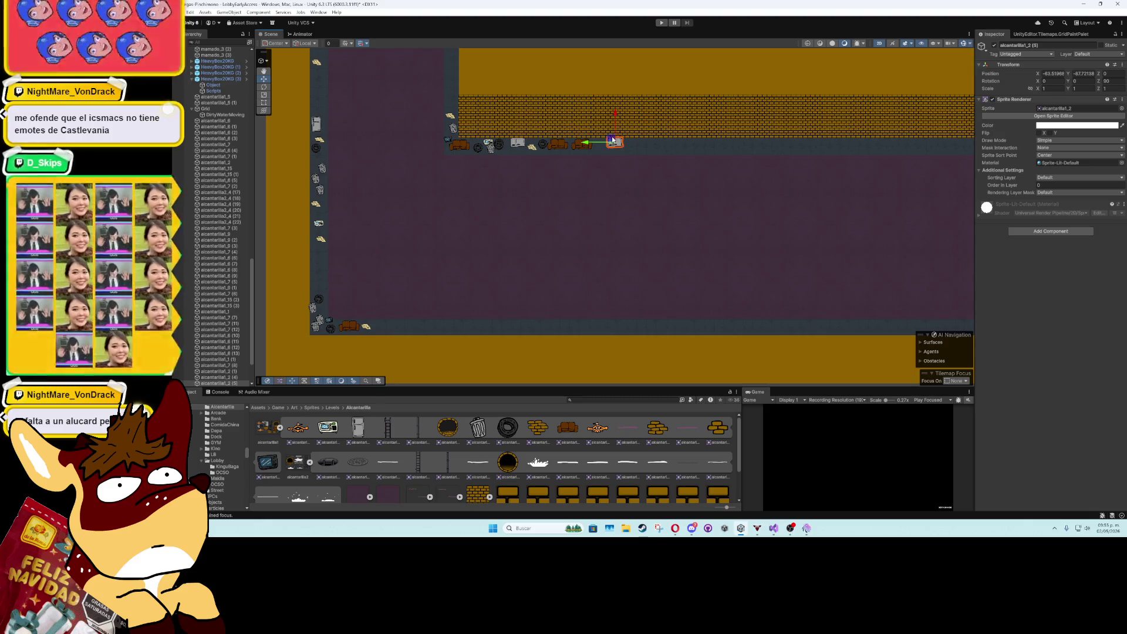
pyautogui.moveTo(614, 141)
pyautogui.mouseDown()
pyautogui.moveTo(449, 314)
pyautogui.moveTo(509, 331)
pyautogui.mouseUp()
pyautogui.hotkey('ctrl', 'd')
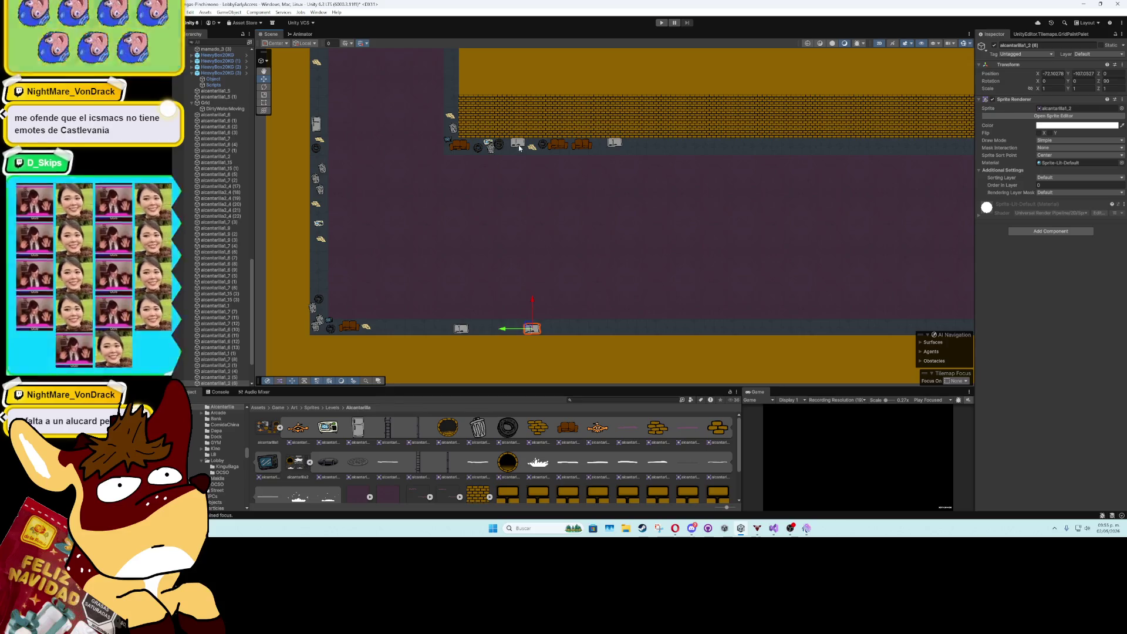
pyautogui.moveTo(449, 123); pyautogui.dragTo(501, 252)
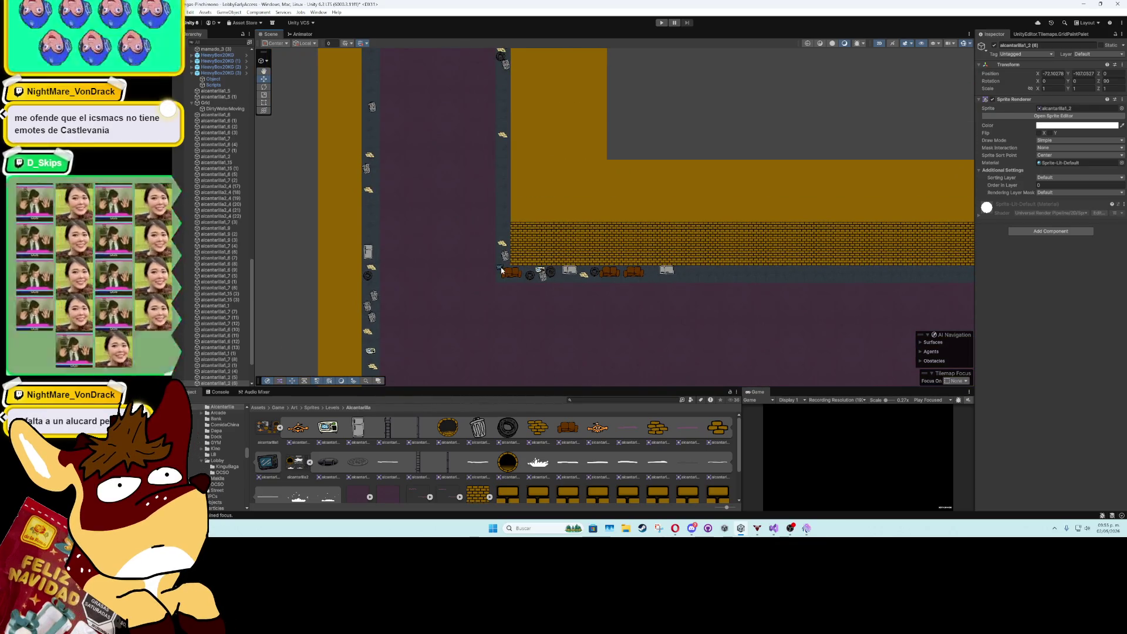
# - Copy the small prop at the wall's base up the corridor edge
pyautogui.click(502, 270)
pyautogui.hotkey('ctrl', 'd')
pyautogui.moveTo(502, 269)
pyautogui.mouseDown()
pyautogui.moveTo(505, 150)
pyautogui.moveTo(596, 336)
pyautogui.moveTo(496, 201)
pyautogui.moveTo(464, 183)
pyautogui.moveTo(462, 271)
pyautogui.moveTo(427, 361)
pyautogui.moveTo(567, 179)
pyautogui.moveTo(576, 327)
pyautogui.moveTo(444, 155)
pyautogui.mouseUp()
pyautogui.hotkey('ctrl', 'd')
pyautogui.hotkey('ctrl', 'd')
pyautogui.hotkey('ctrl', 'd')
pyautogui.hotkey('ctrl', 'd')
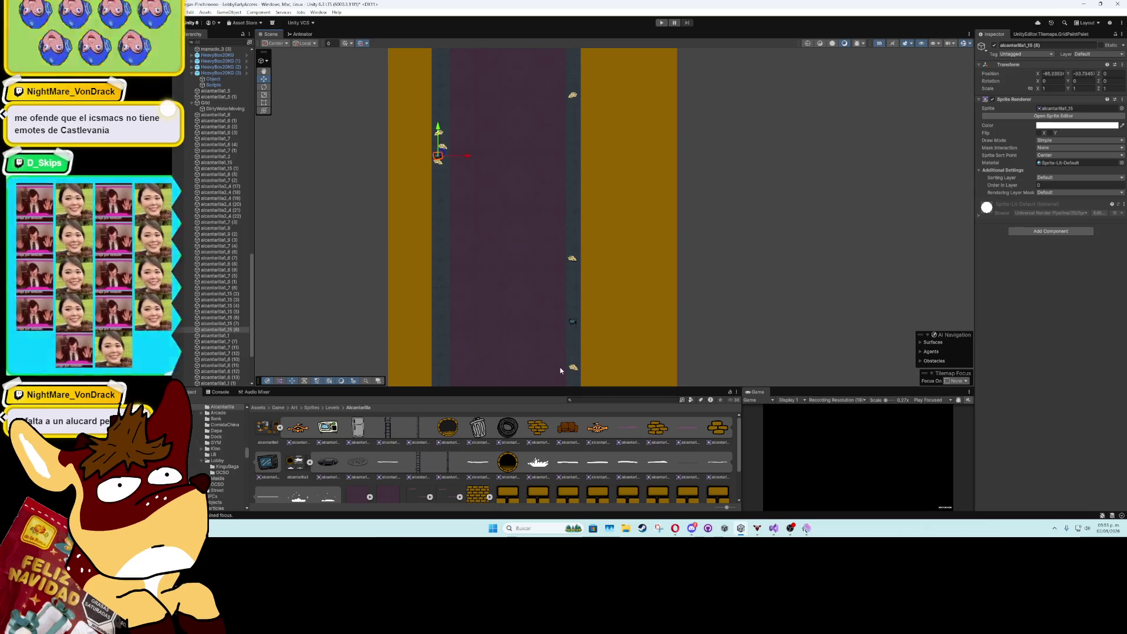
# - Duplicate the dark round drain prop, placing copies on the right and left corridor edges
pyautogui.click(576, 311)
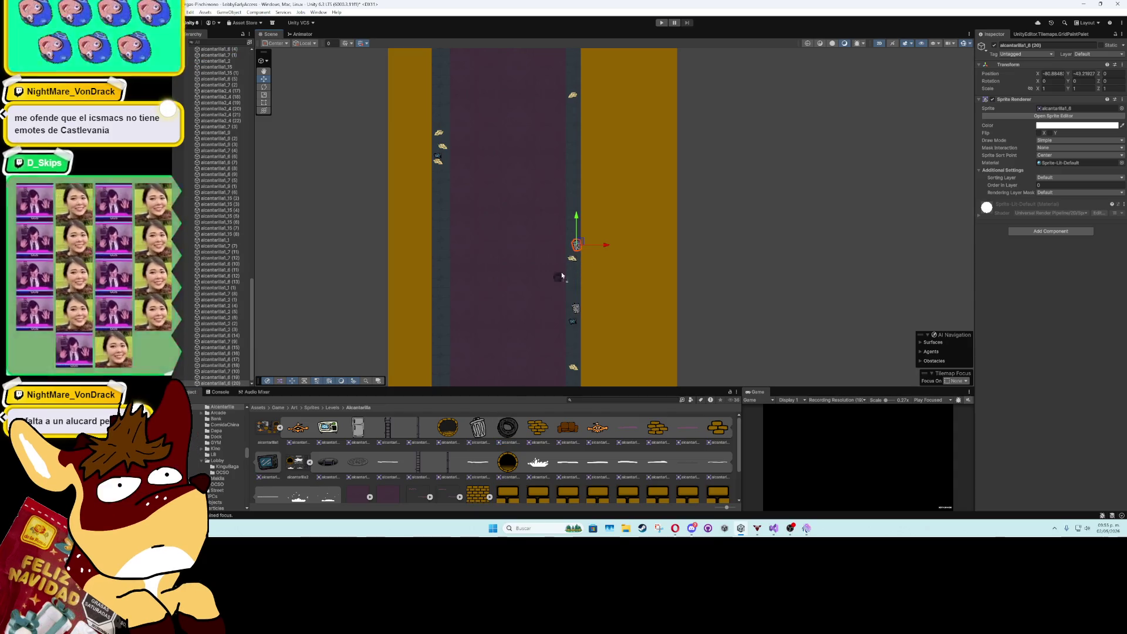
pyautogui.click(570, 224)
pyautogui.hotkey('ctrl', 'd')
pyautogui.hotkey('ctrl', 'd')
pyautogui.moveTo(564, 253); pyautogui.dragTo(572, 211)
pyautogui.hotkey('ctrl', 'd')
pyautogui.hotkey('ctrl', 'd')
pyautogui.moveTo(454, 335); pyautogui.dragTo(435, 221)
pyautogui.hotkey('ctrl', 'd')
pyautogui.hotkey('ctrl', 'd')
pyautogui.hotkey('ctrl', 'd')
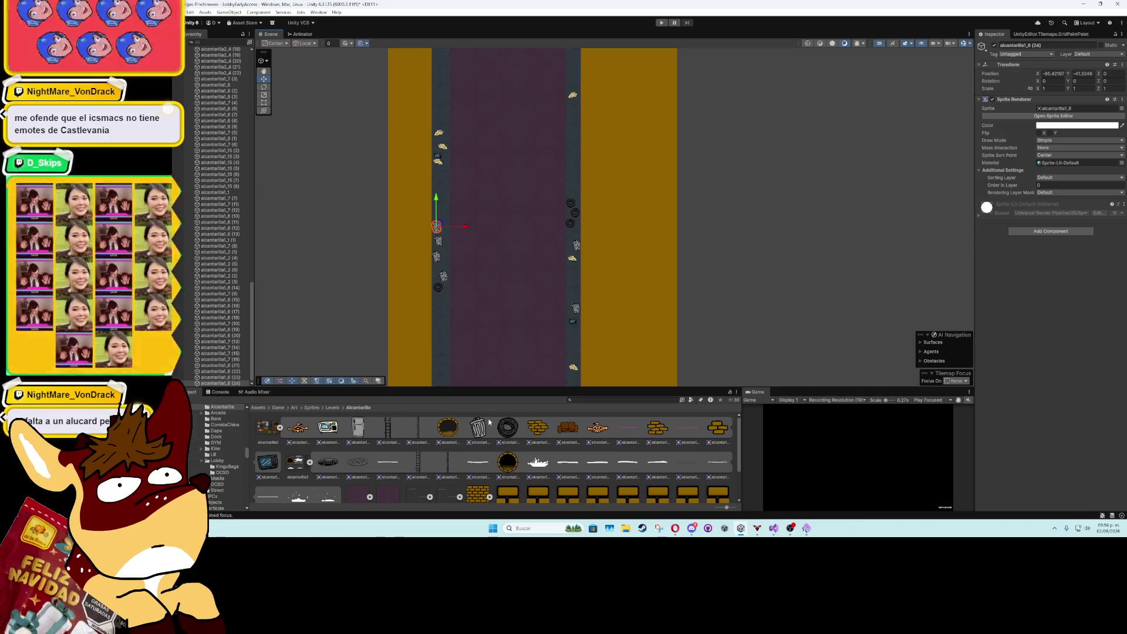
# - Add a fridge on the left corridor edge and a copy on the right edge
pyautogui.moveTo(377, 433)
pyautogui.mouseDown()
pyautogui.moveTo(561, 261)
pyautogui.moveTo(577, 274)
pyautogui.mouseUp()
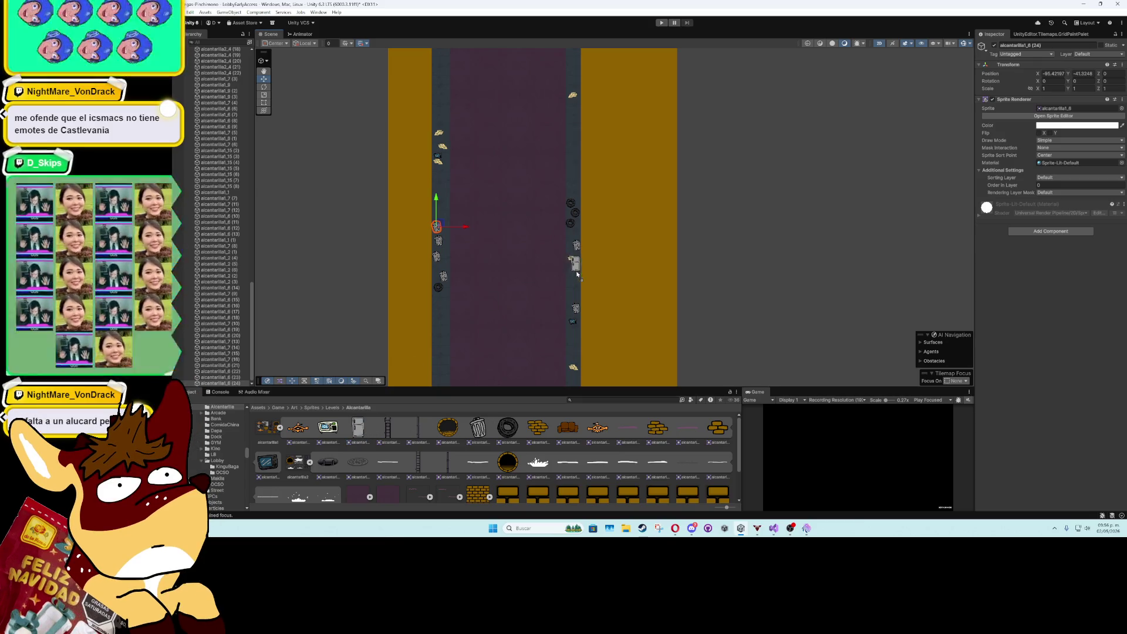
pyautogui.moveTo(521, 229); pyautogui.dragTo(437, 219)
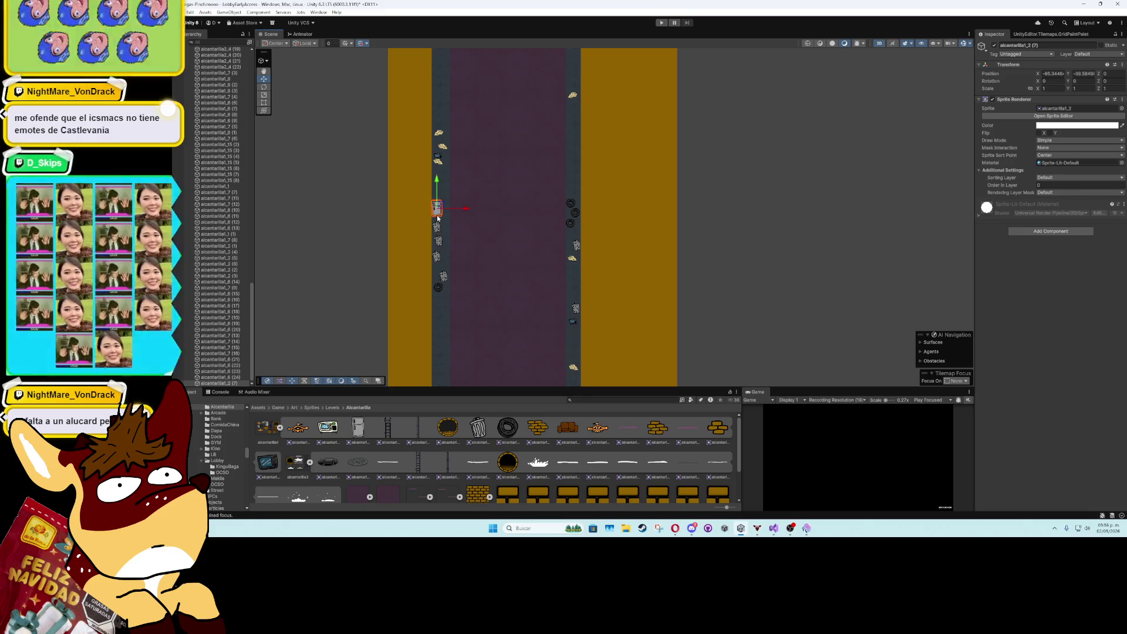
pyautogui.hotkey('ctrl', 'd')
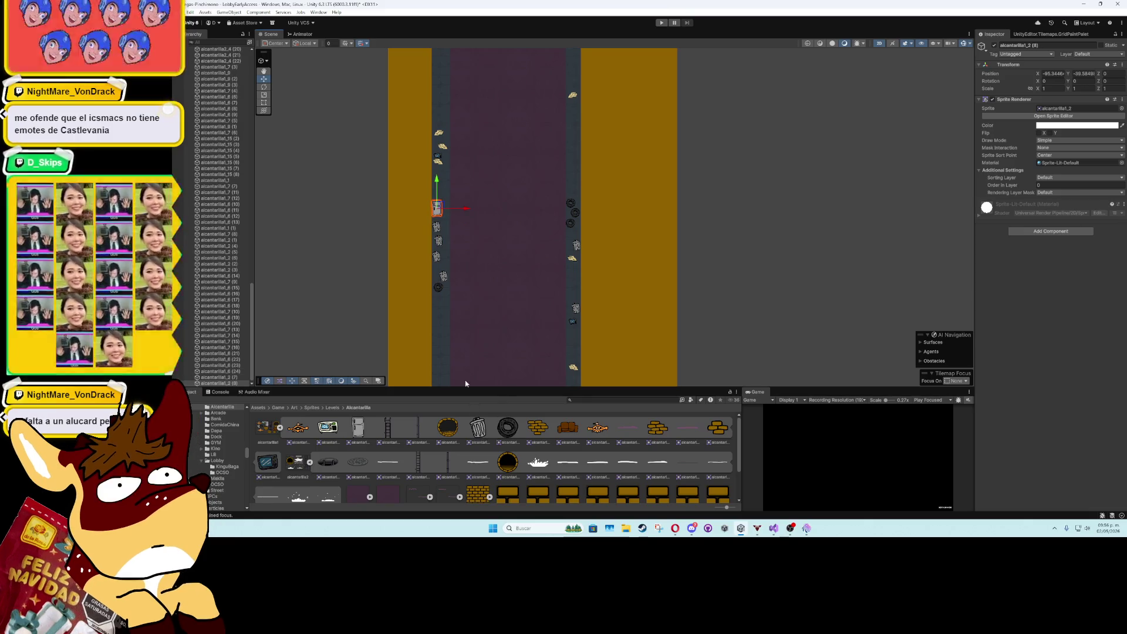
pyautogui.scroll(5, 479, 322)
pyautogui.hotkey('ctrl', 'd')
pyautogui.moveTo(421, 342)
pyautogui.mouseDown()
pyautogui.moveTo(503, 156)
pyautogui.moveTo(558, 106)
pyautogui.mouseUp()
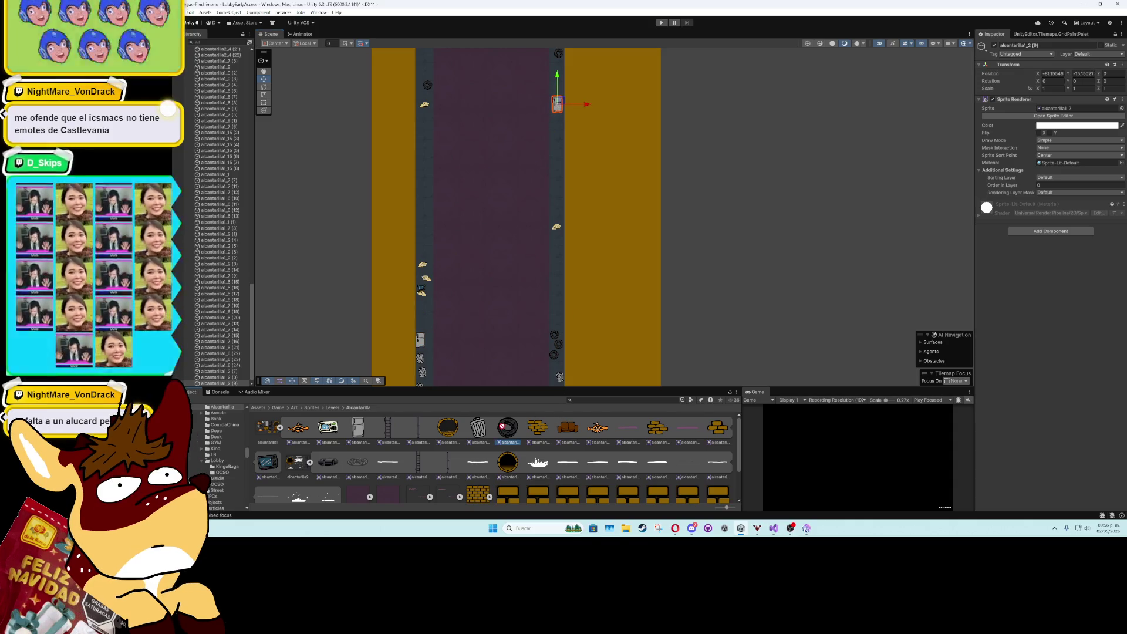
# - Add another round drain cover copy higher up the walkway edge
pyautogui.click(560, 244)
pyautogui.hotkey('ctrl', 'd')
pyautogui.hotkey('ctrl', 'd')
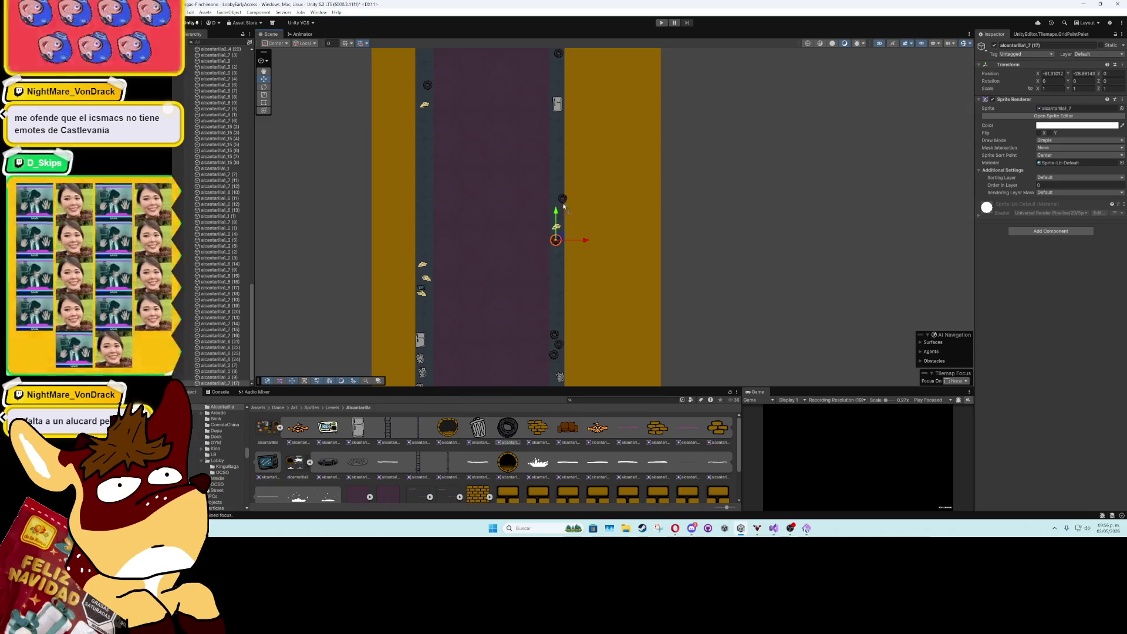
pyautogui.moveTo(556, 240); pyautogui.dragTo(561, 188)
pyautogui.click(558, 320)
pyautogui.hotkey('ctrl', 'd')
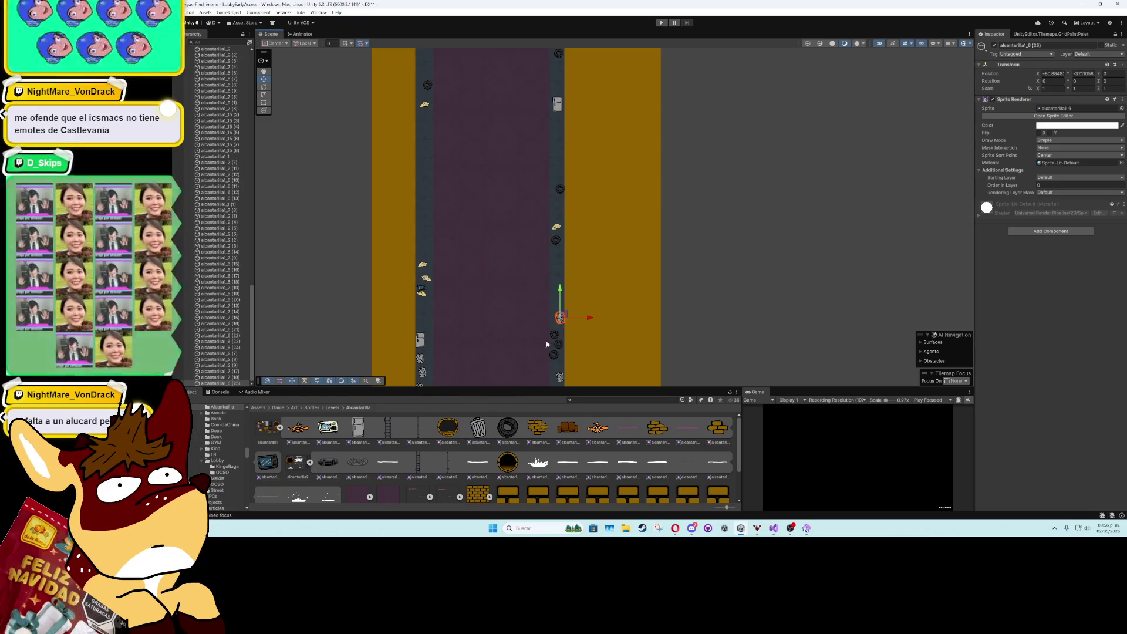
# - Drag new trash sprites from the Project panel onto both walkway edges, duplicating one
pyautogui.moveTo(486, 427)
pyautogui.mouseDown()
pyautogui.moveTo(570, 219)
pyautogui.moveTo(560, 215)
pyautogui.mouseUp()
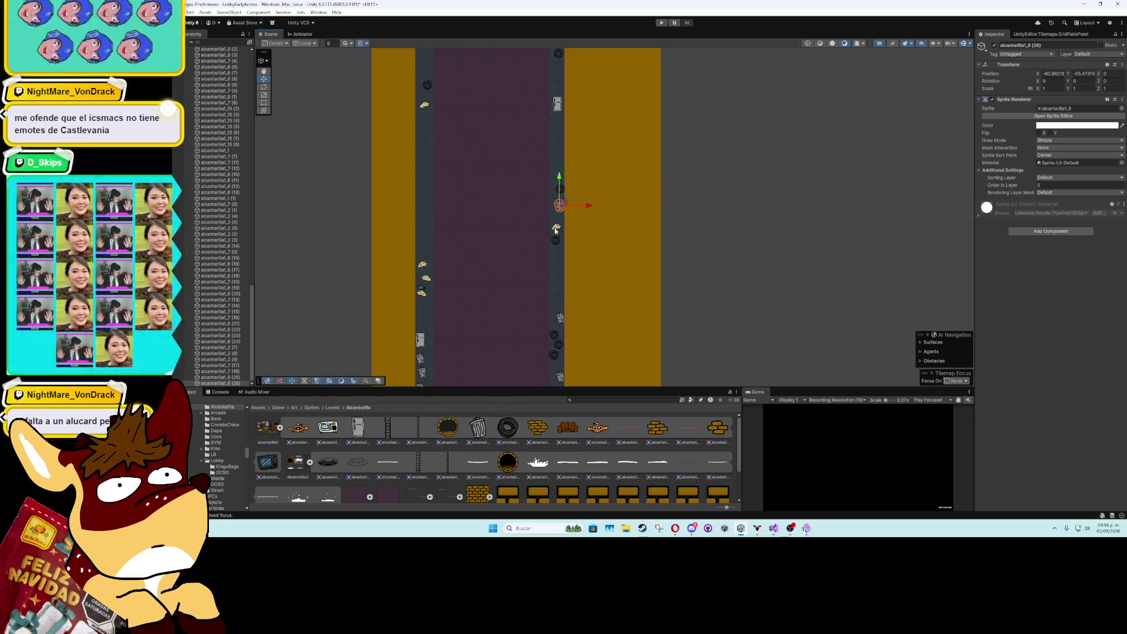
pyautogui.moveTo(420, 190); pyautogui.dragTo(420, 191)
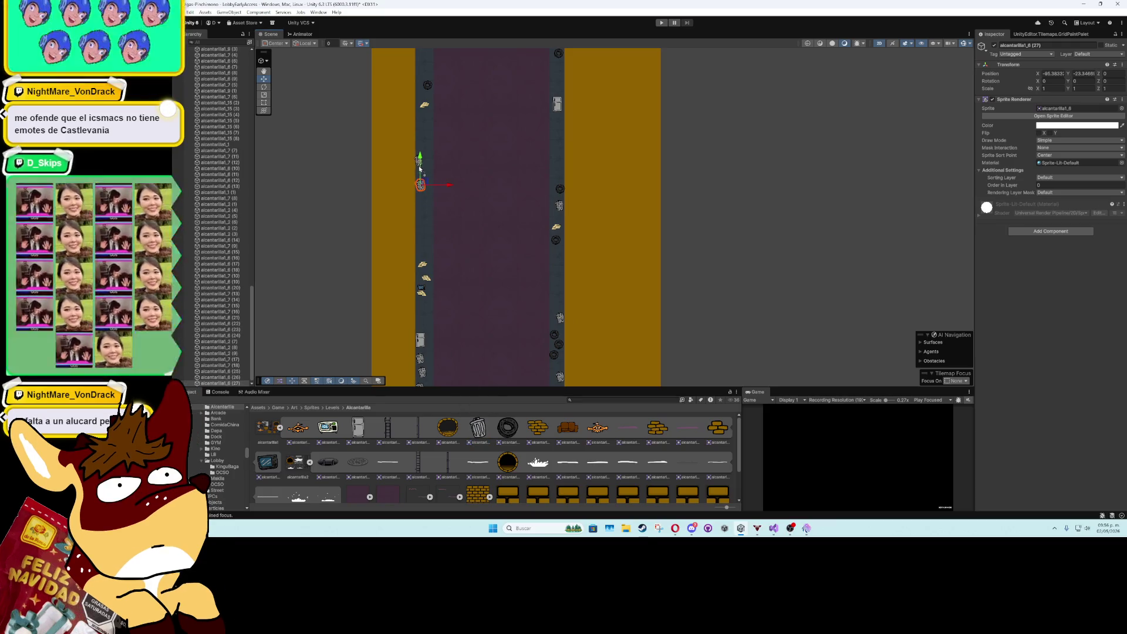
pyautogui.hotkey('ctrl', 'd')
pyautogui.moveTo(419, 171)
pyautogui.mouseDown()
pyautogui.moveTo(453, 231)
pyautogui.moveTo(499, 244)
pyautogui.moveTo(505, 192)
pyautogui.mouseUp()
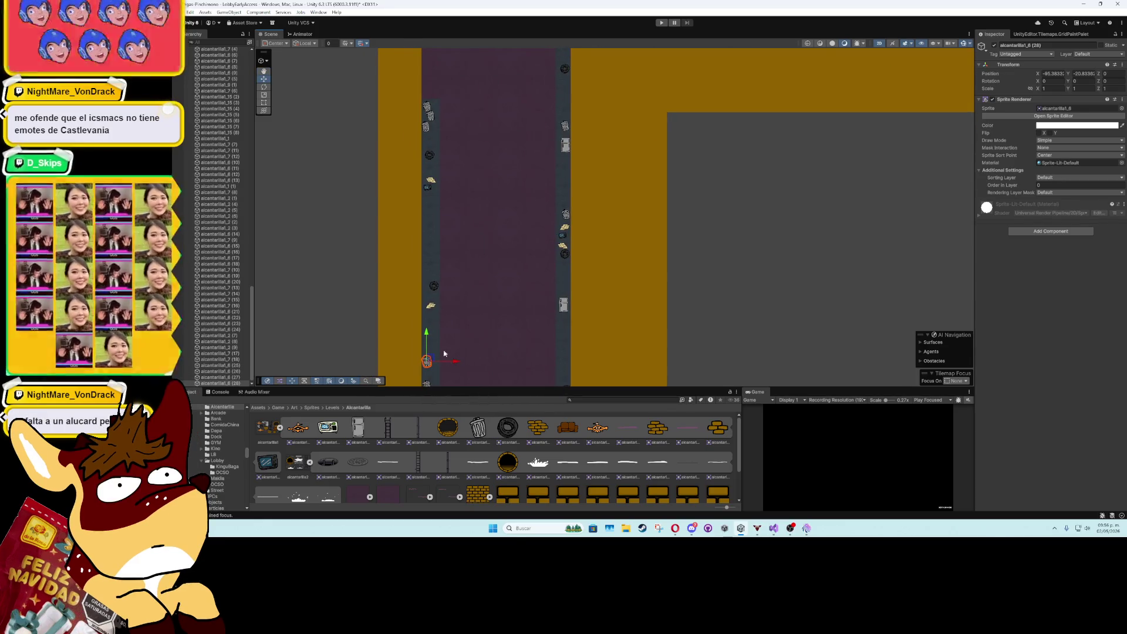
pyautogui.moveTo(329, 434); pyautogui.dragTo(429, 270)
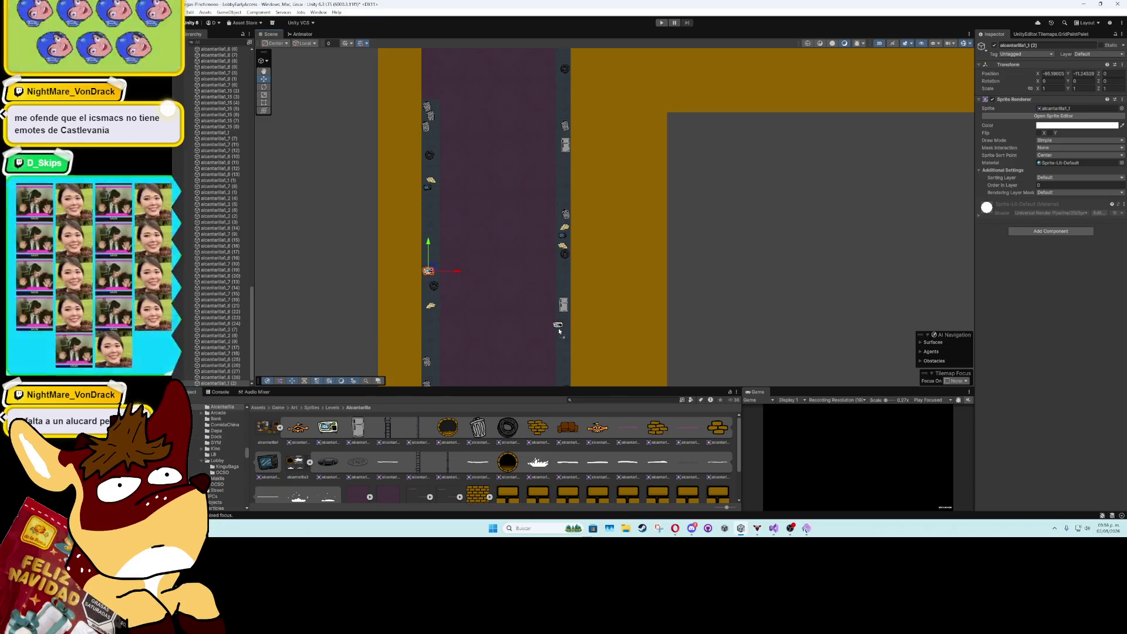
pyautogui.moveTo(558, 328); pyautogui.dragTo(537, 116)
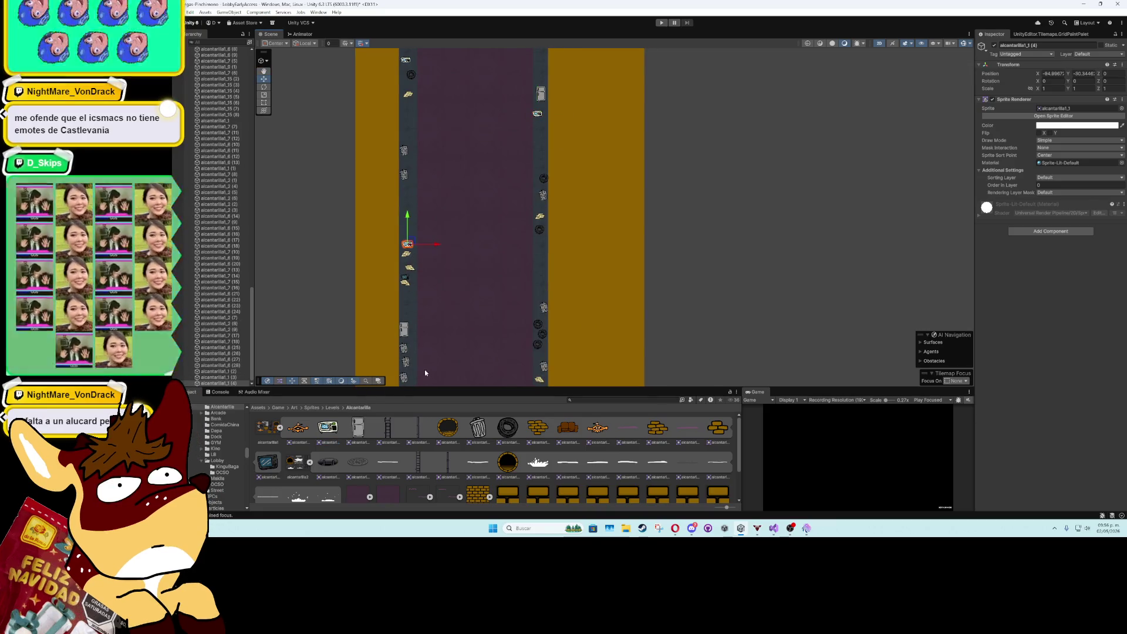
pyautogui.moveTo(431, 346)
pyautogui.mouseDown()
pyautogui.moveTo(458, 249)
pyautogui.moveTo(439, 316)
pyautogui.mouseUp()
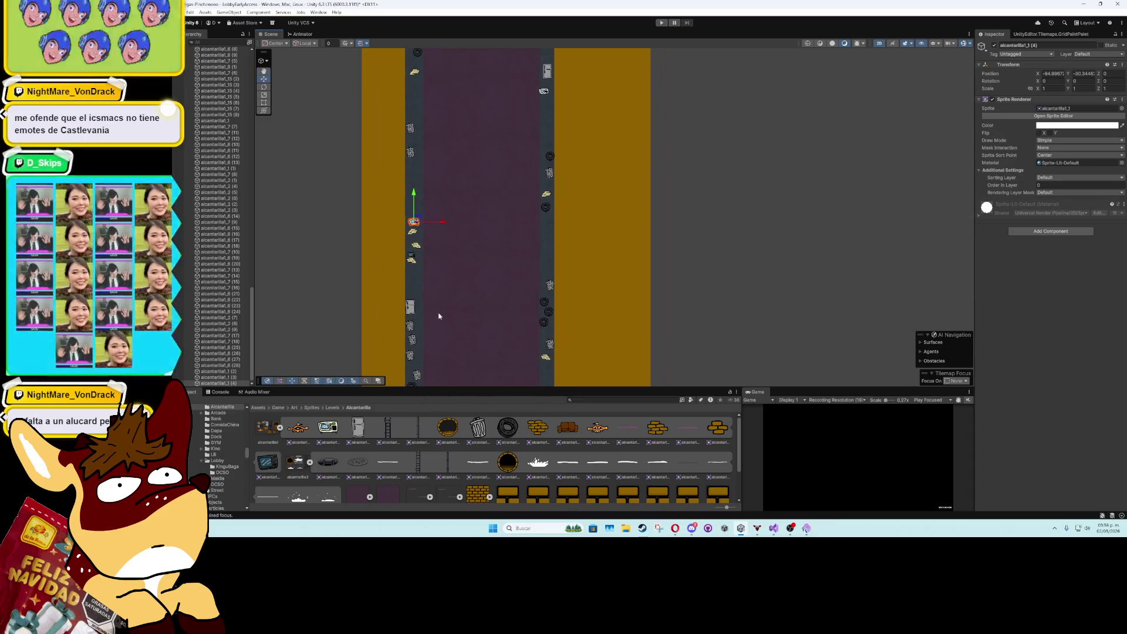
pyautogui.click(547, 249)
pyautogui.scroll(-5, 462, 238)
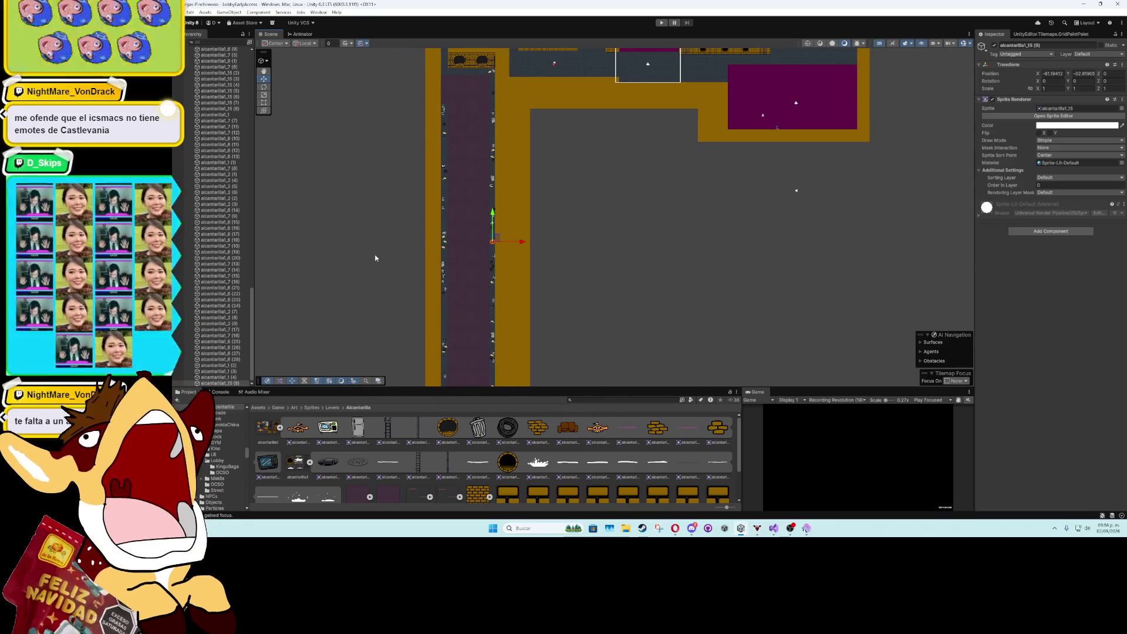
pyautogui.moveTo(403, 125)
pyautogui.mouseDown()
pyautogui.moveTo(411, 298)
pyautogui.moveTo(420, 211)
pyautogui.mouseUp()
pyautogui.moveTo(487, 364); pyautogui.dragTo(494, 223)
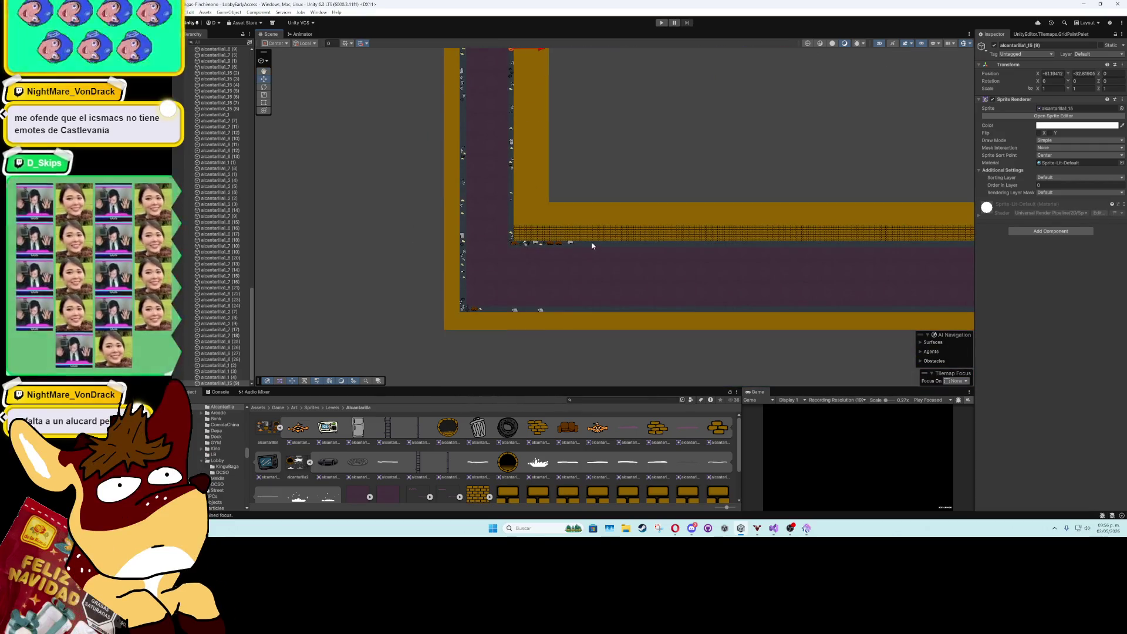
pyautogui.press('Right')
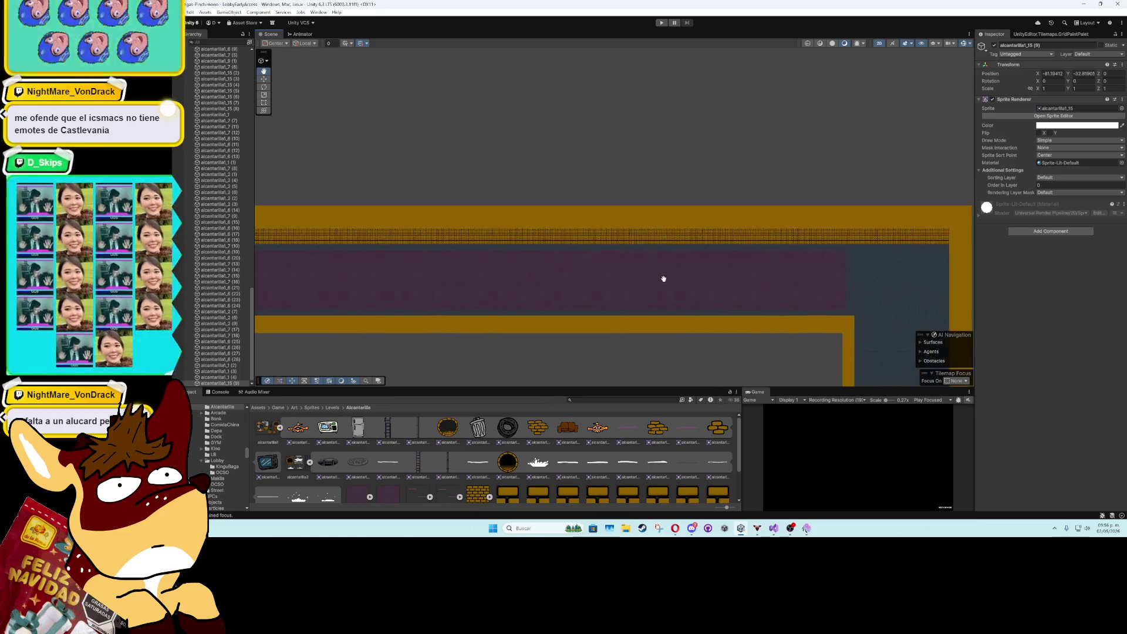
pyautogui.moveTo(692, 275)
pyautogui.mouseDown()
pyautogui.moveTo(357, 262)
pyautogui.moveTo(281, 290)
pyautogui.mouseUp()
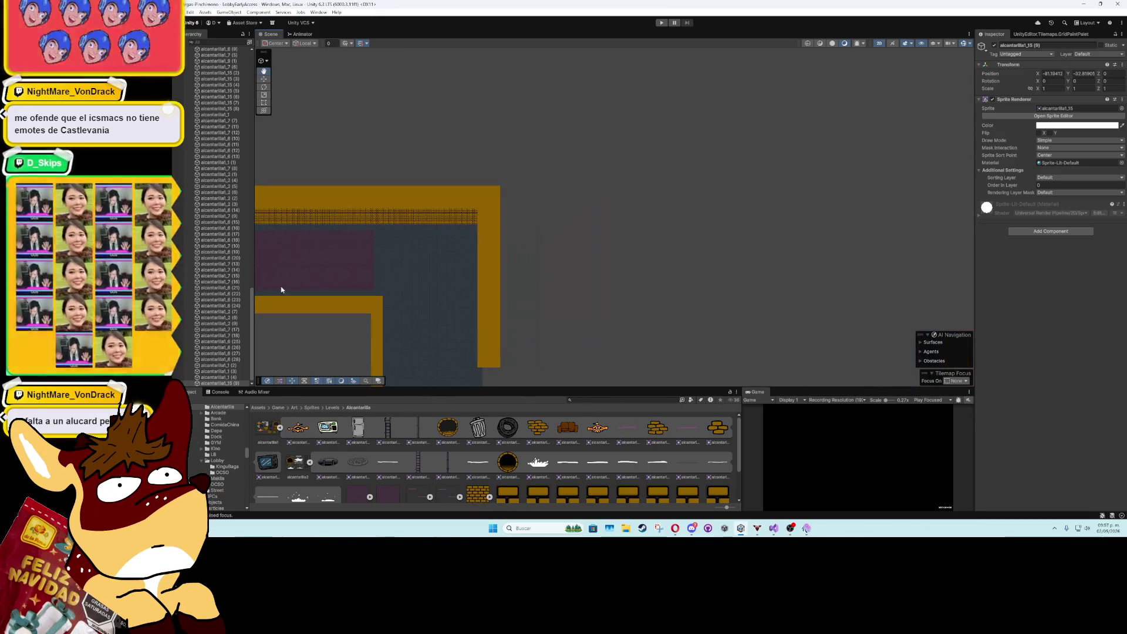
pyautogui.moveTo(379, 296); pyautogui.dragTo(308, 284)
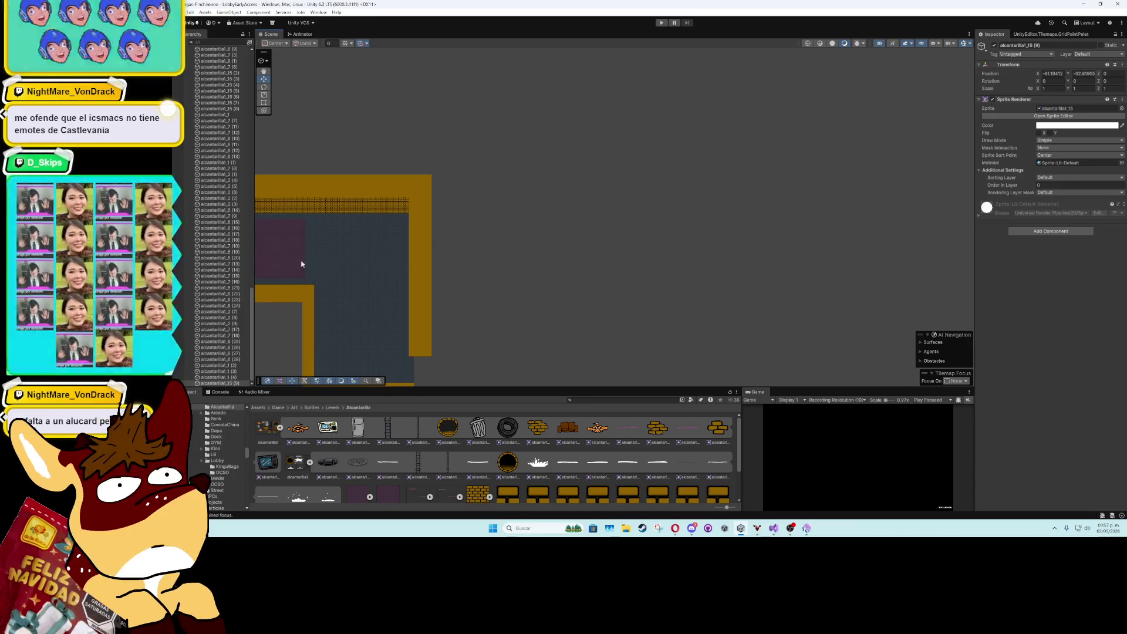
pyautogui.moveTo(311, 239); pyautogui.dragTo(428, 151)
pyautogui.scroll(8, 428, 151)
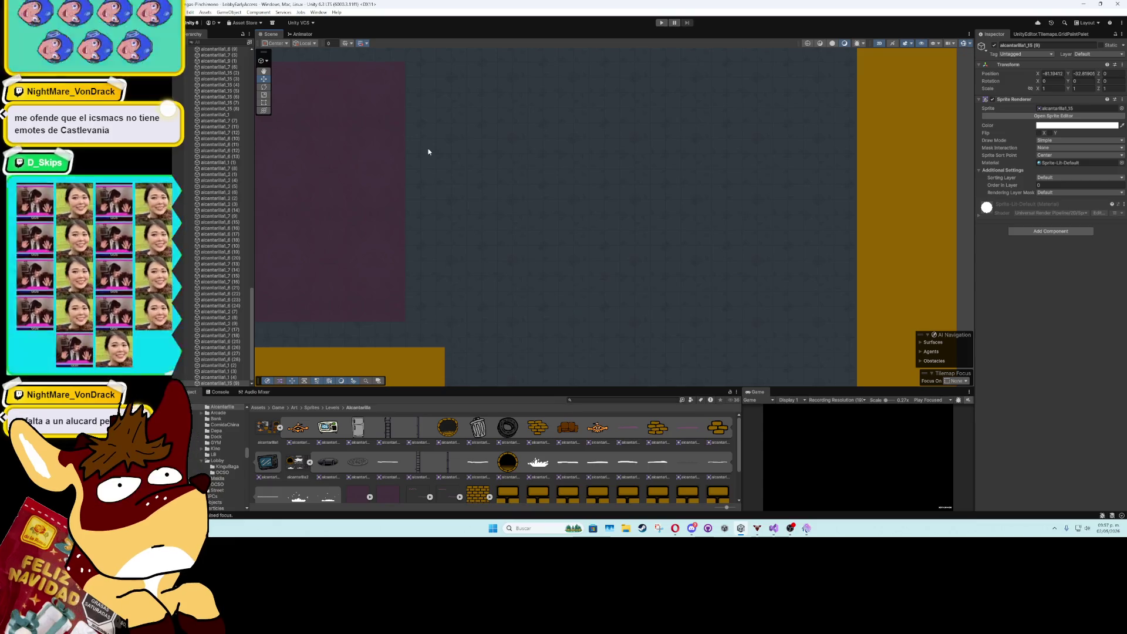
pyautogui.scroll(1, 428, 151)
pyautogui.scroll(-4, 412, 174)
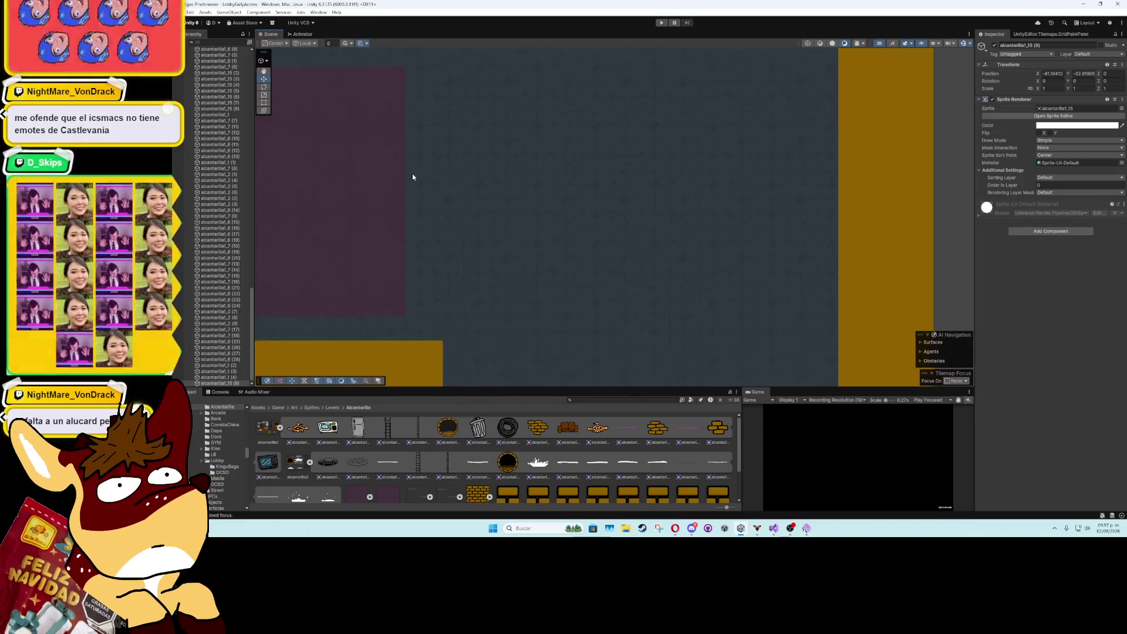
pyautogui.scroll(-2, 409, 176)
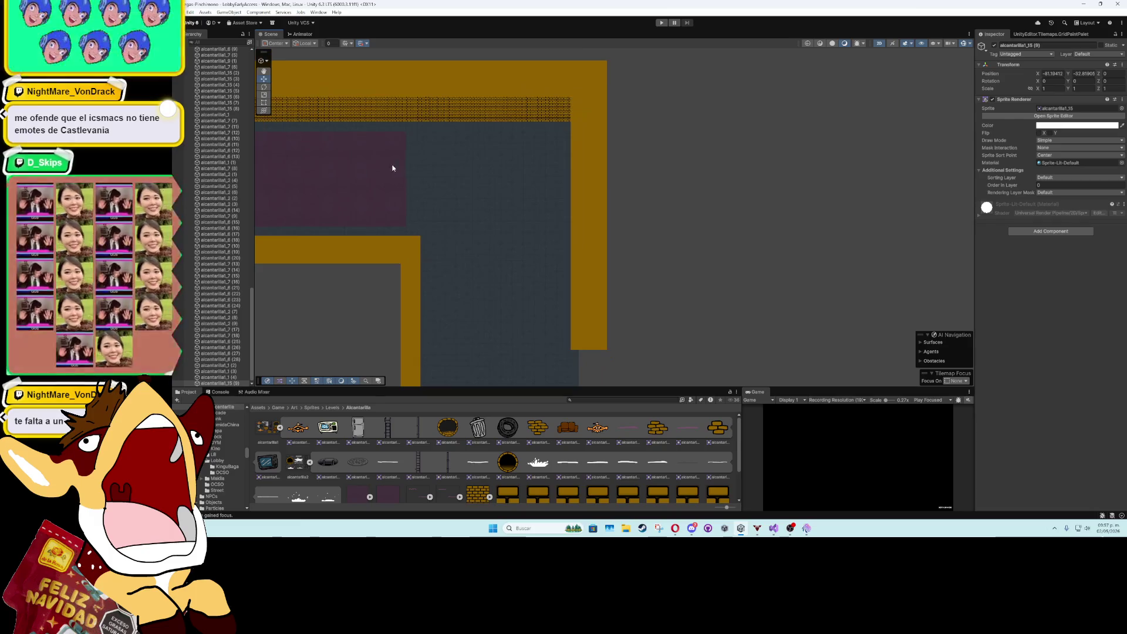
pyautogui.press('f')
pyautogui.scroll(-4, 464, 223)
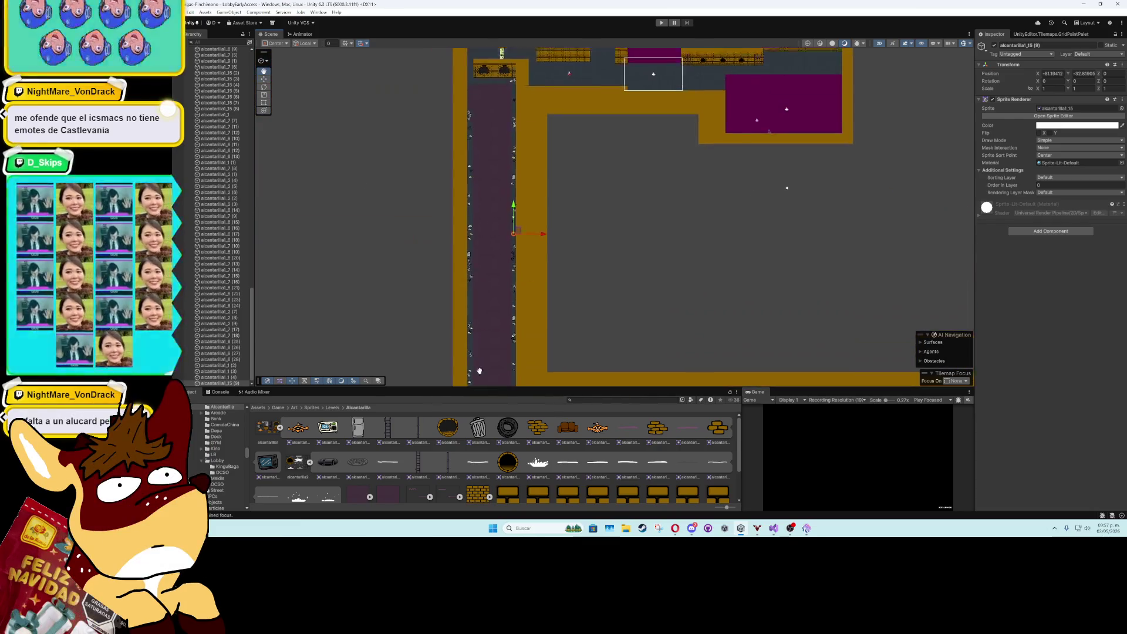
pyautogui.scroll(3, 482, 248)
pyautogui.scroll(3, 481, 248)
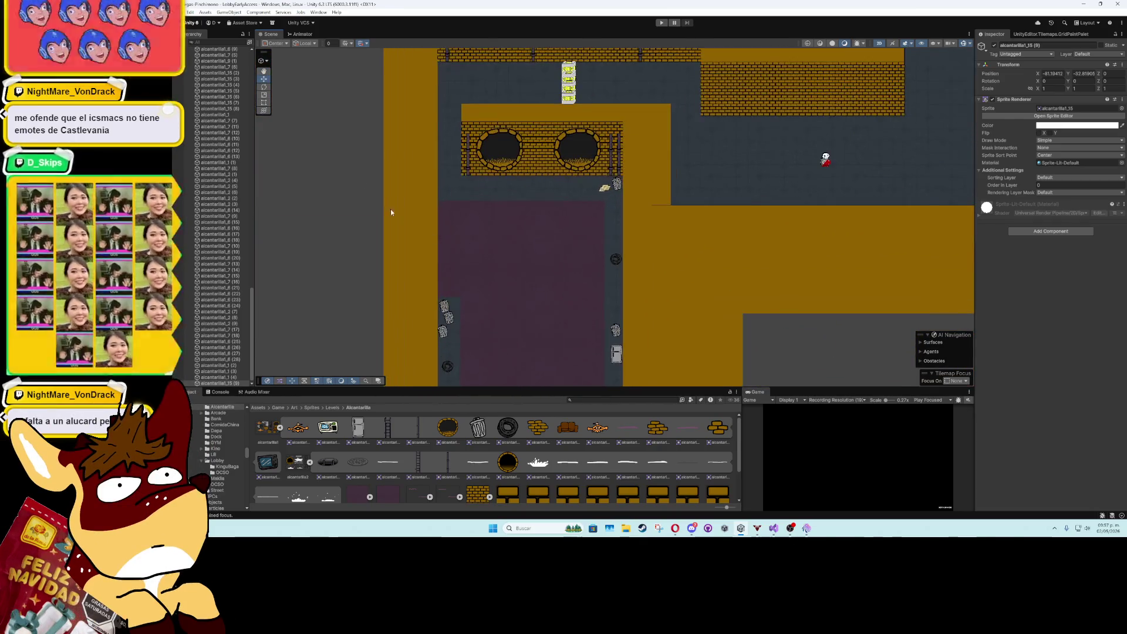
pyautogui.click(375, 205)
pyautogui.scroll(-2, 600, 266)
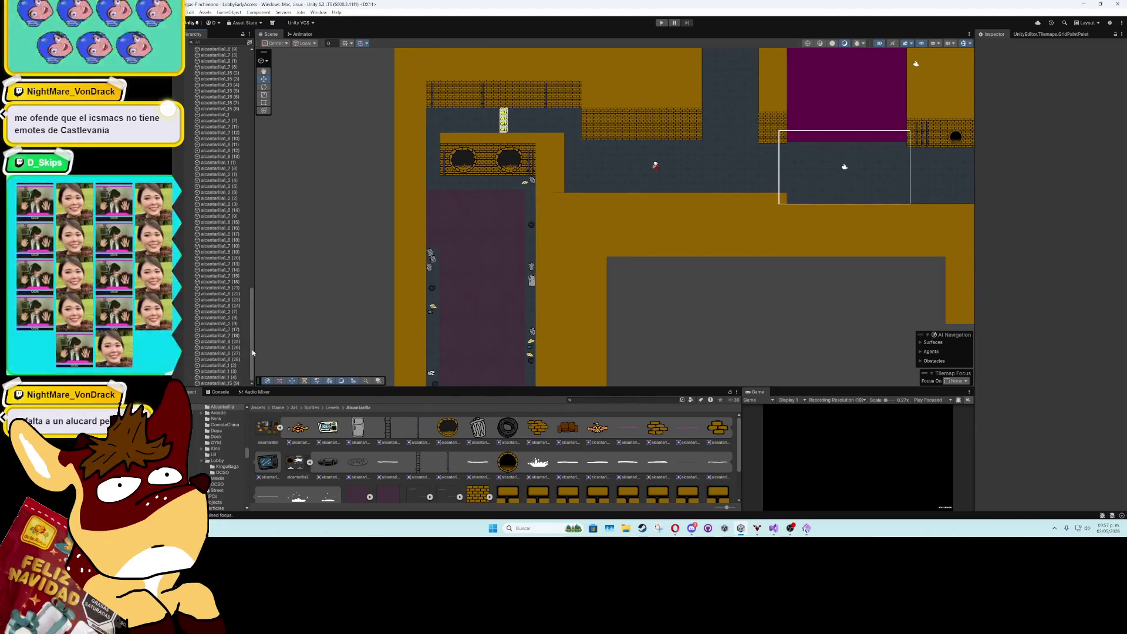
# - Select the range of alcantarilla objects starting at alcantarilla2_13 and parent them under Water3
pyautogui.scroll(10, 250, 358)
pyautogui.click(211, 282)
pyautogui.scroll(-15, 212, 317)
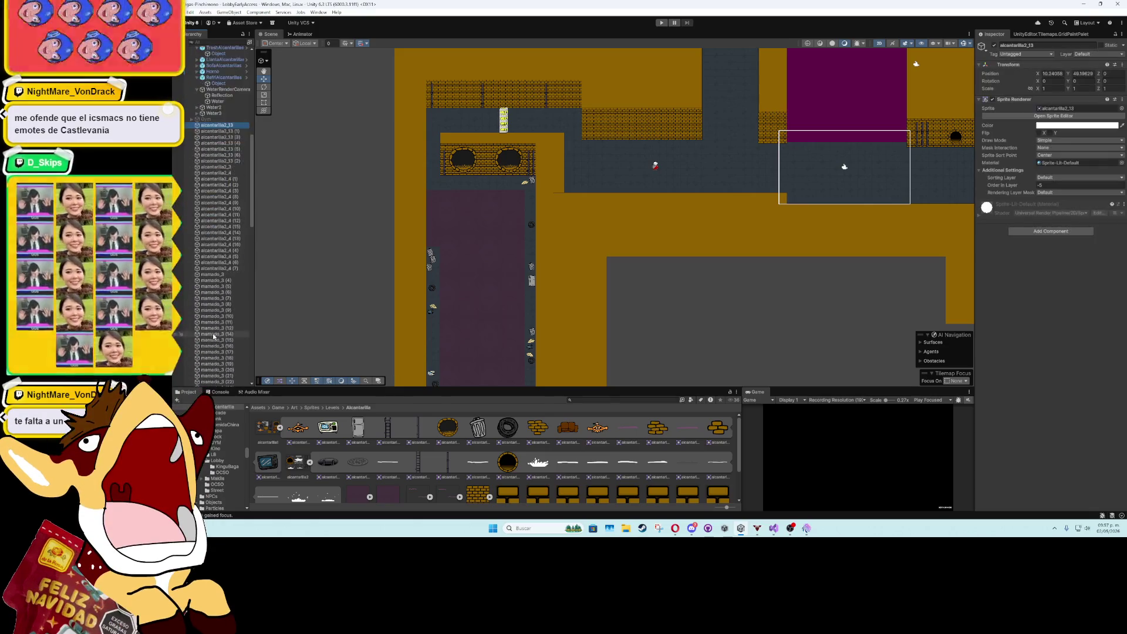
pyautogui.scroll(10, 212, 373)
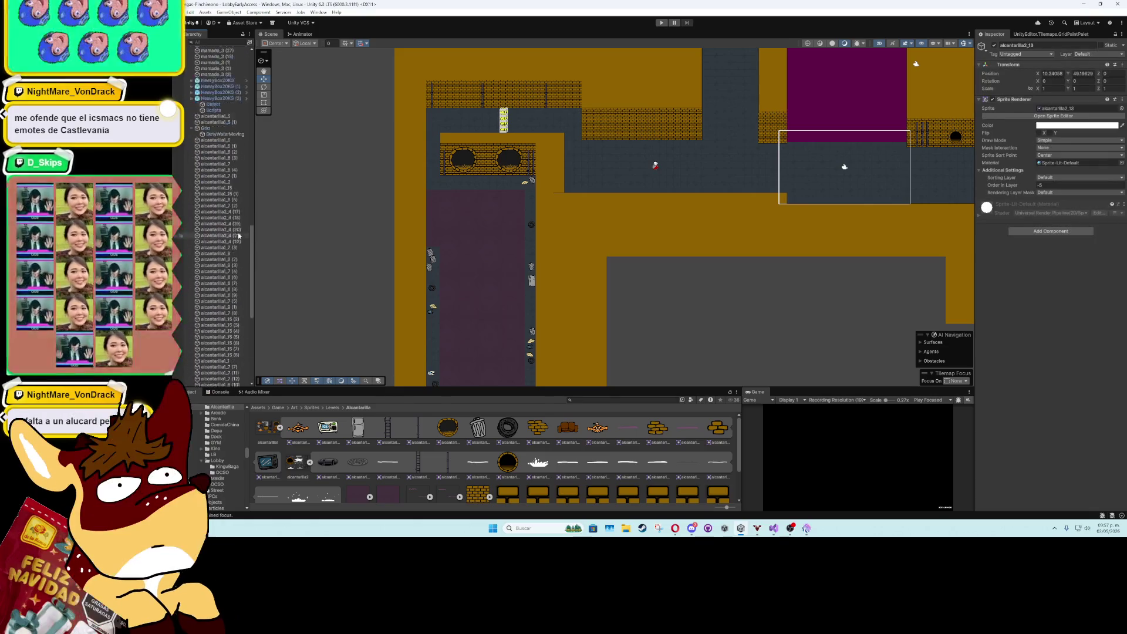
pyautogui.click(192, 211)
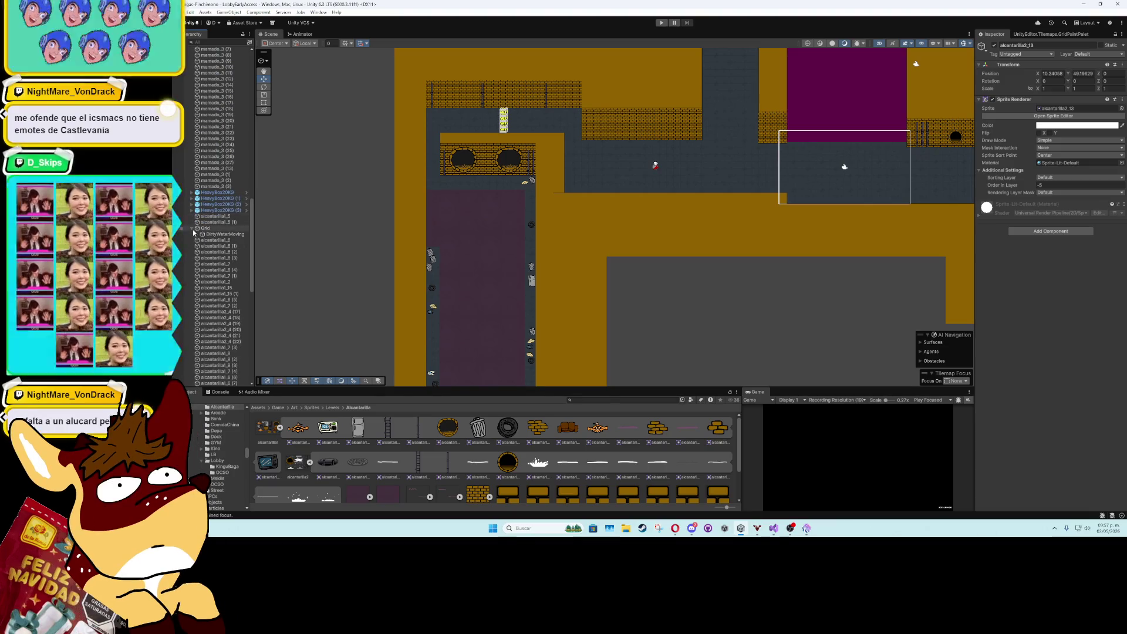
pyautogui.scroll(-14, 193, 231)
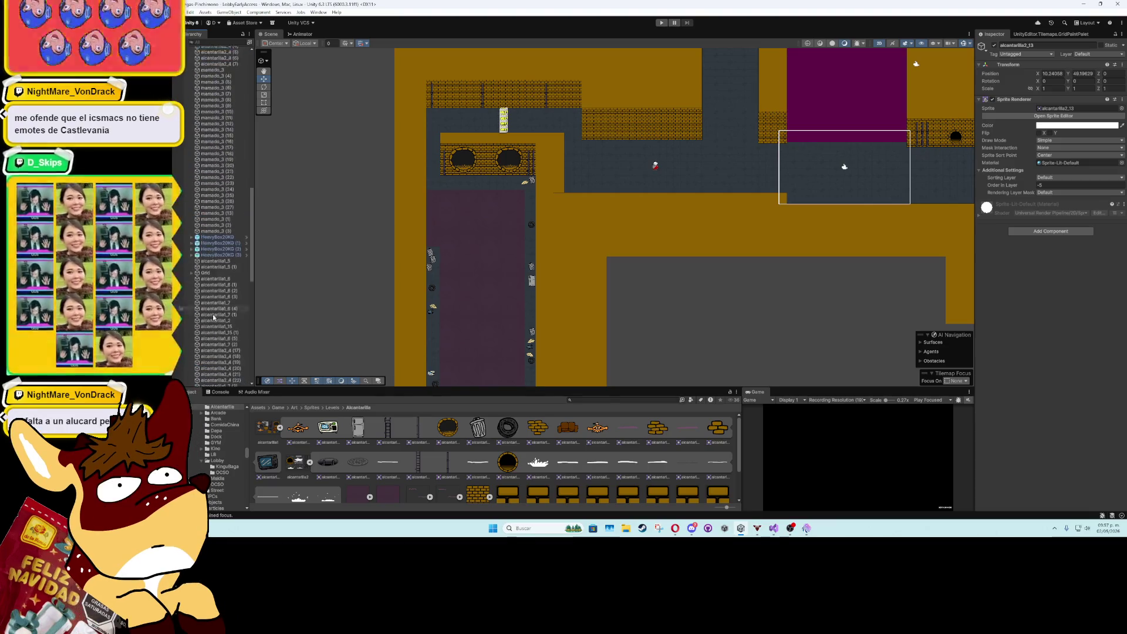
pyautogui.scroll(-5, 212, 364)
pyautogui.keyDown('shift'); pyautogui.click(214, 382); pyautogui.keyUp('shift')
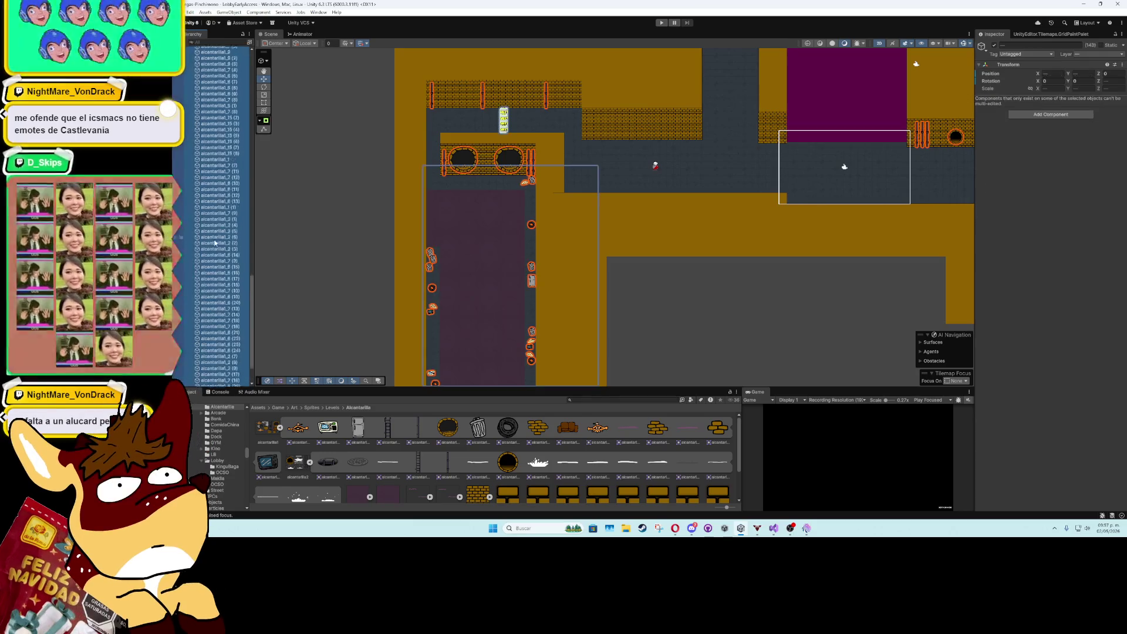
pyautogui.scroll(15, 215, 264)
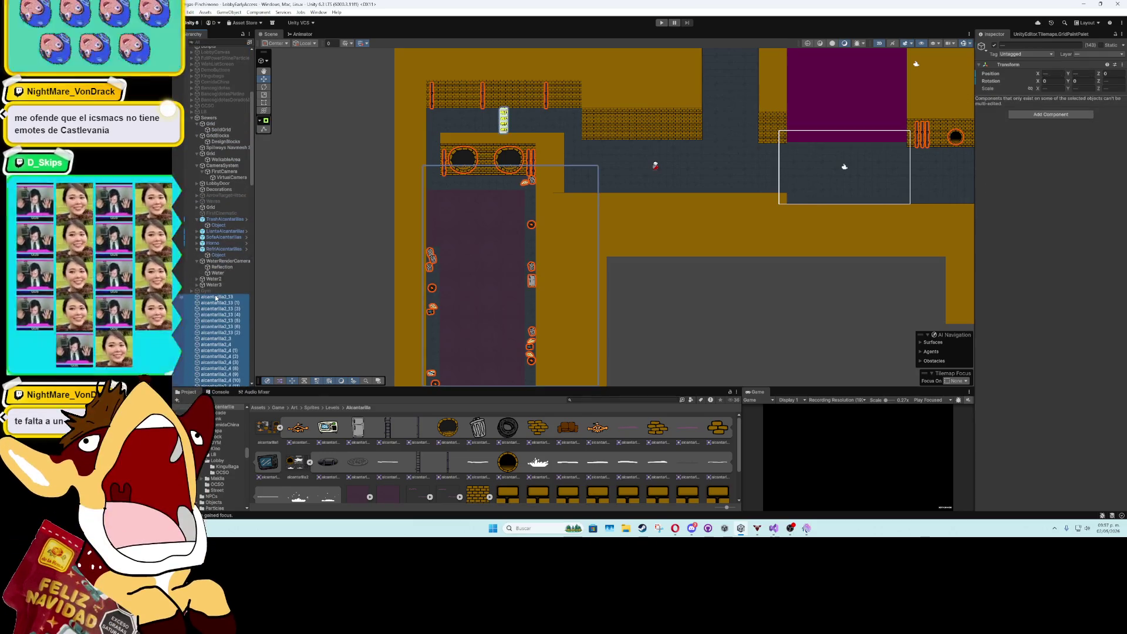
pyautogui.moveTo(214, 296); pyautogui.dragTo(211, 286)
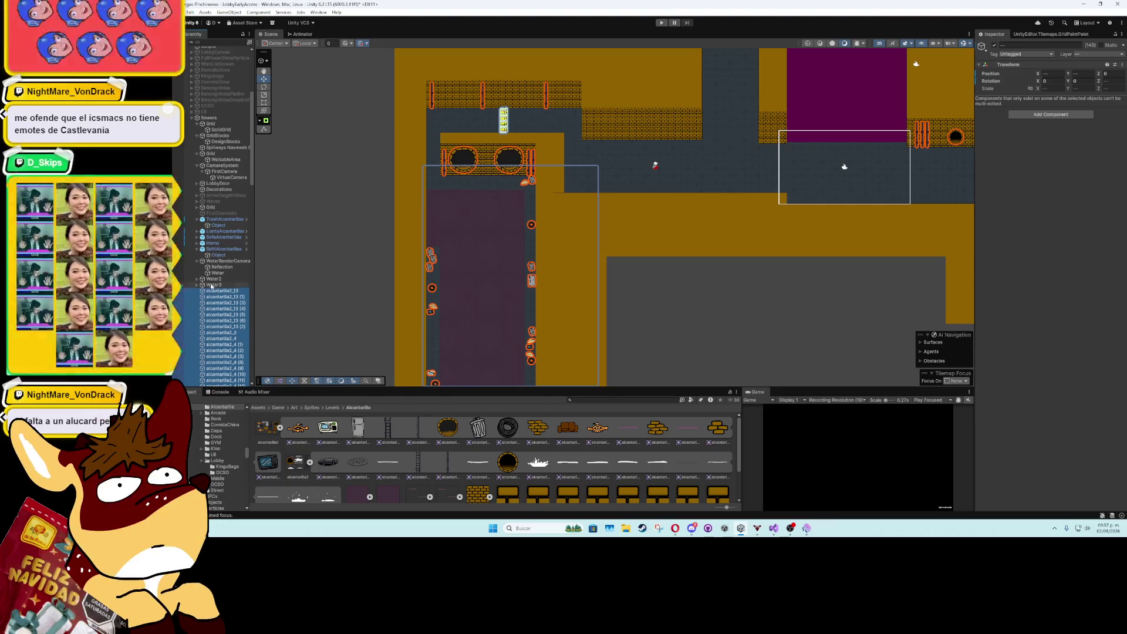
# - Collapse the Grid, GridBlocks, CameraSystem and WaterRenderCamera groups in the Hierarchy
pyautogui.click(197, 123)
pyautogui.click(197, 129)
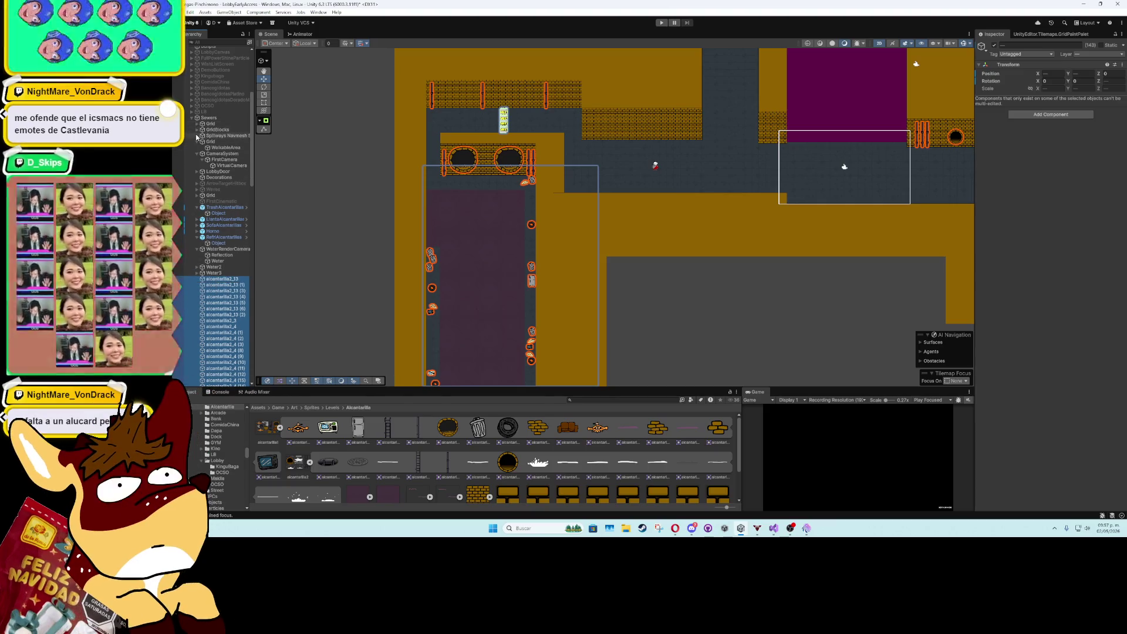
pyautogui.click(197, 141)
pyautogui.click(197, 147)
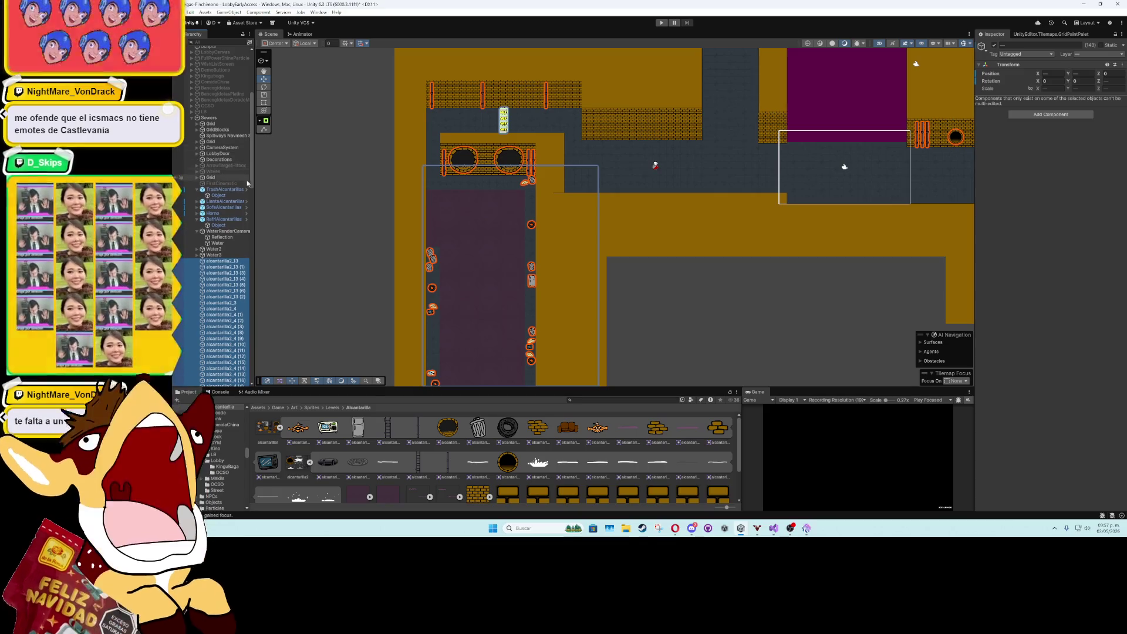
pyautogui.click(322, 215)
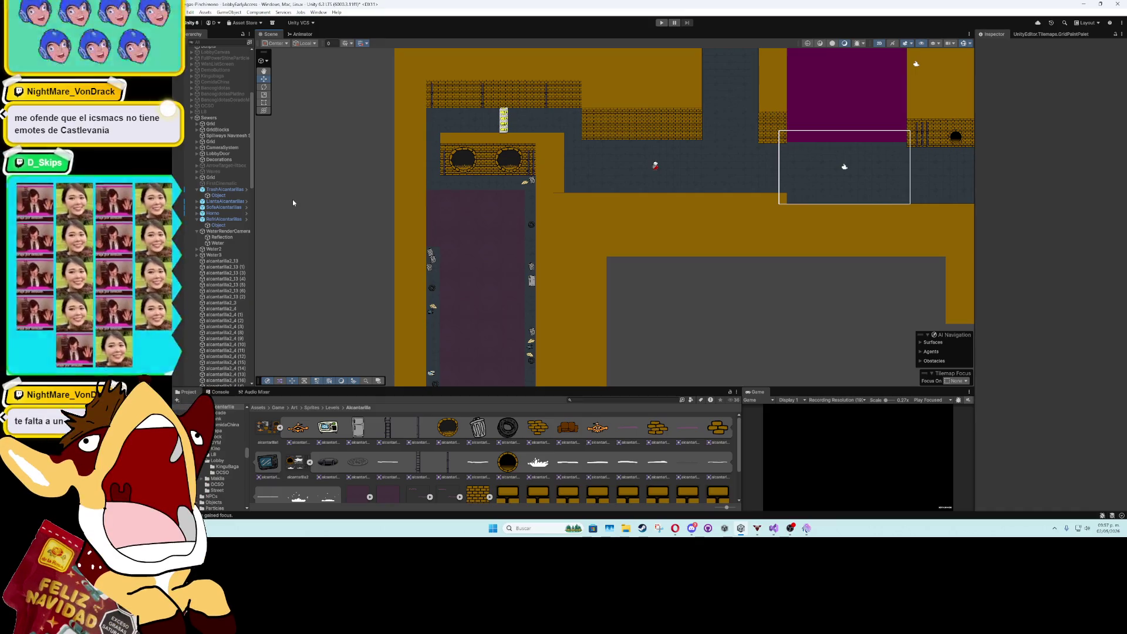
pyautogui.click(200, 232)
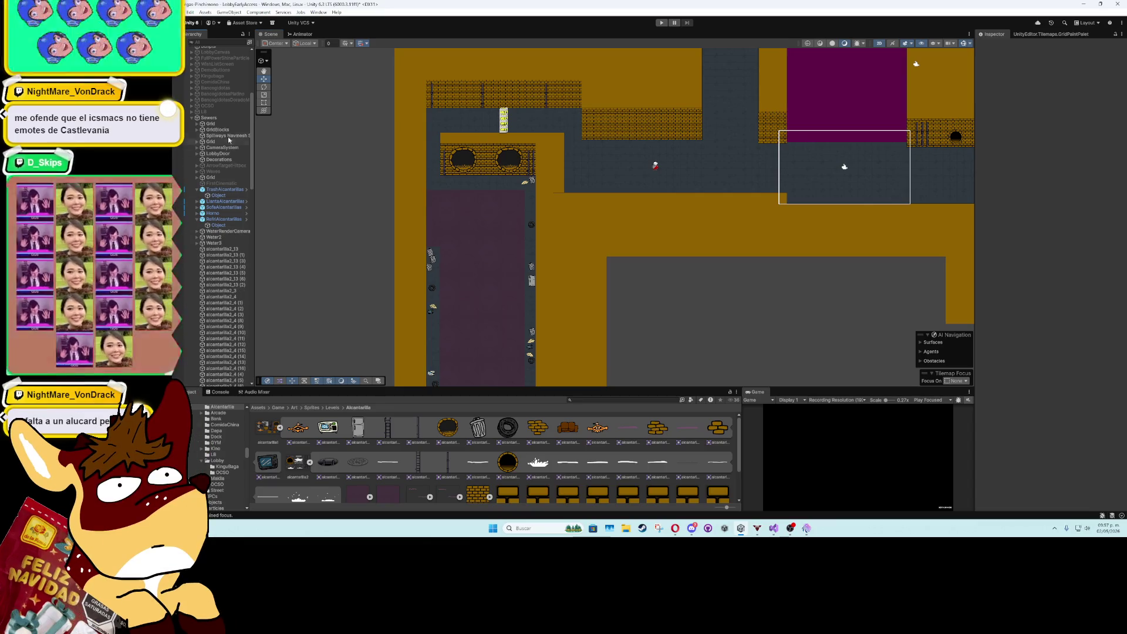
# - Create a new empty object under Sewers named MiniGameDirtyWater
pyautogui.rightClick(217, 119)
pyautogui.click(241, 254)
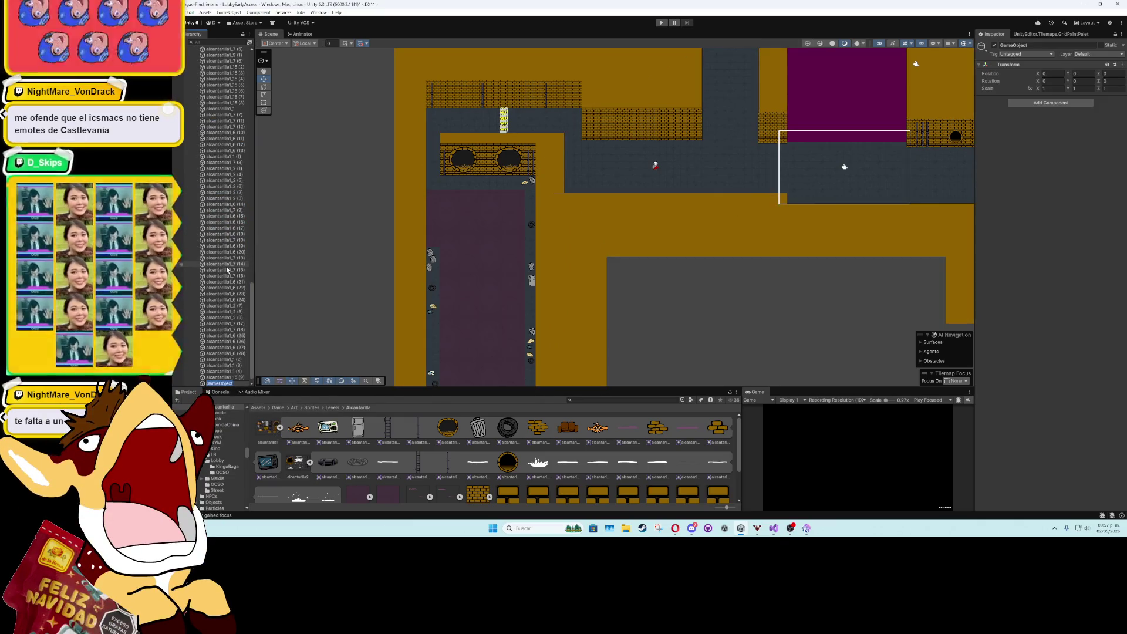
pyautogui.write('Min')
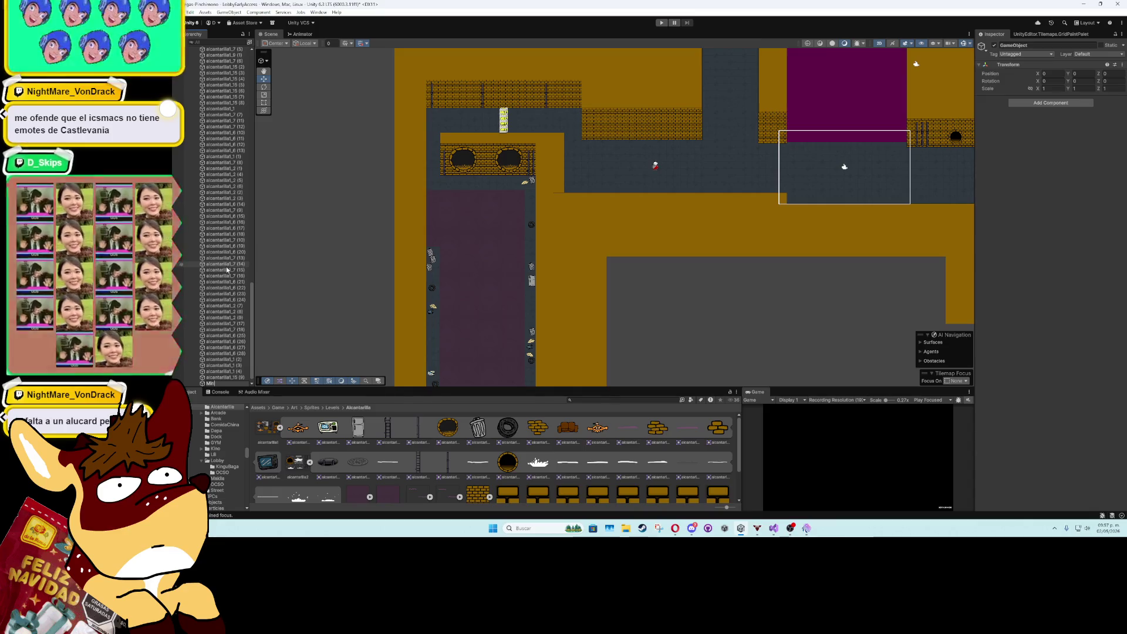
pyautogui.write('iGame')
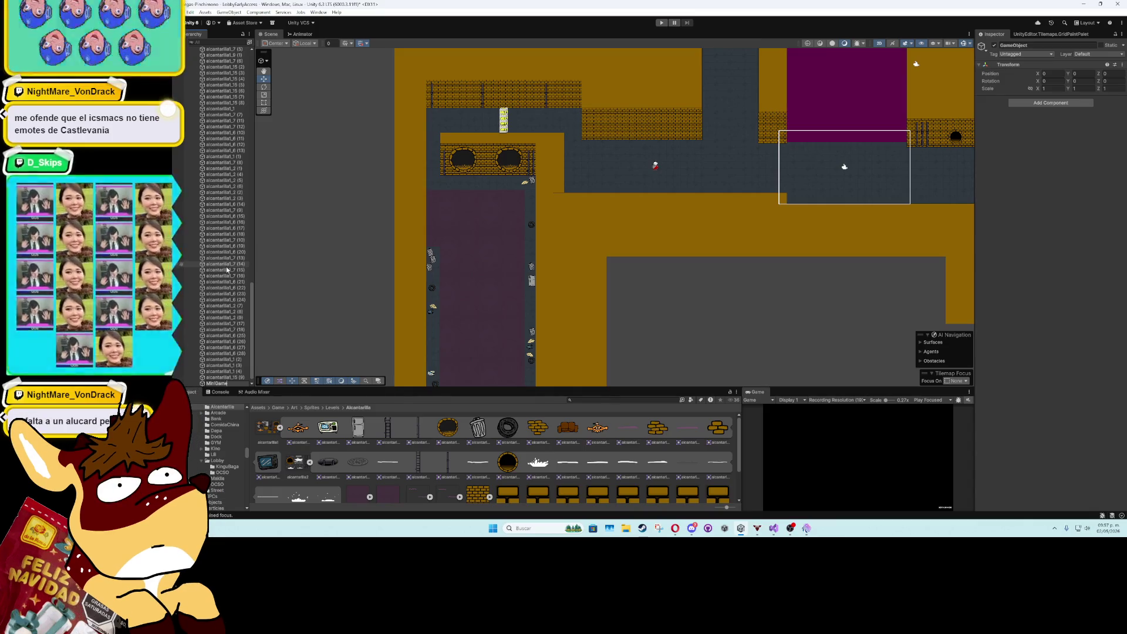
pyautogui.write('W')
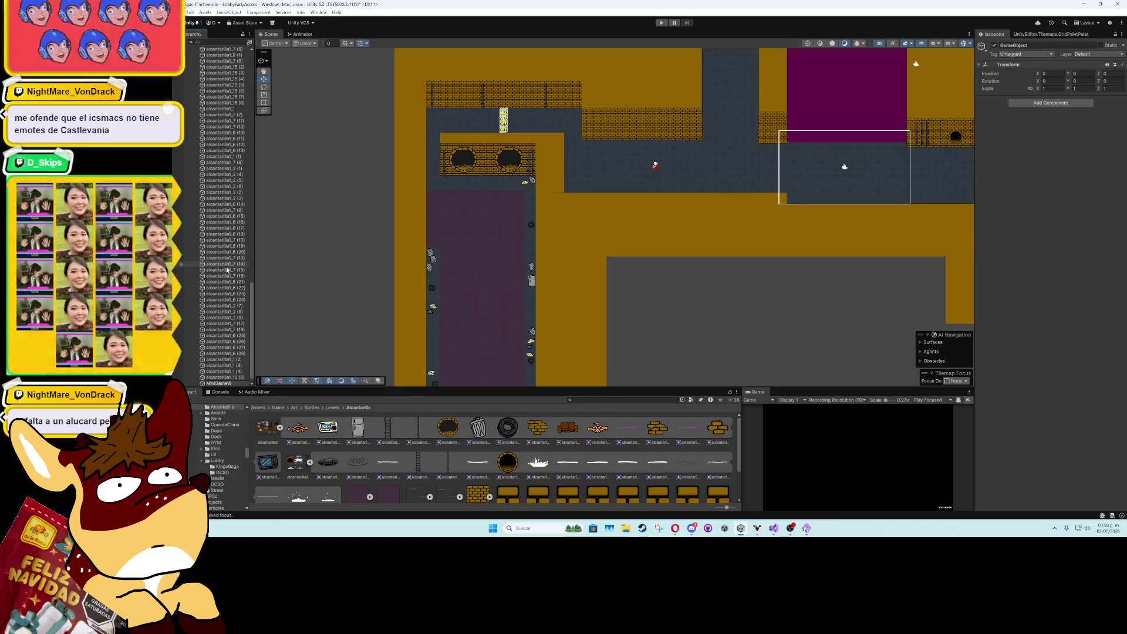
pyautogui.press('BackSpace')
pyautogui.write('Dir')
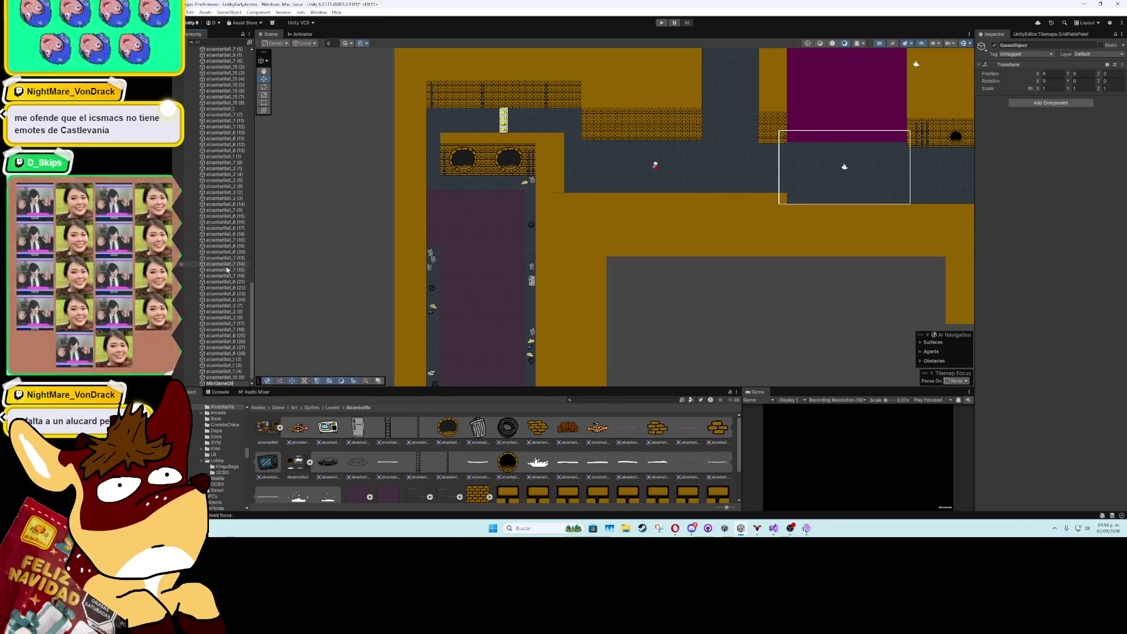
pyautogui.write('tyWater')
pyautogui.press('Return')
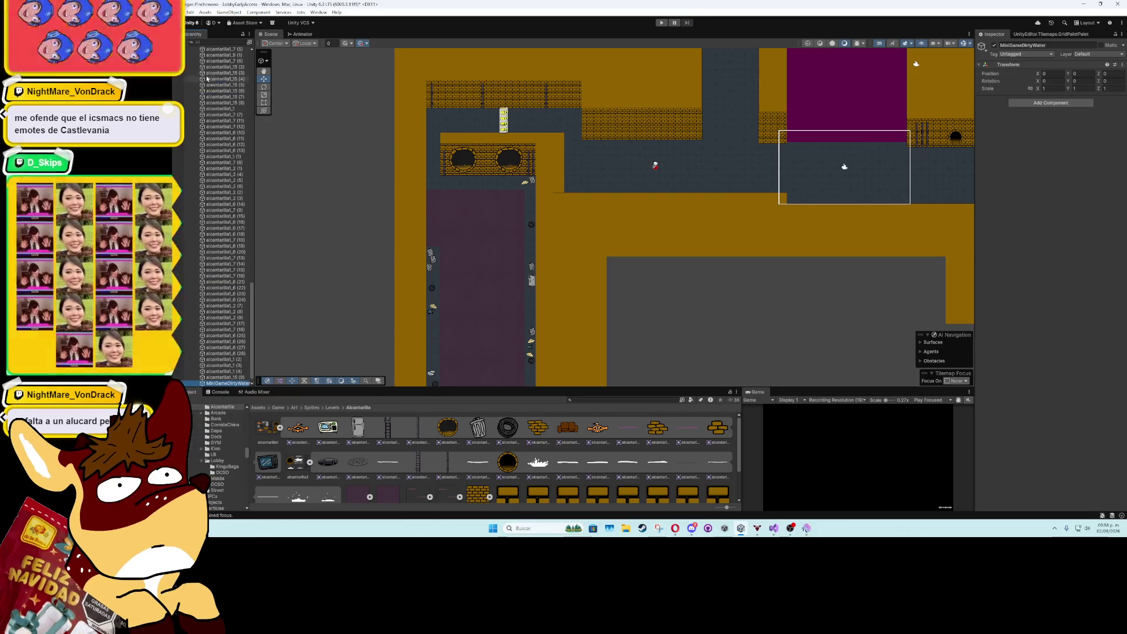
# - Collapse the RefriAlcantarillas and TrashAlcantarillas groups, then select FirstCamera under CameraSystem
pyautogui.scroll(6, 199, 51)
pyautogui.scroll(15, 216, 176)
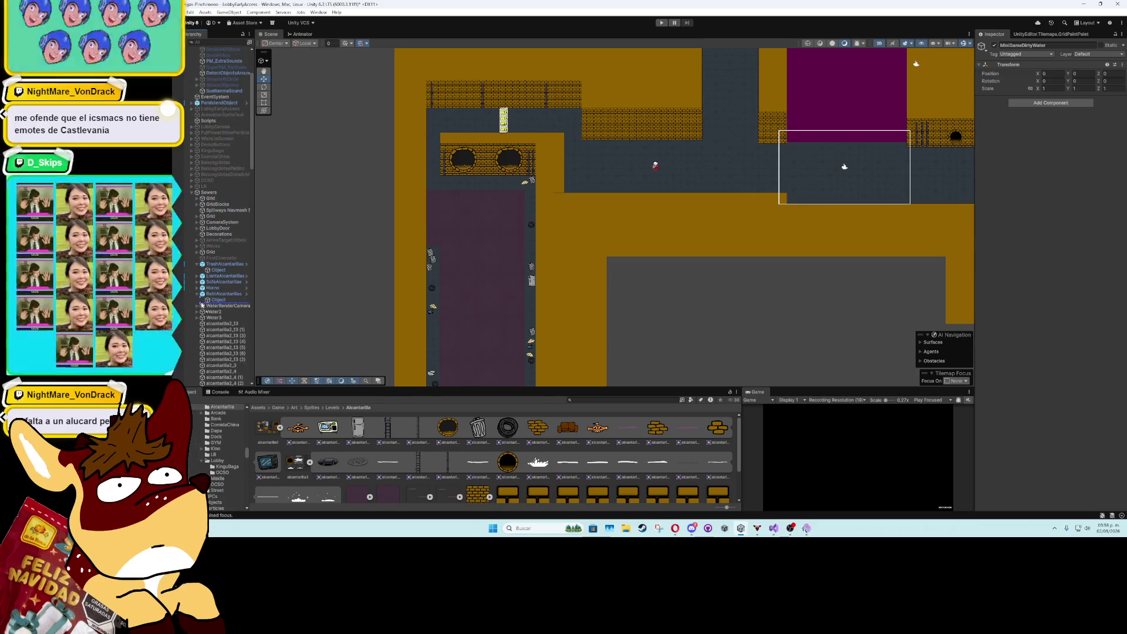
pyautogui.click(198, 295)
pyautogui.click(197, 264)
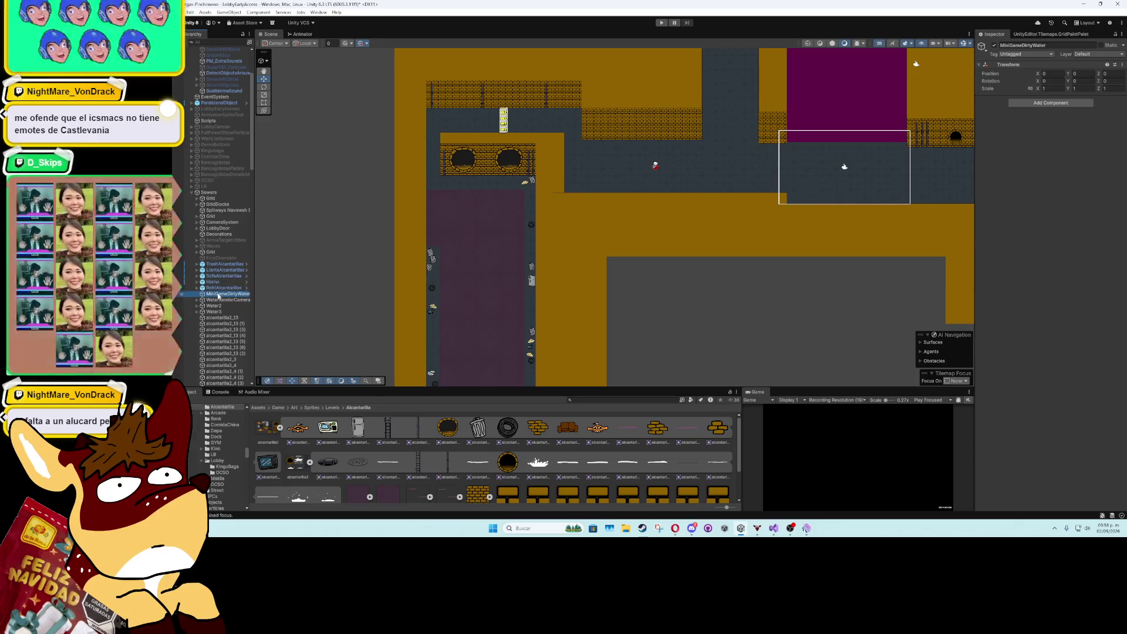
pyautogui.click(197, 222)
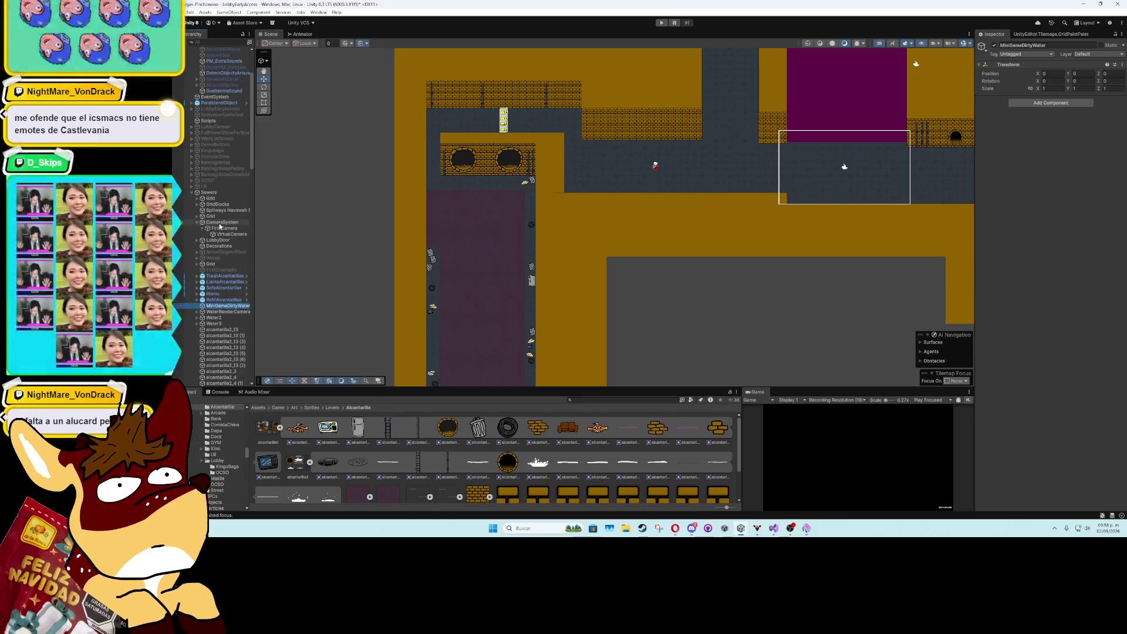
pyautogui.click(204, 229)
pyautogui.click(212, 228)
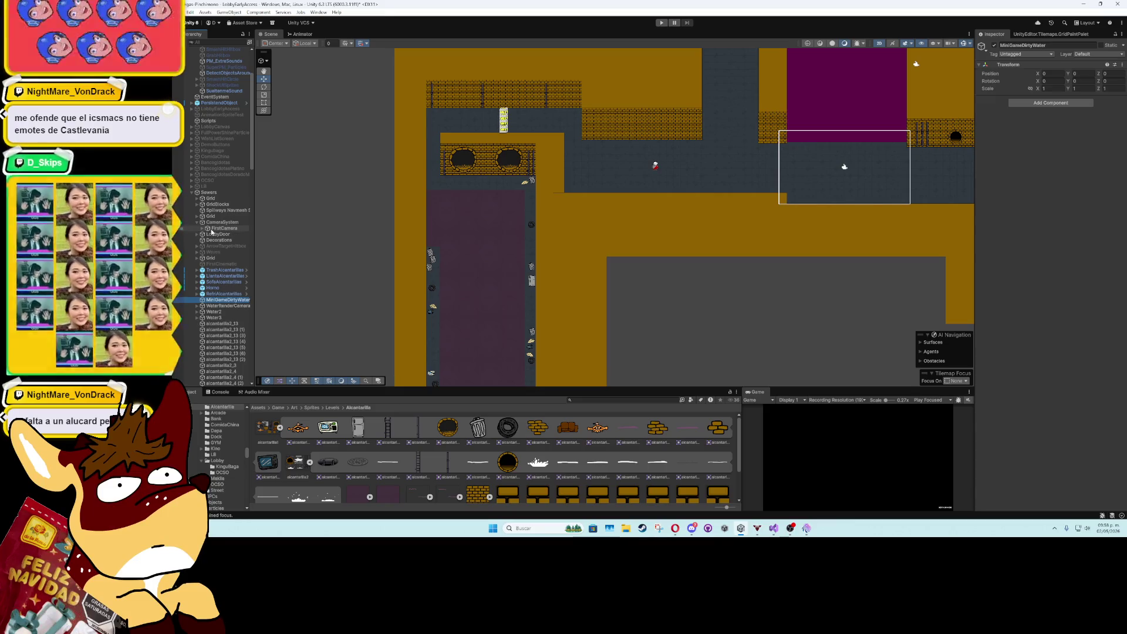
# - Parent FirstCamera to MiniGameDirtyWater, rename it MinigameCamera, and drag it lower-left in the Scene
pyautogui.press('f')
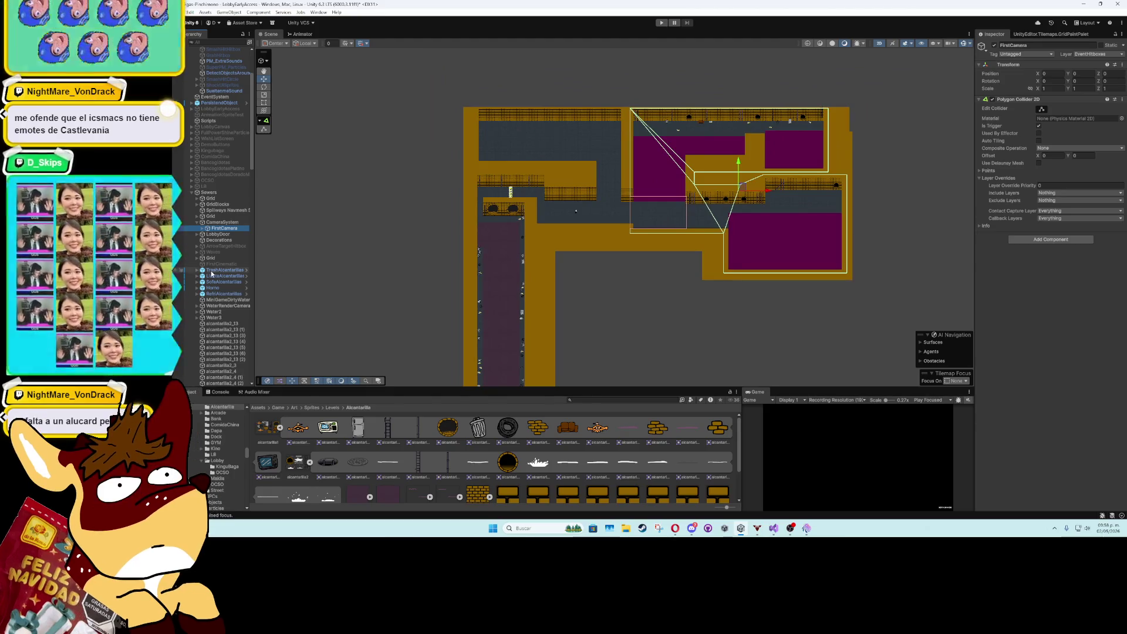
pyautogui.moveTo(220, 229)
pyautogui.mouseDown()
pyautogui.moveTo(212, 310)
pyautogui.moveTo(199, 301)
pyautogui.mouseUp()
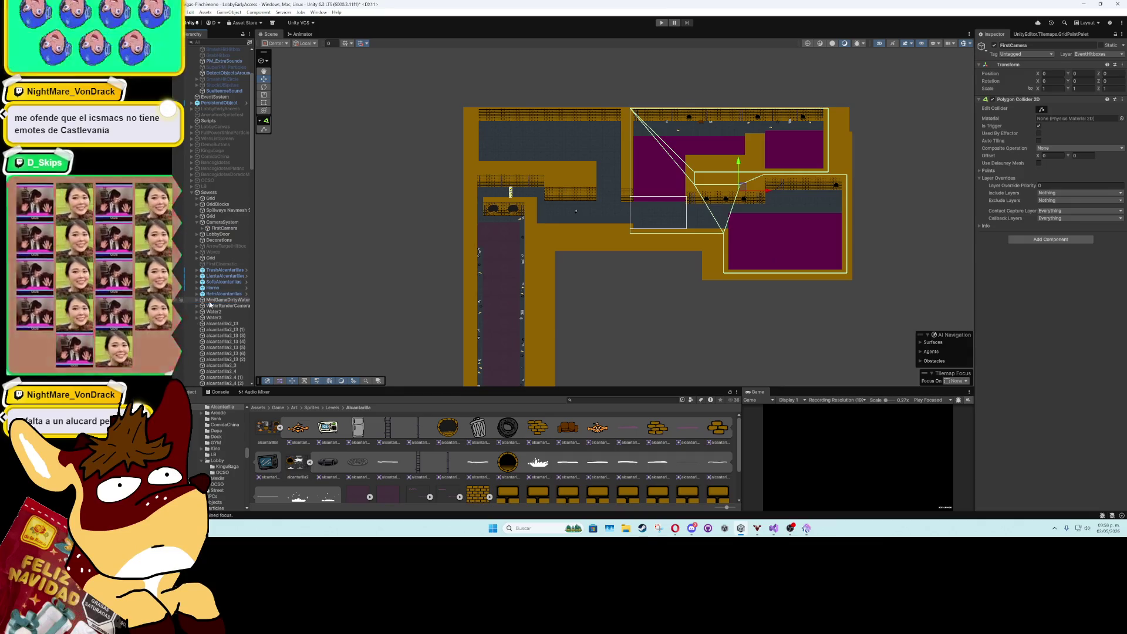
pyautogui.click(198, 302)
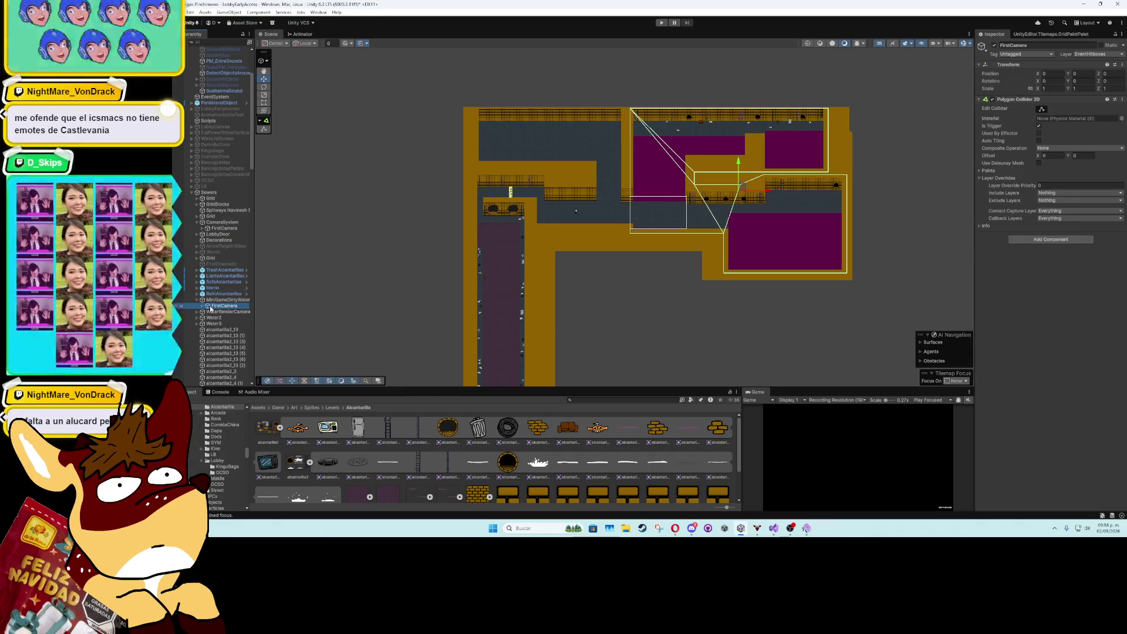
pyautogui.press('F2')
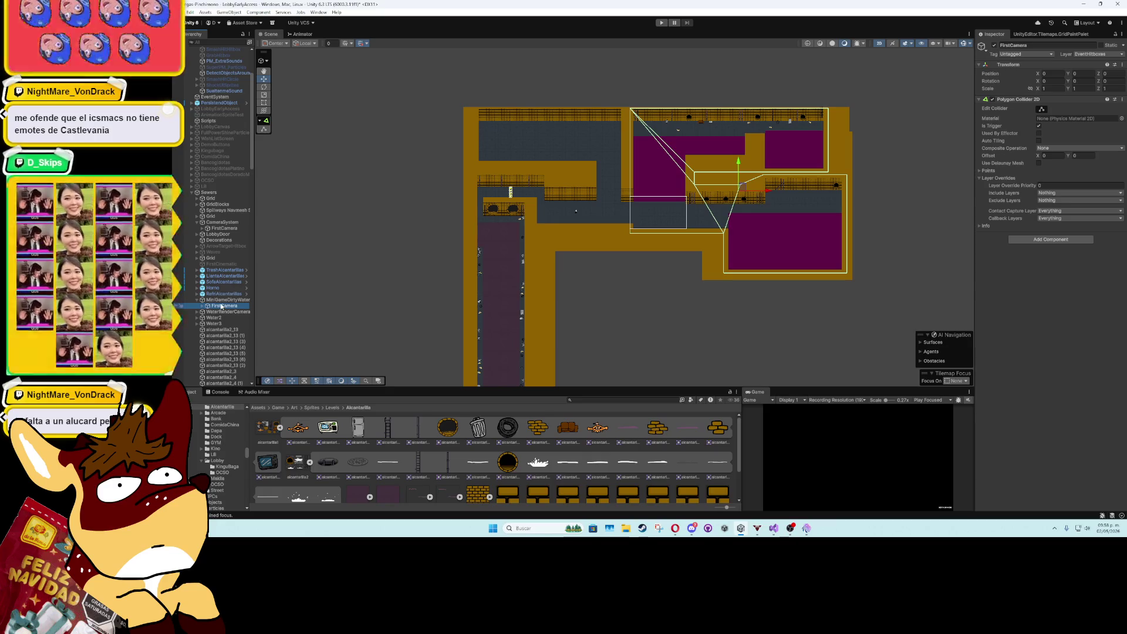
pyautogui.write('MinigameCamera')
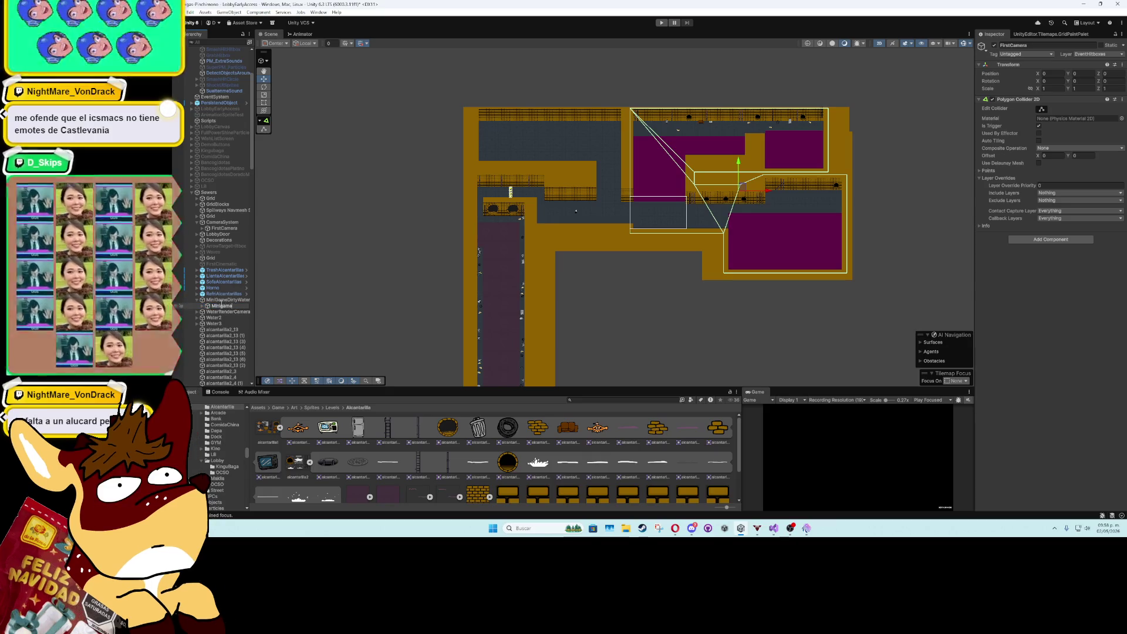
pyautogui.press('Return')
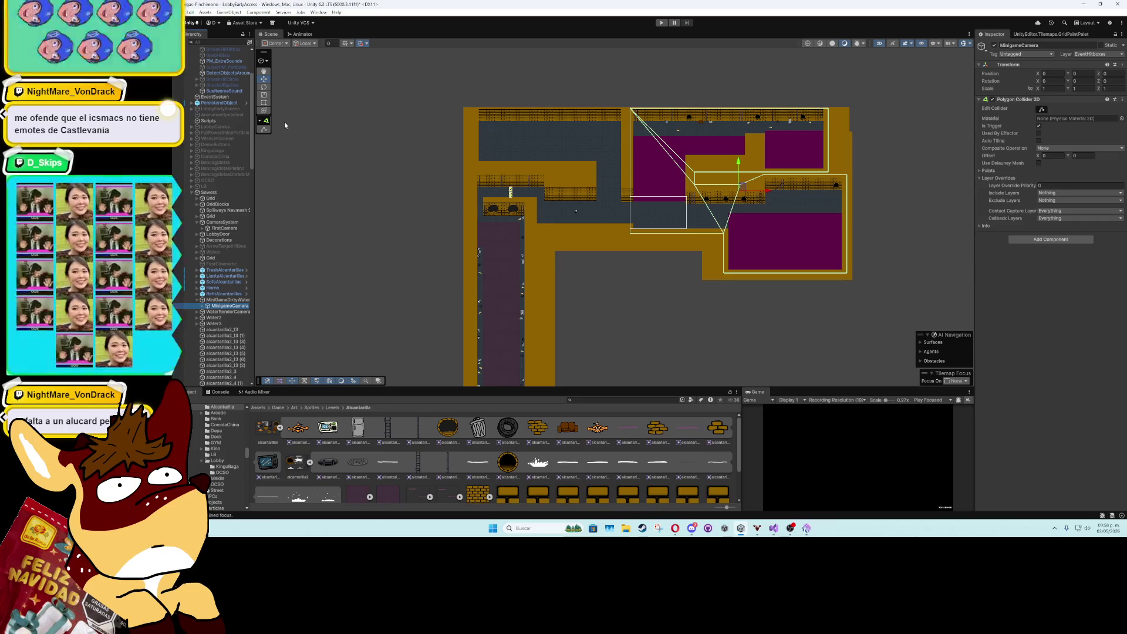
pyautogui.moveTo(743, 183)
pyautogui.mouseDown()
pyautogui.moveTo(576, 274)
pyautogui.moveTo(588, 293)
pyautogui.mouseUp()
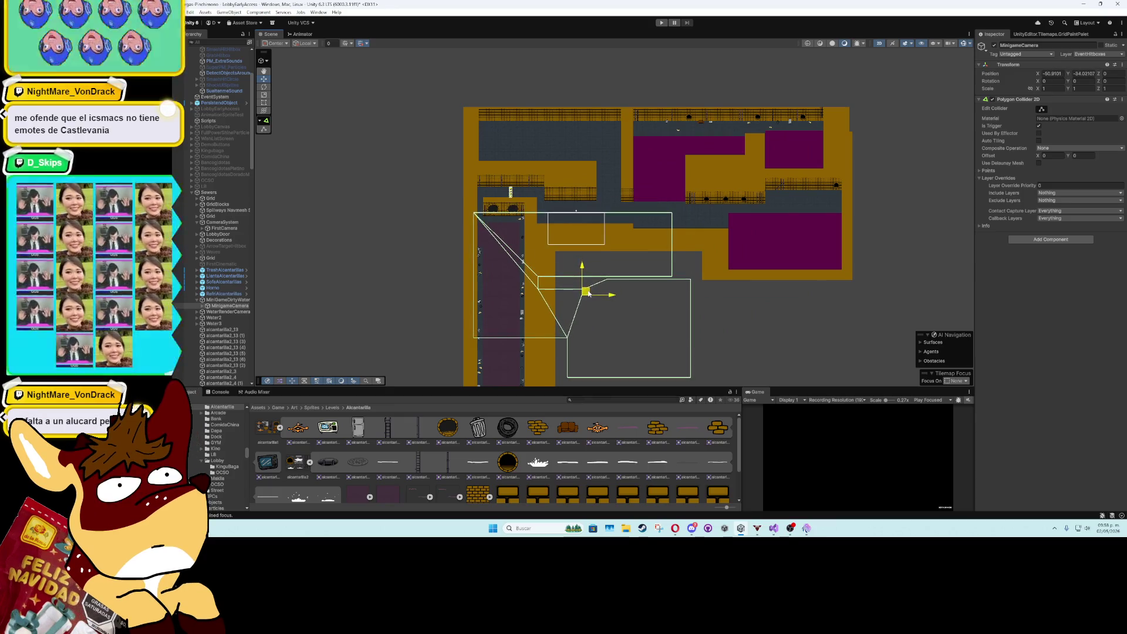
# - Set MinigameCamera's Polygon Collider 2D path size to 4 and edit the last point's coordinates
pyautogui.click(988, 170)
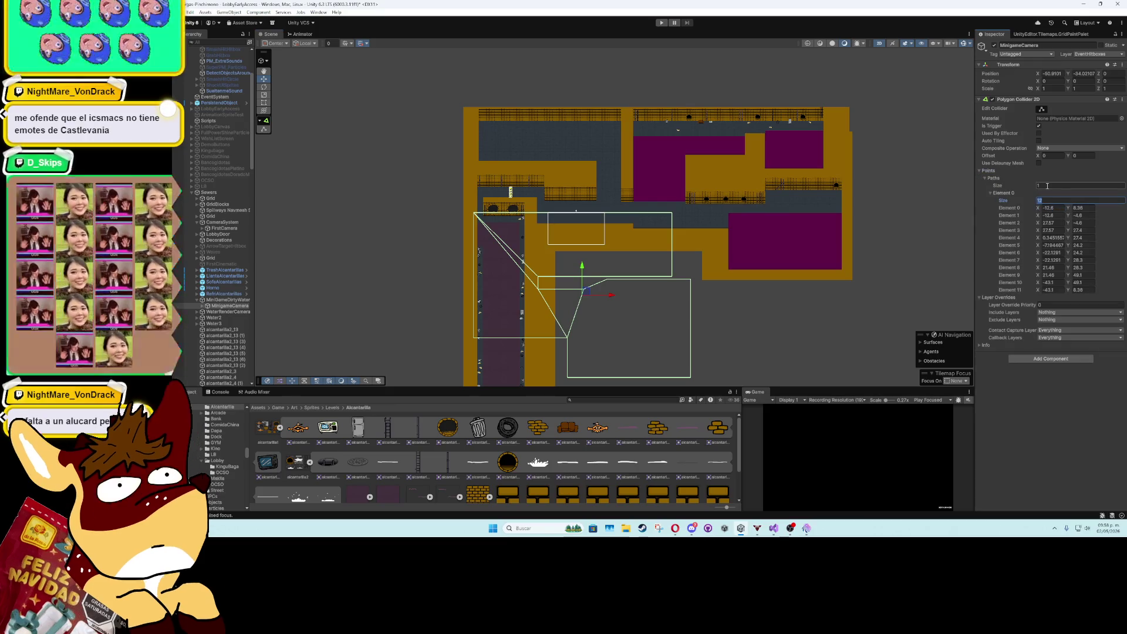
pyautogui.write('4')
pyautogui.press('Return')
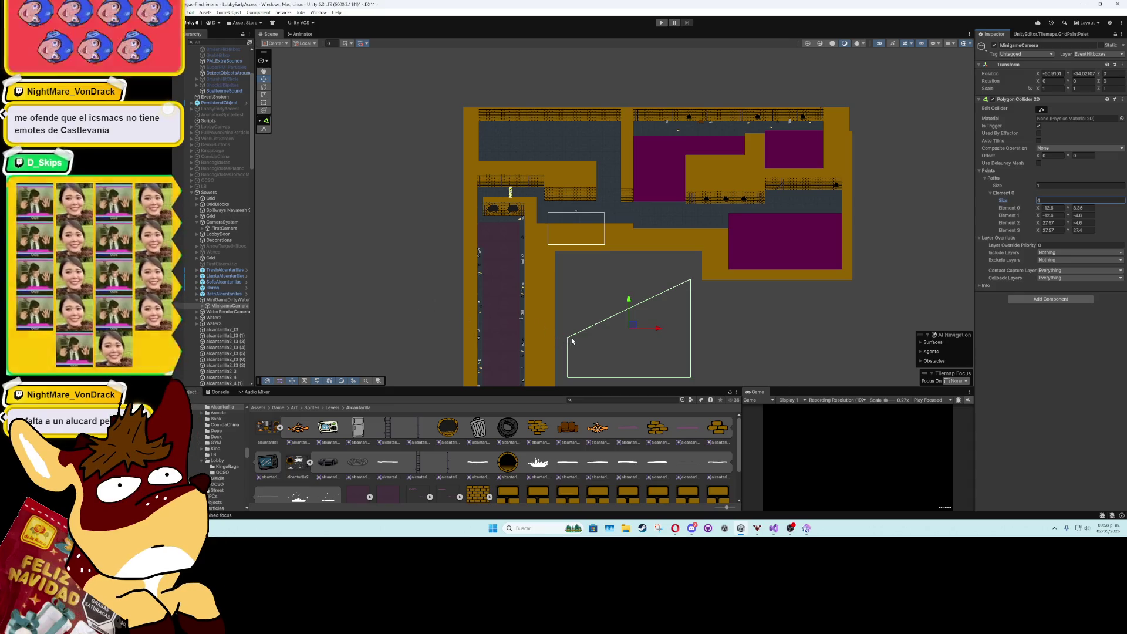
pyautogui.moveTo(637, 324)
pyautogui.mouseDown()
pyautogui.moveTo(536, 254)
pyautogui.moveTo(543, 203)
pyautogui.mouseUp()
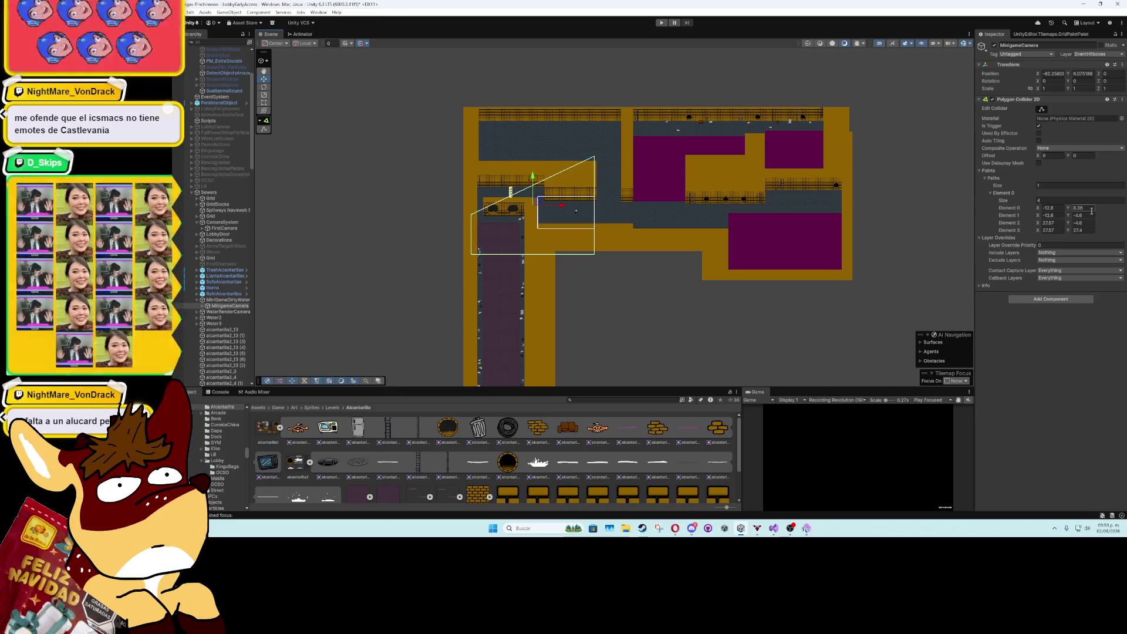
pyautogui.click(1083, 230)
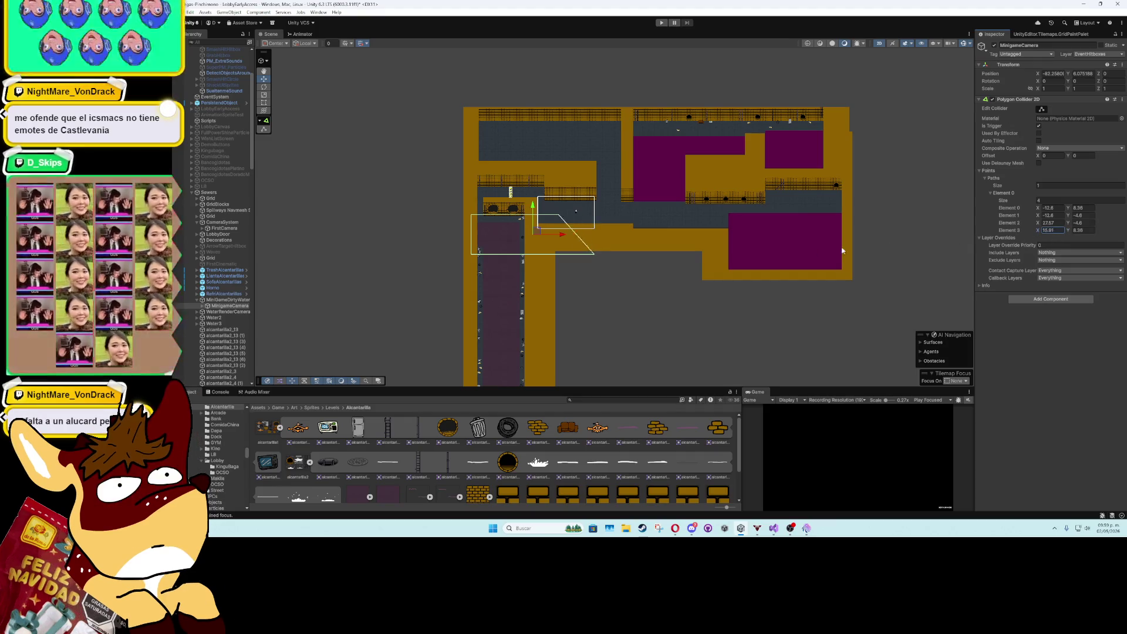
pyautogui.write('6.7')
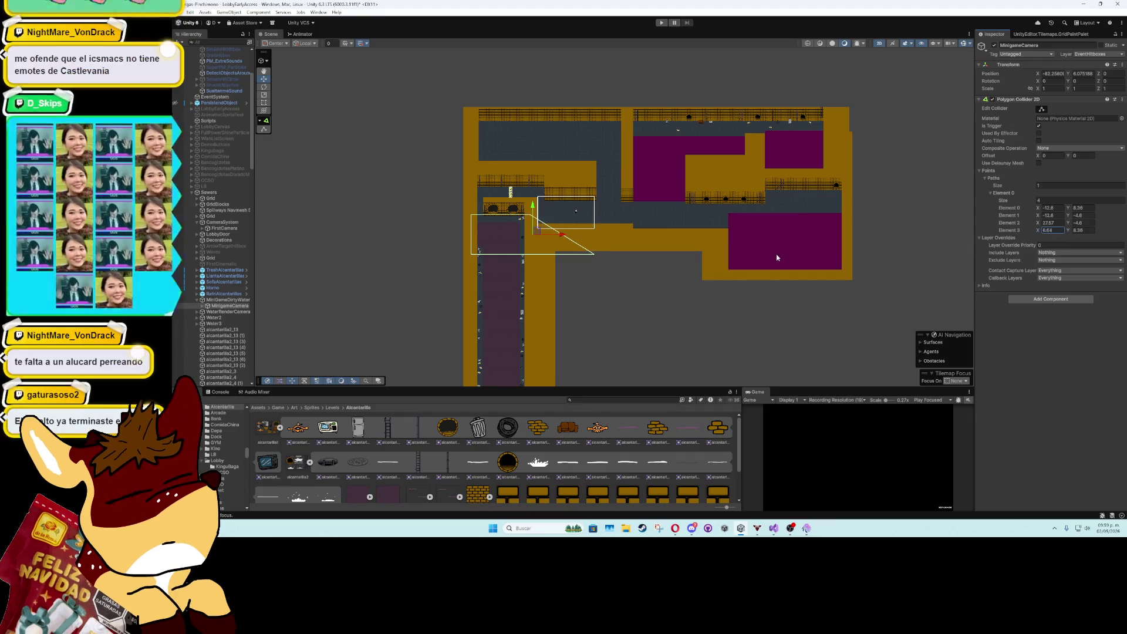
pyautogui.press('BackSpace')
pyautogui.write('67')
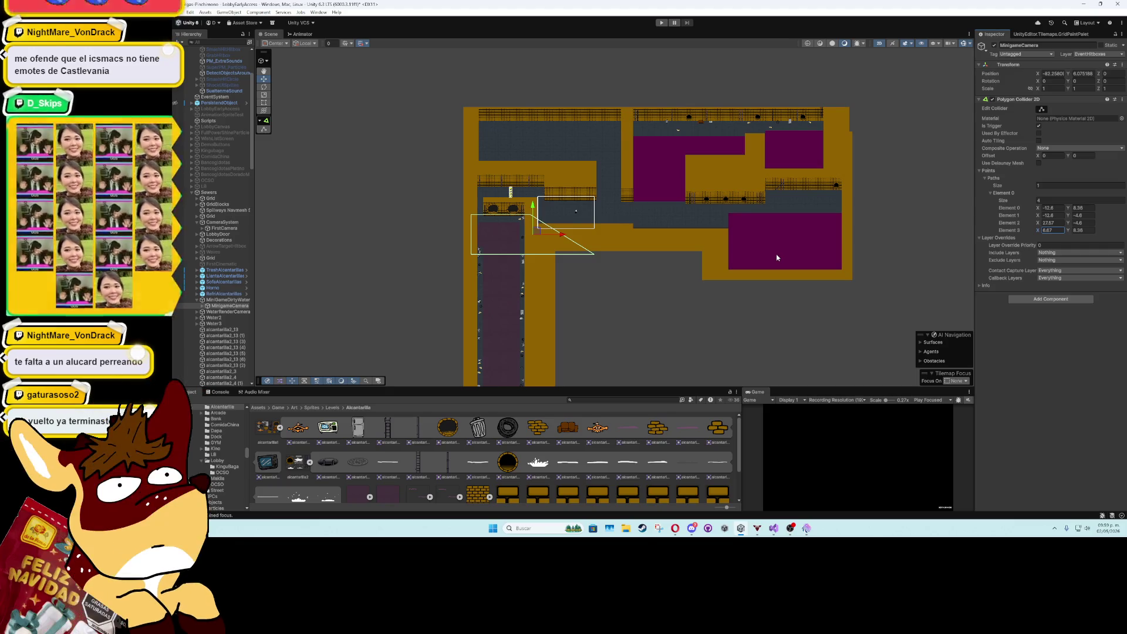
pyautogui.press('BackSpace')
pyautogui.press('BackSpace')
pyautogui.write('48')
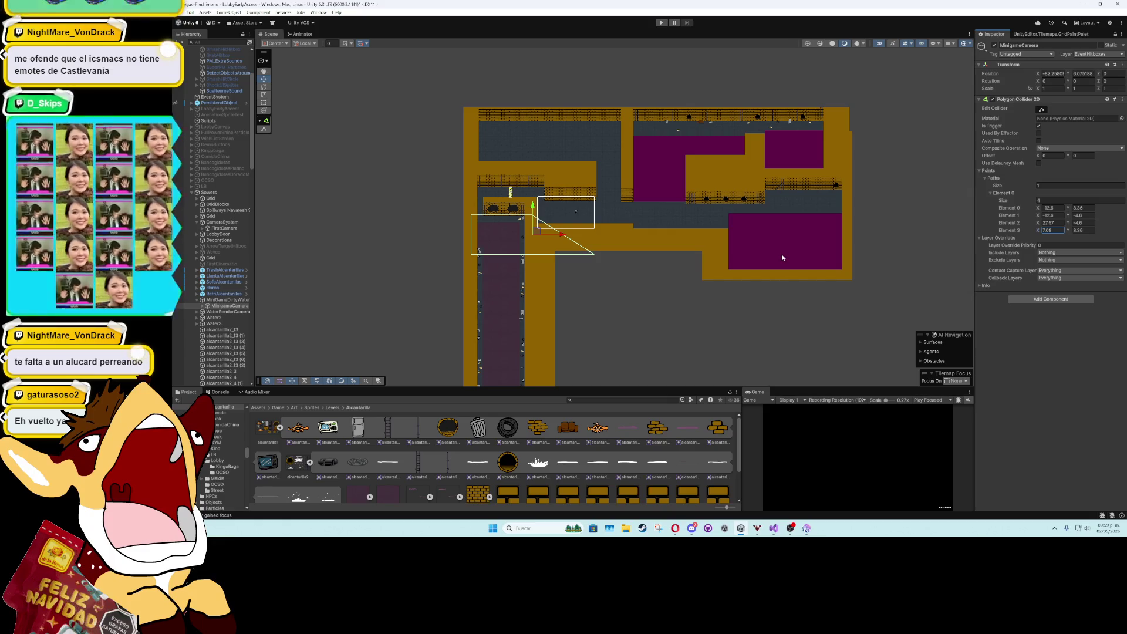
# - Nudge MiniGameDirtyWater left, stretch the collider down the corridor, and enable Edit Collider
pyautogui.click(227, 300)
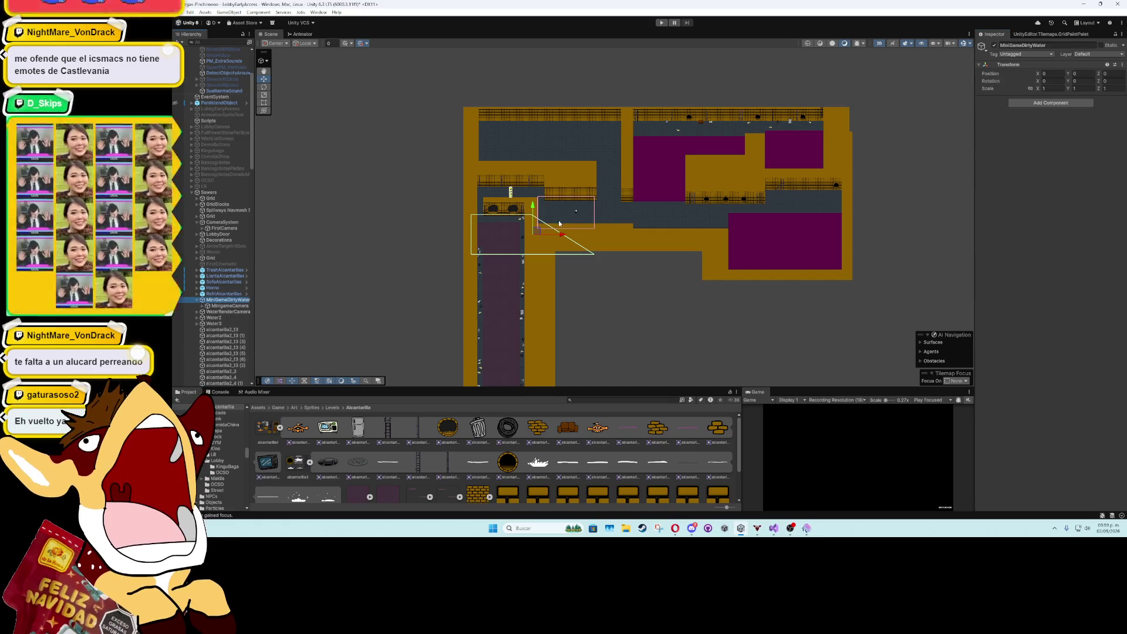
pyautogui.moveTo(559, 238); pyautogui.dragTo(556, 238)
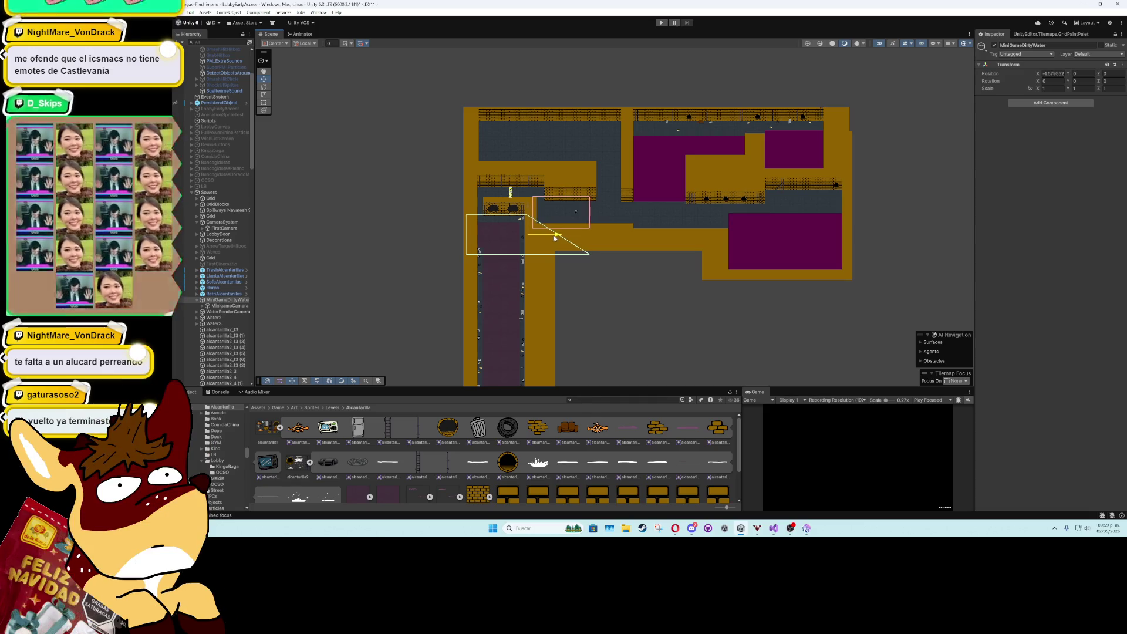
pyautogui.click(215, 306)
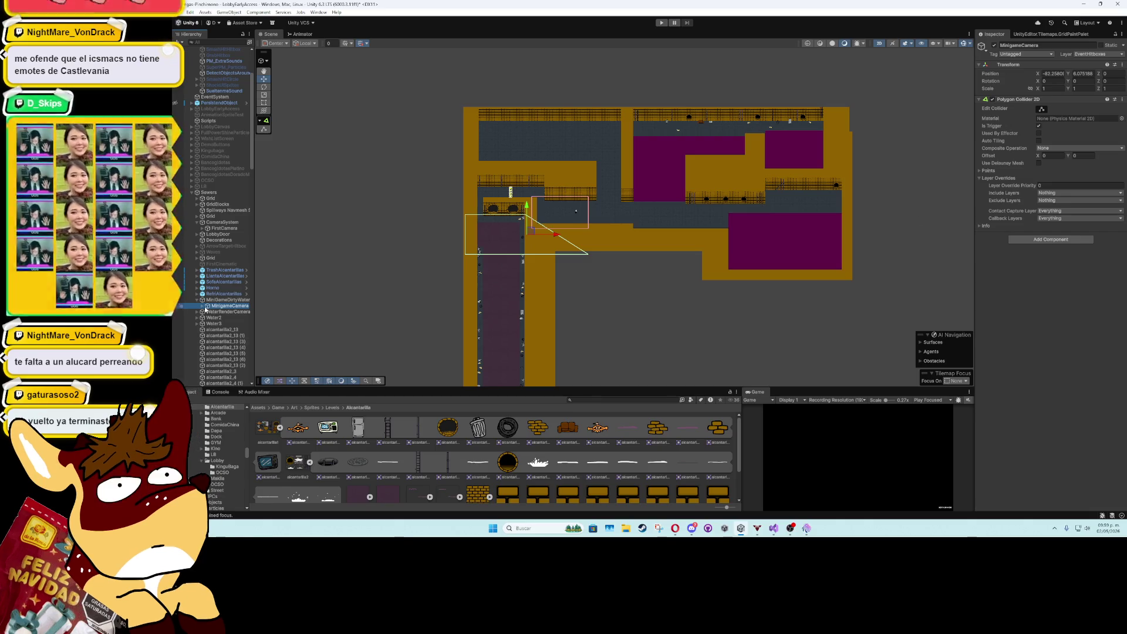
pyautogui.click(995, 171)
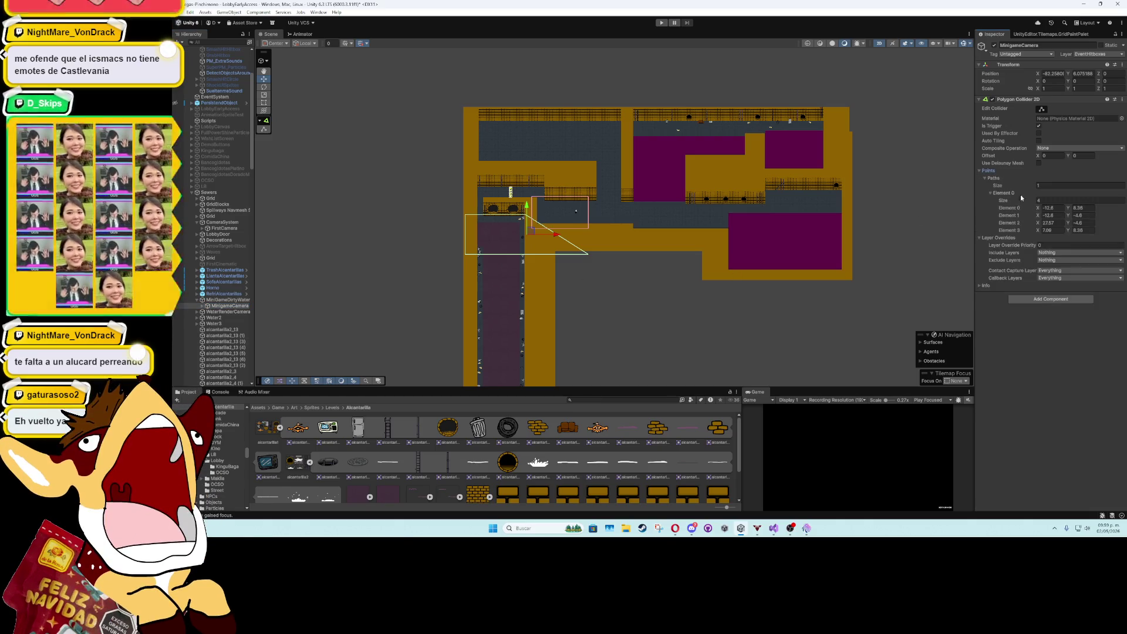
pyautogui.click(1069, 208)
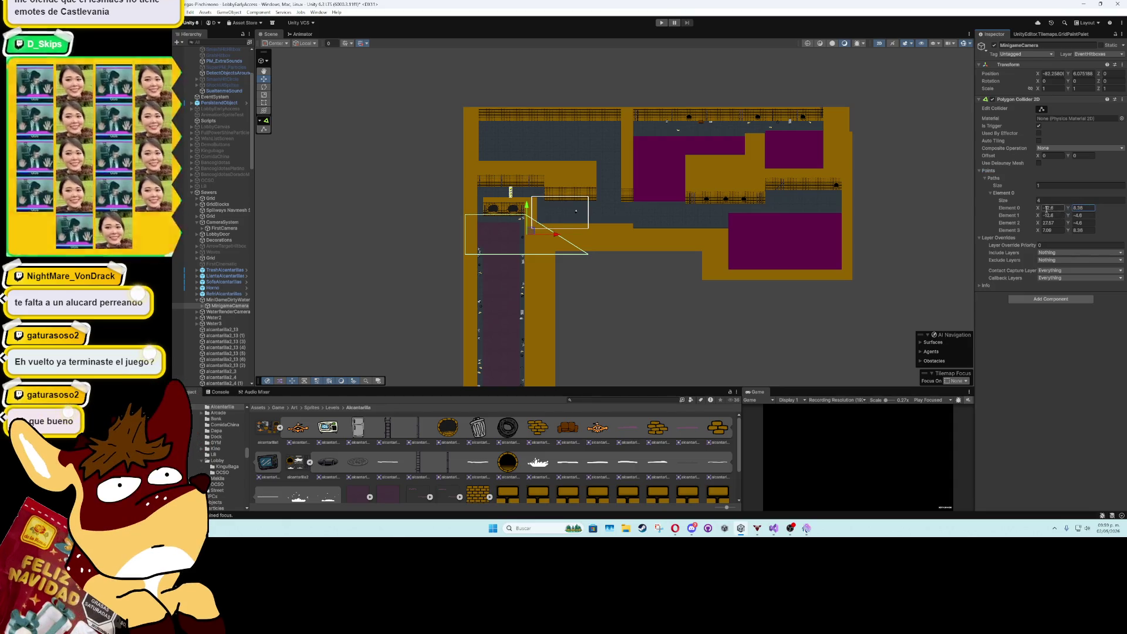
pyautogui.click(1040, 230)
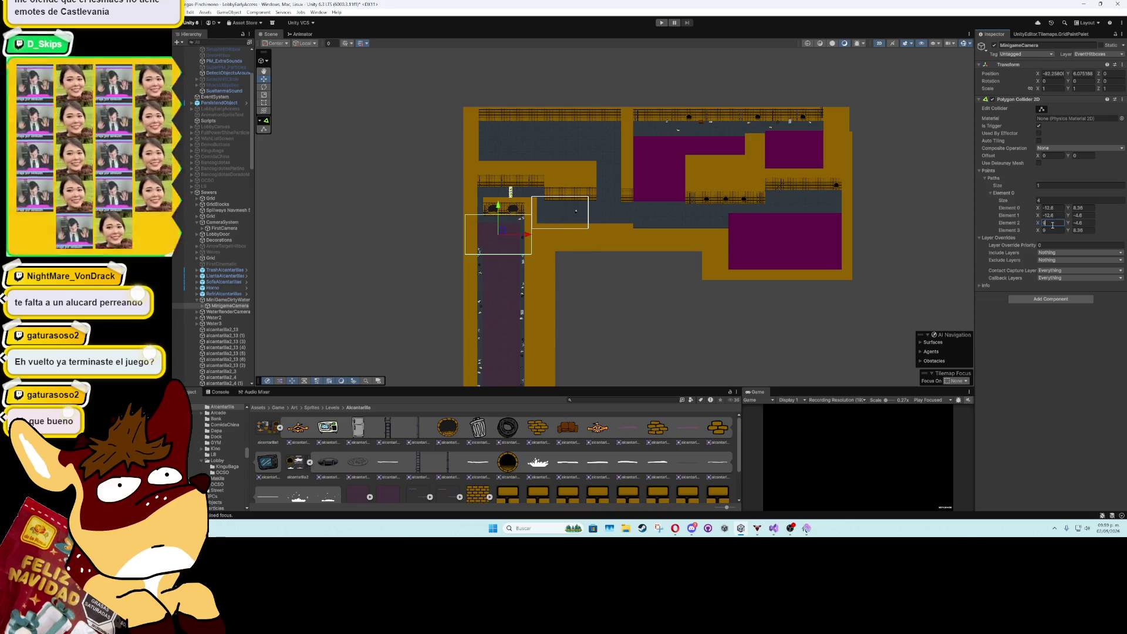
pyautogui.scroll(-3, 729, 275)
pyautogui.moveTo(729, 275)
pyautogui.mouseDown()
pyautogui.moveTo(636, 219)
pyautogui.moveTo(594, 226)
pyautogui.mouseUp()
pyautogui.scroll(-2, 628, 254)
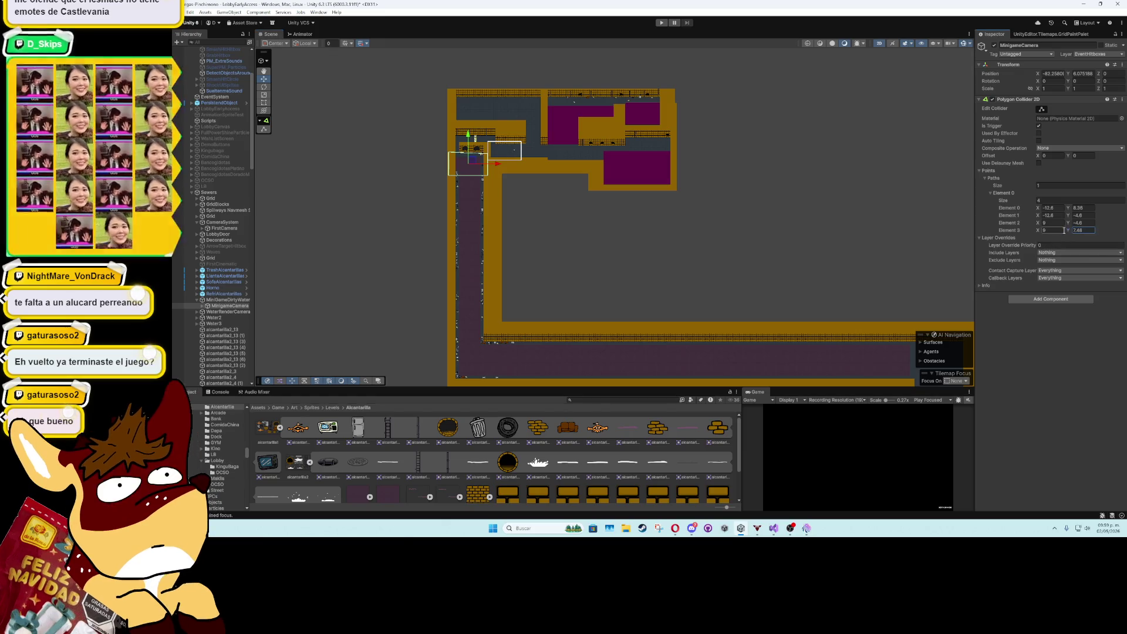
pyautogui.moveTo(1067, 225); pyautogui.dragTo(830, 259)
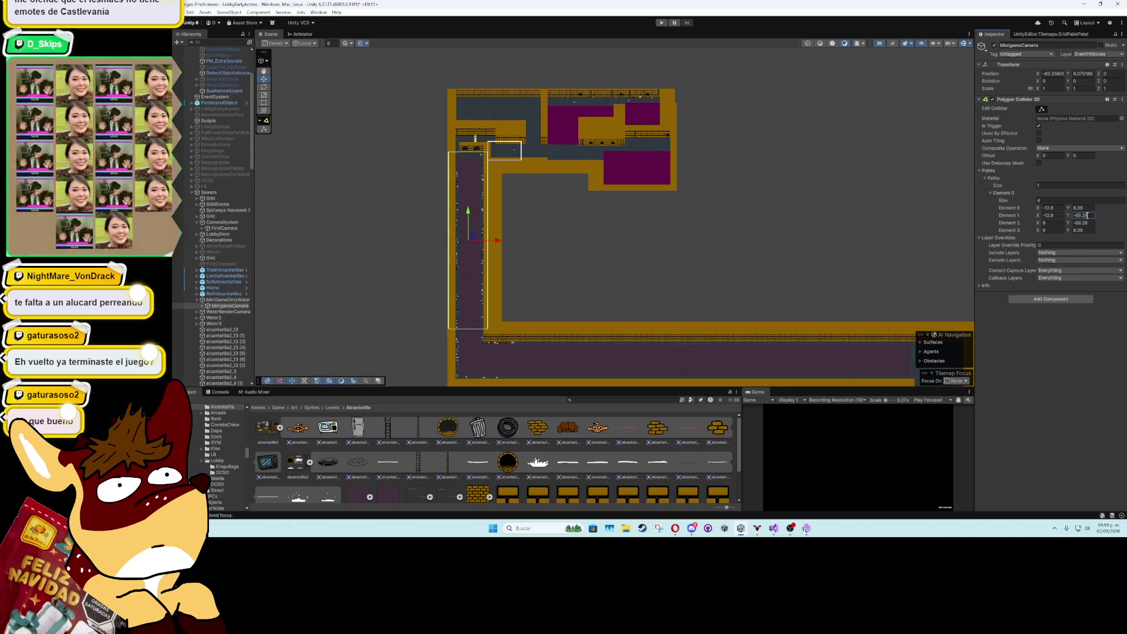
pyautogui.moveTo(1069, 217)
pyautogui.mouseDown()
pyautogui.moveTo(1008, 230)
pyautogui.moveTo(1078, 219)
pyautogui.mouseUp()
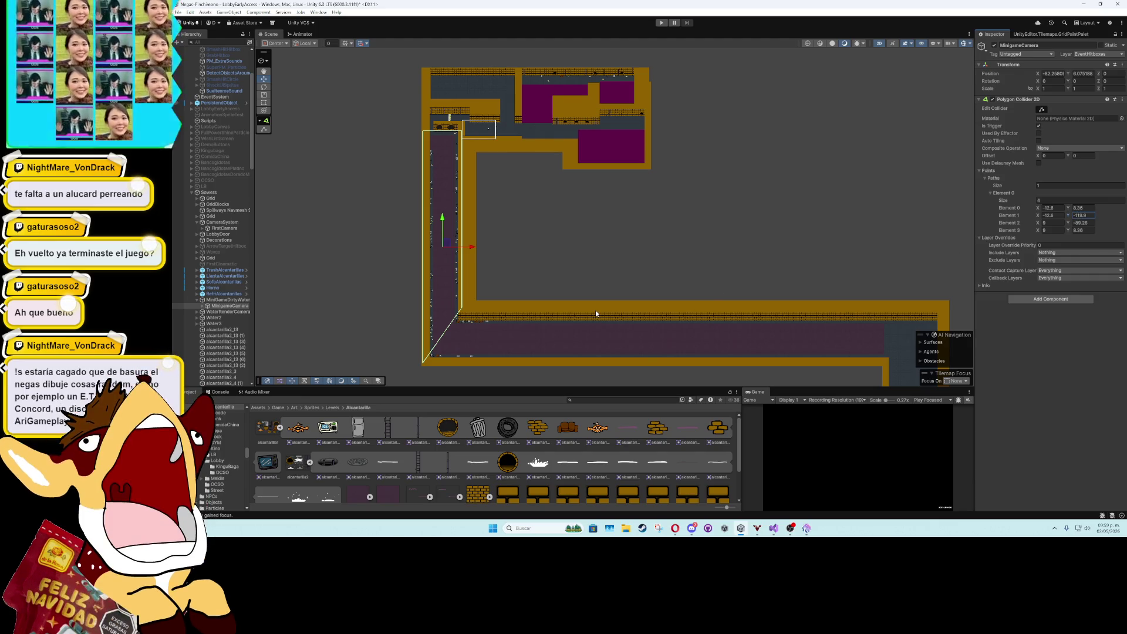
pyautogui.click(1042, 110)
# - Add a new collider vertex and set the bottom-right corner's Y to -119.9
pyautogui.click(444, 335)
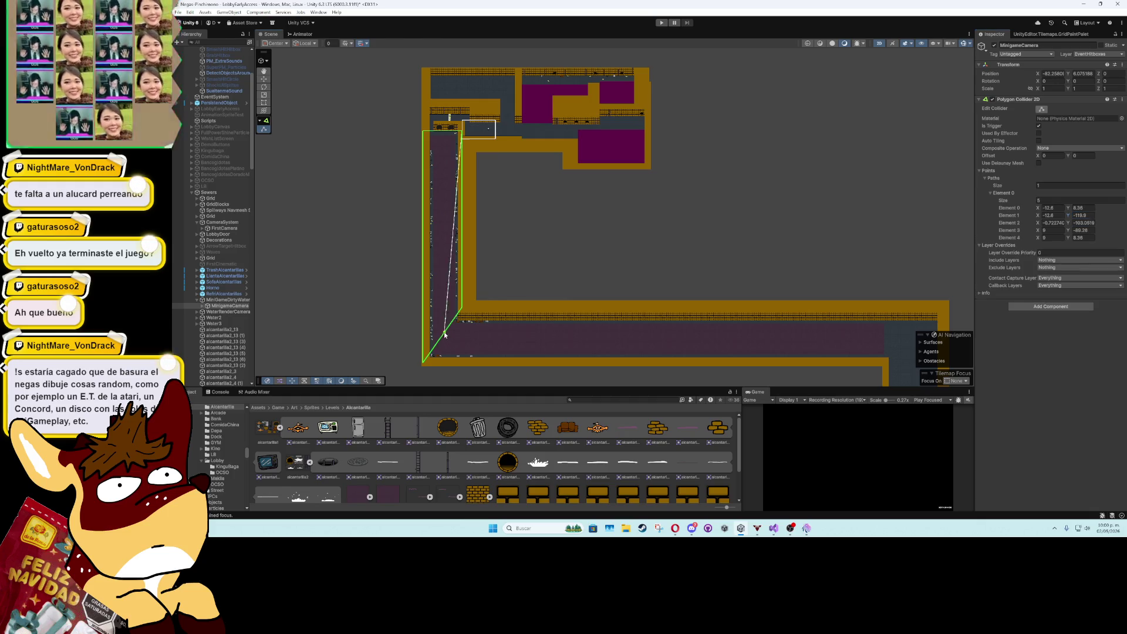
pyautogui.moveTo(678, 336); pyautogui.dragTo(817, 350)
pyautogui.moveTo(872, 356); pyautogui.dragTo(889, 362)
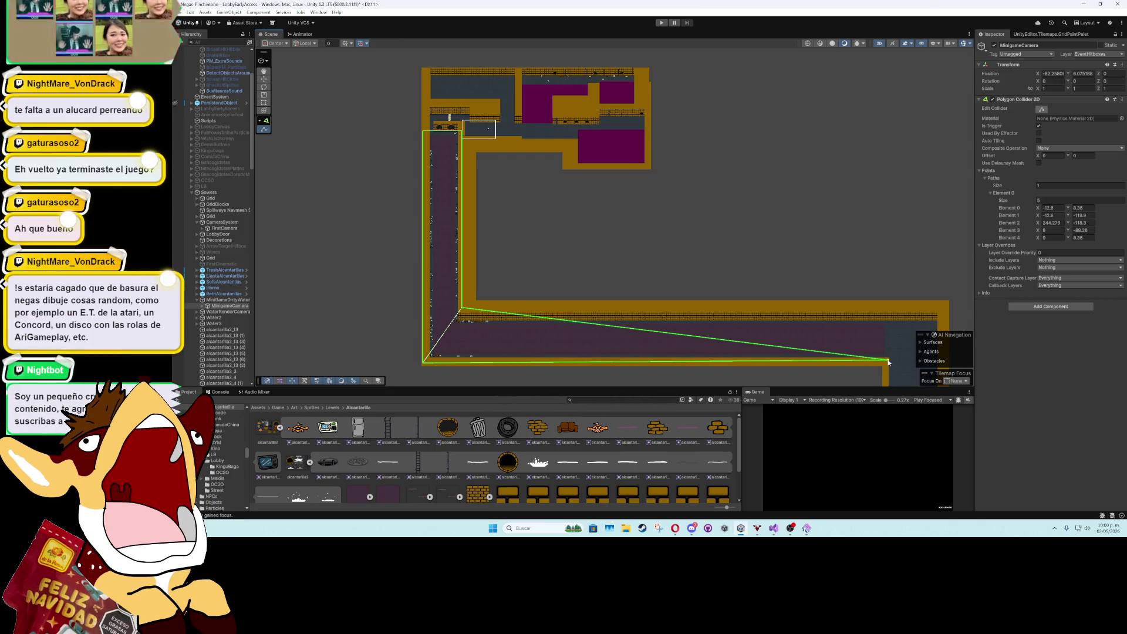
pyautogui.scroll(5, 888, 362)
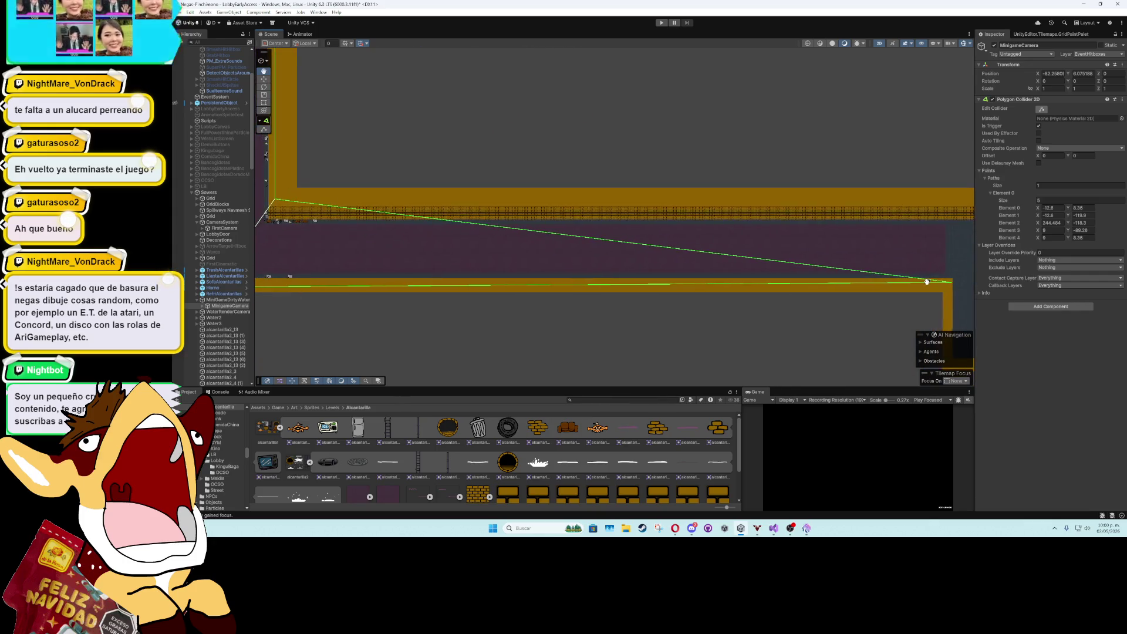
pyautogui.moveTo(967, 283); pyautogui.dragTo(965, 287)
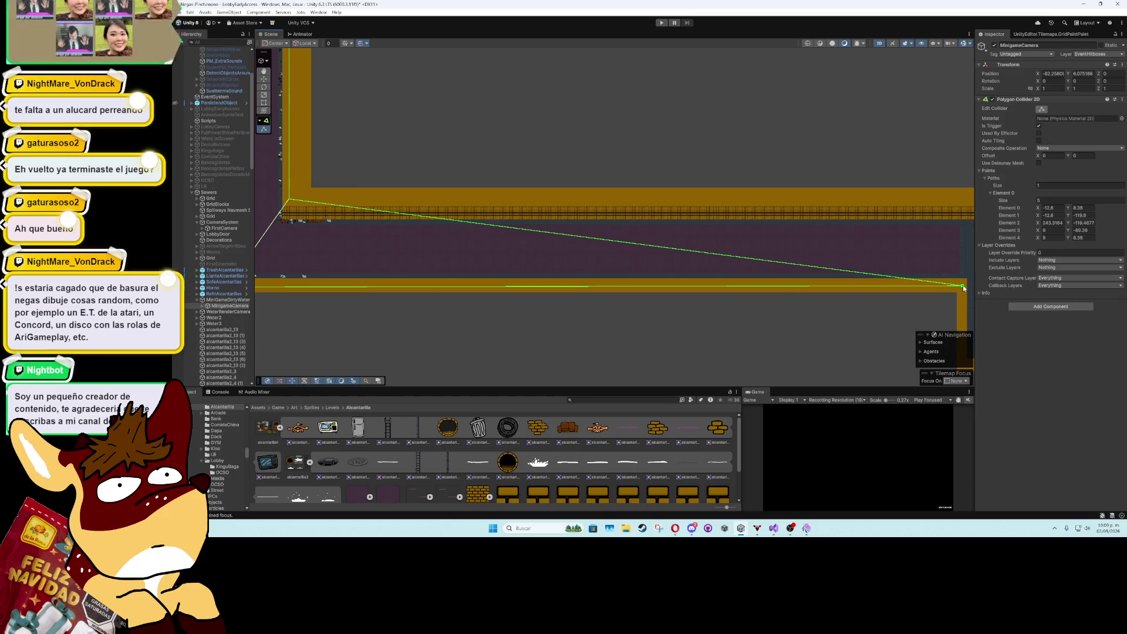
pyautogui.click(1082, 217)
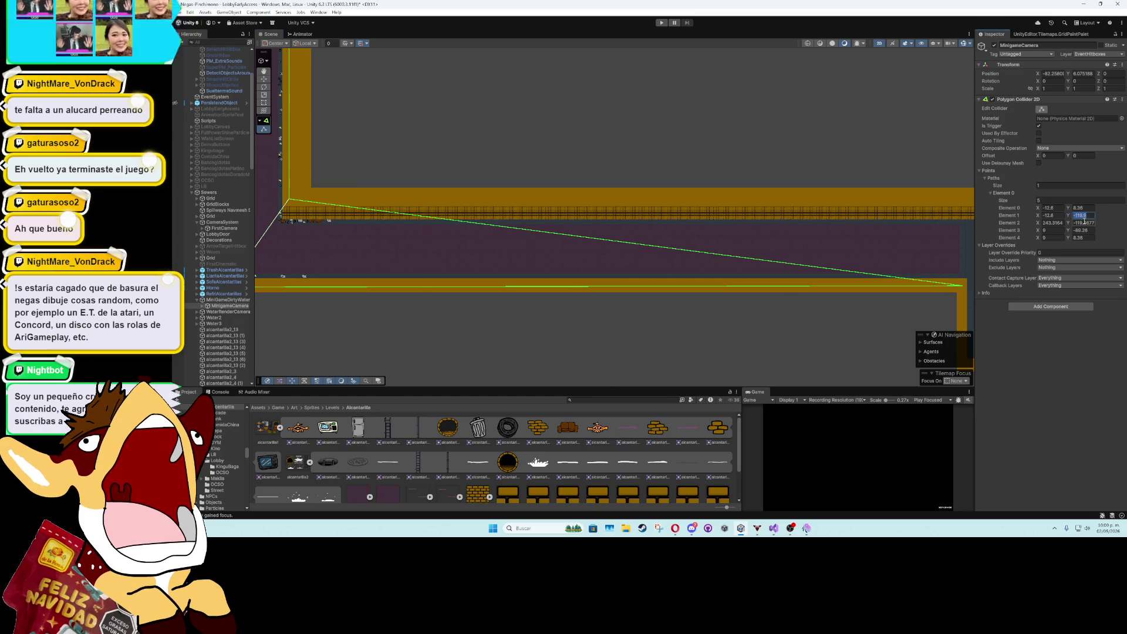
pyautogui.click(1082, 223)
pyautogui.write('-119.9')
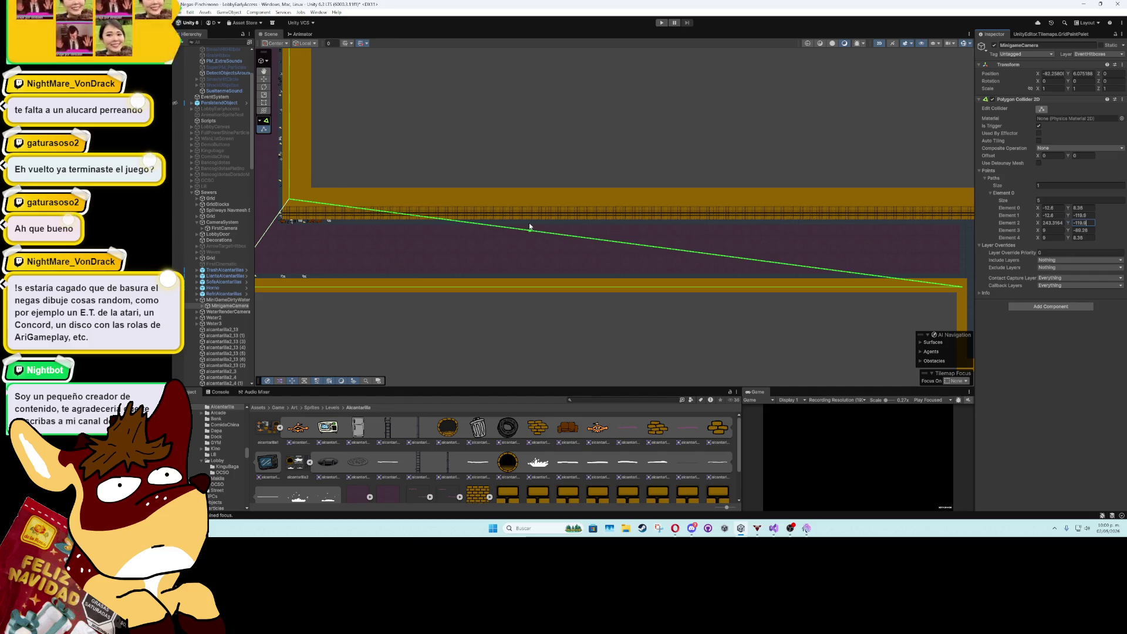
# - Add a top-right collider corner at the tunnel's top edge with Y -86.3
pyautogui.moveTo(568, 236)
pyautogui.mouseDown()
pyautogui.moveTo(875, 184)
pyautogui.moveTo(965, 198)
pyautogui.mouseUp()
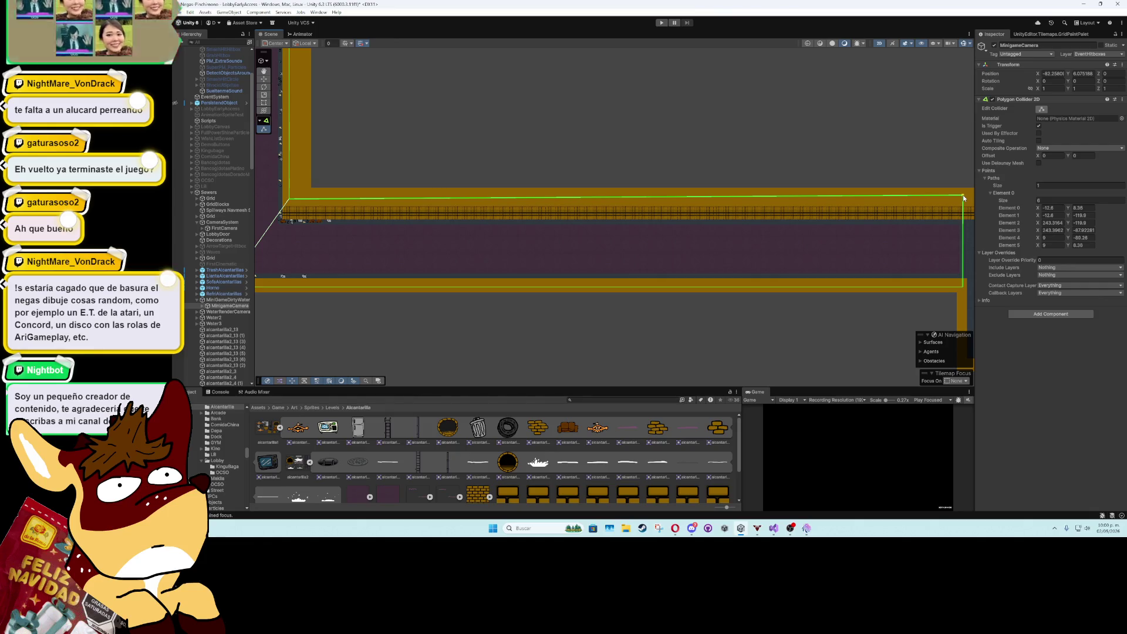
pyautogui.moveTo(963, 195); pyautogui.dragTo(962, 192)
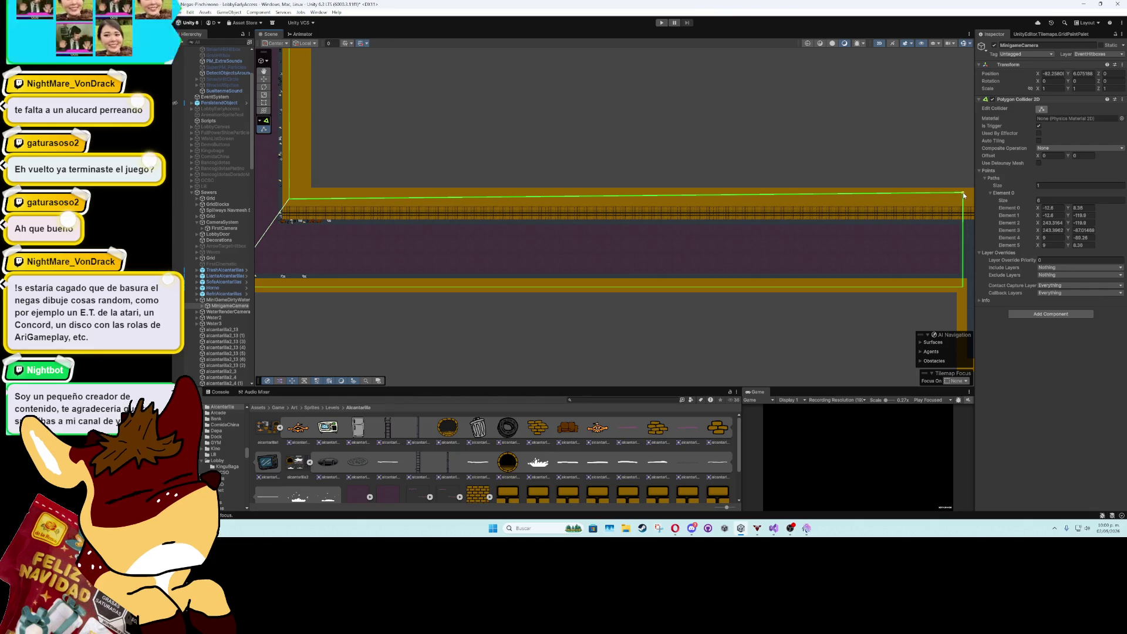
pyautogui.moveTo(964, 194); pyautogui.dragTo(963, 194)
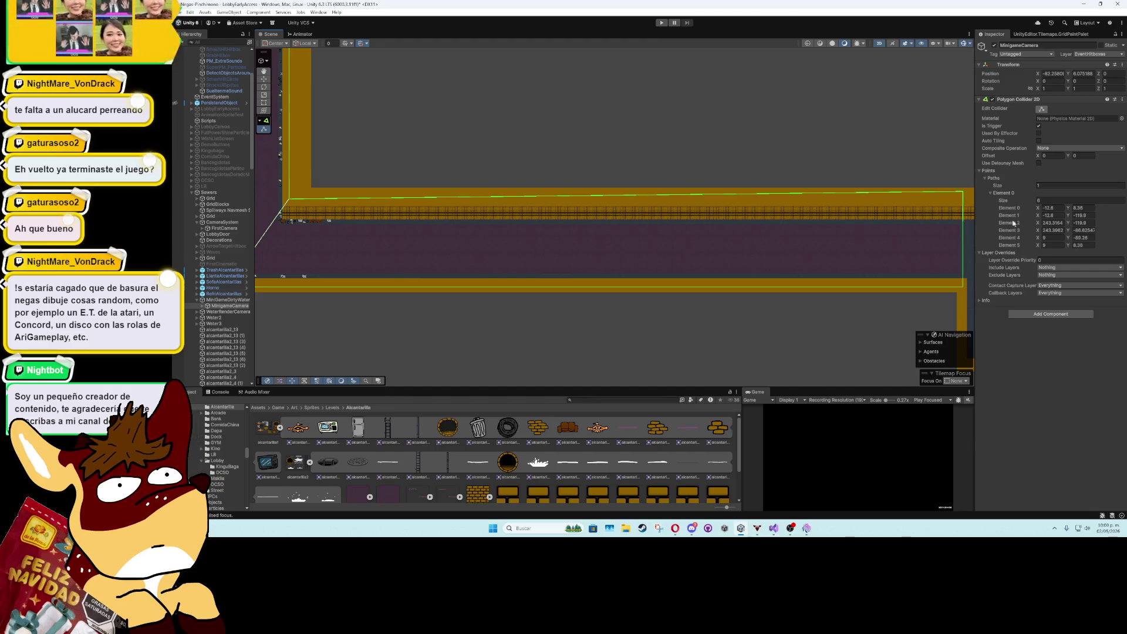
pyautogui.click(1069, 231)
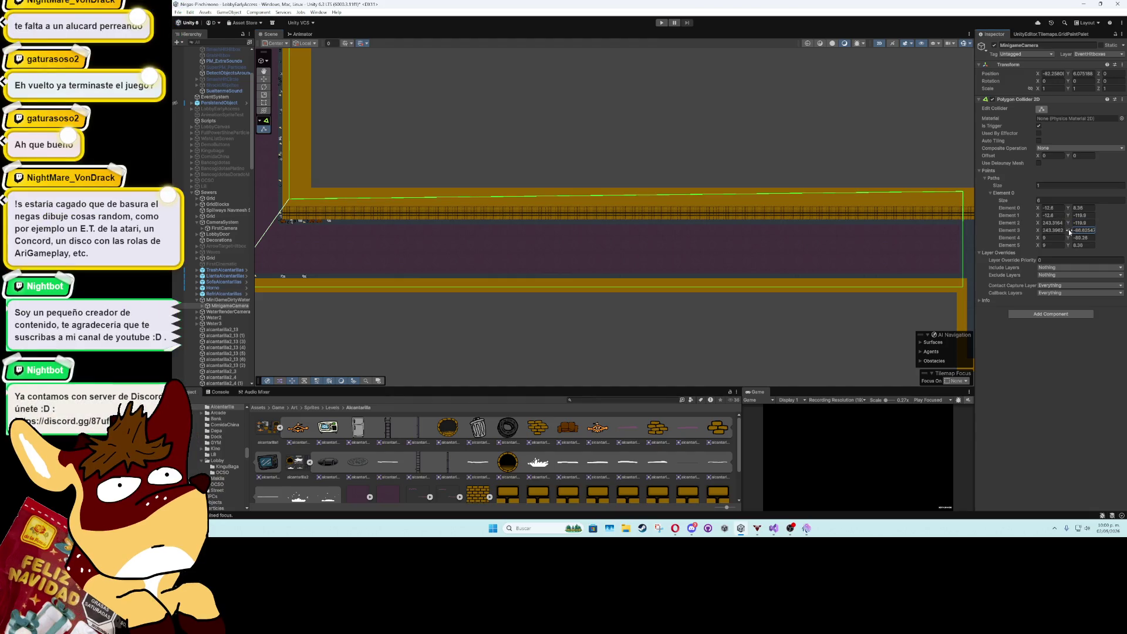
pyautogui.moveTo(1070, 232); pyautogui.dragTo(1064, 233)
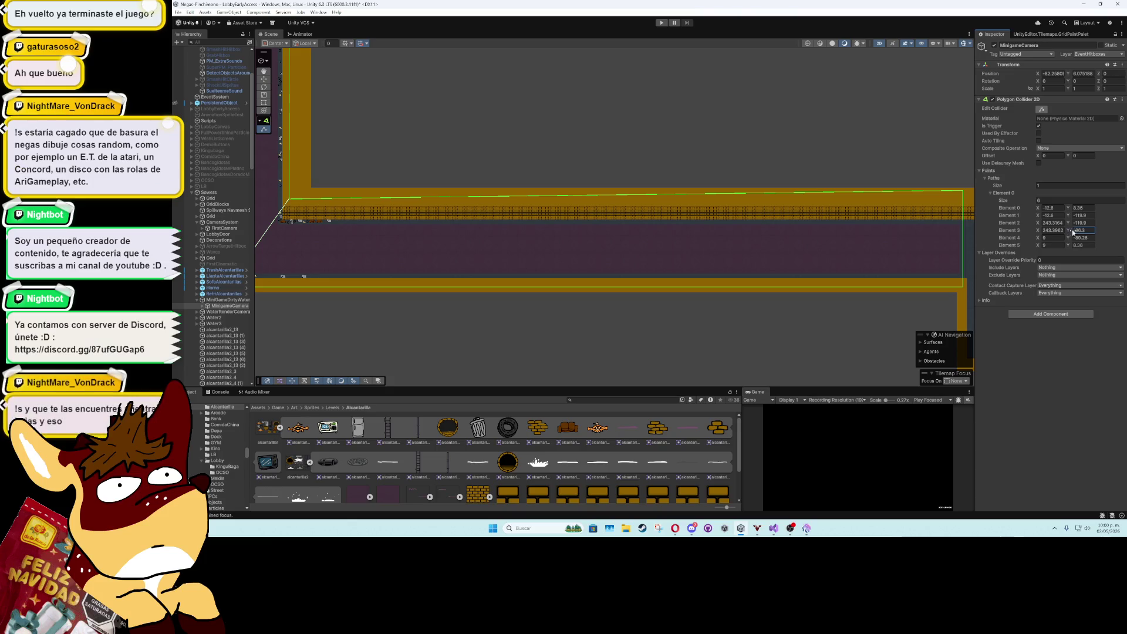
pyautogui.click(1083, 238)
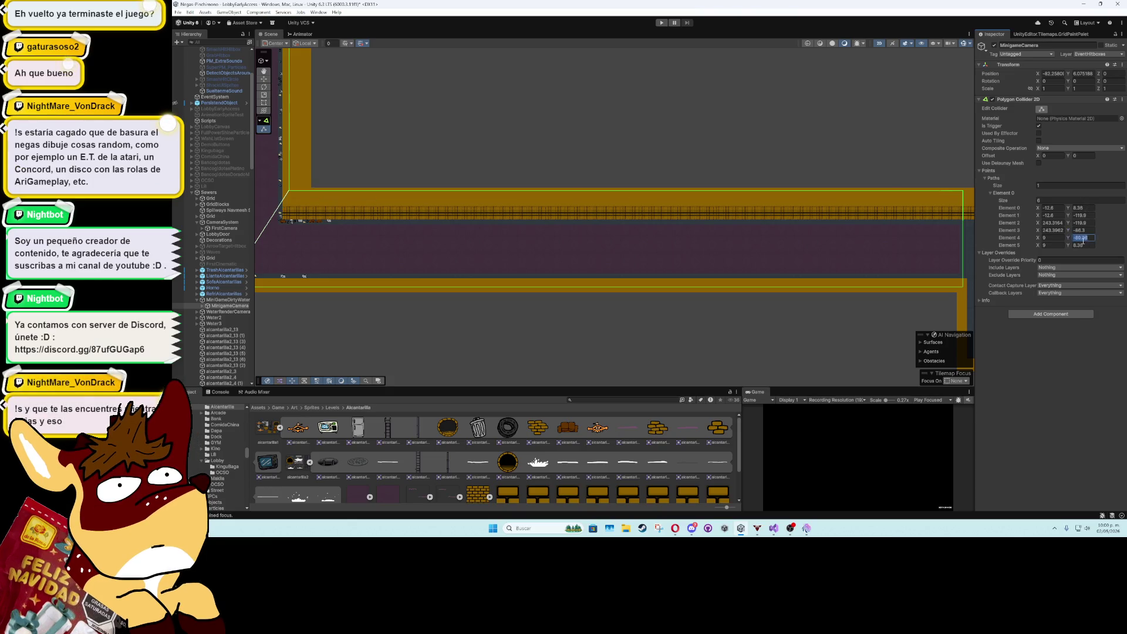
pyautogui.moveTo(384, 246)
pyautogui.mouseDown()
pyautogui.moveTo(569, 287)
pyautogui.moveTo(694, 275)
pyautogui.mouseUp()
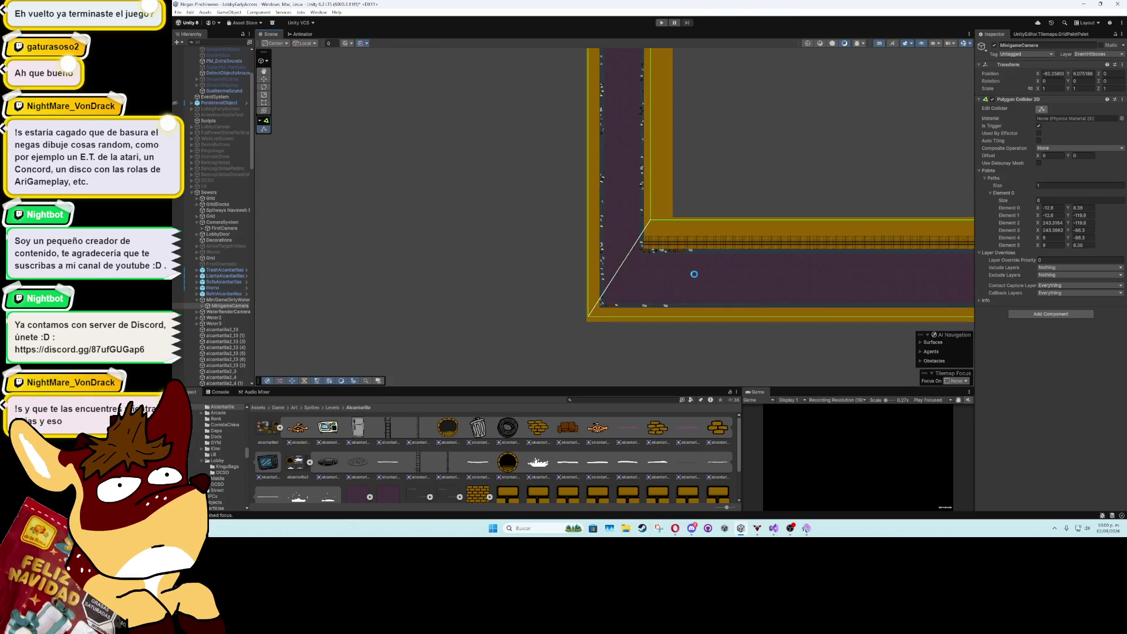
# - Set the inner-corner point's X to 15.60136, matching Element 4, so the edge is vertical
pyautogui.scroll(-5, 693, 274)
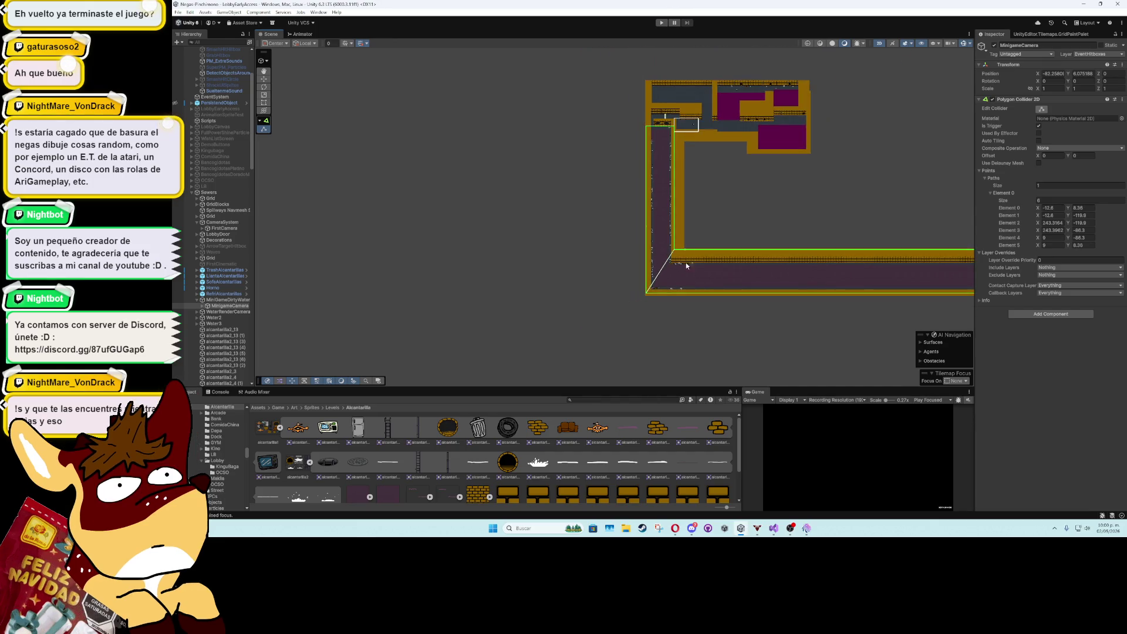
pyautogui.scroll(1, 673, 253)
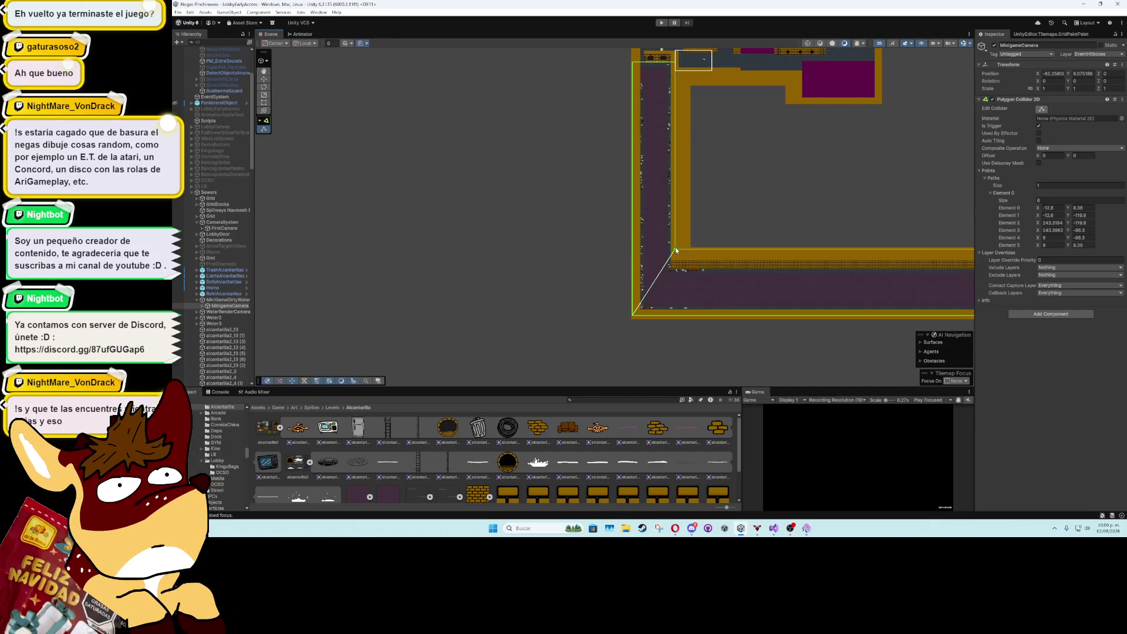
pyautogui.moveTo(675, 250); pyautogui.dragTo(684, 251)
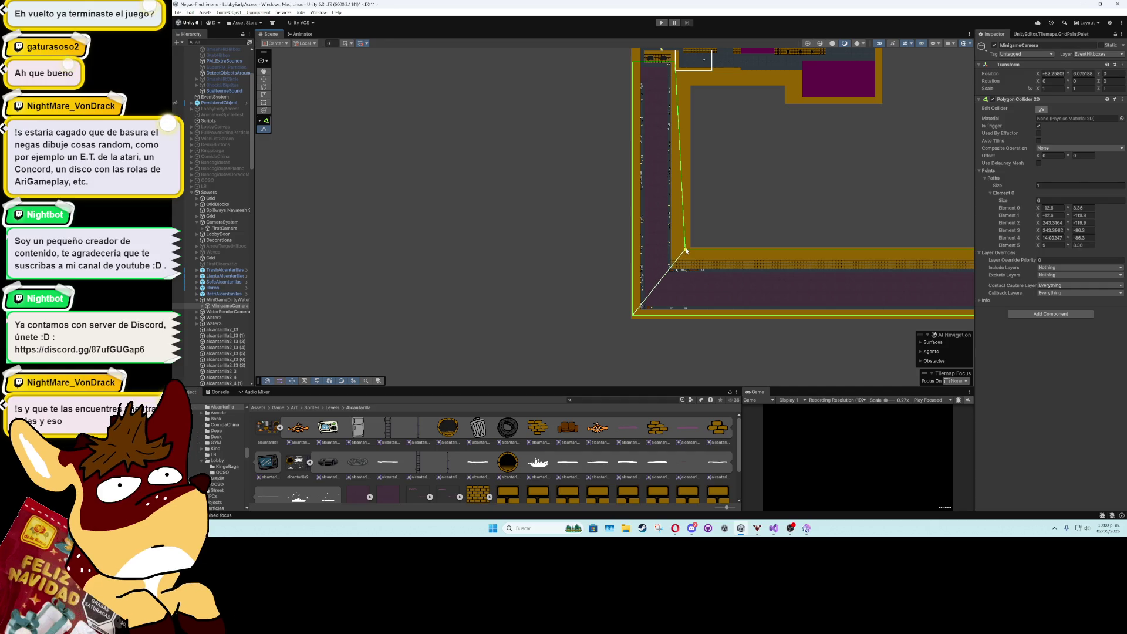
pyautogui.moveTo(687, 250); pyautogui.dragTo(688, 251)
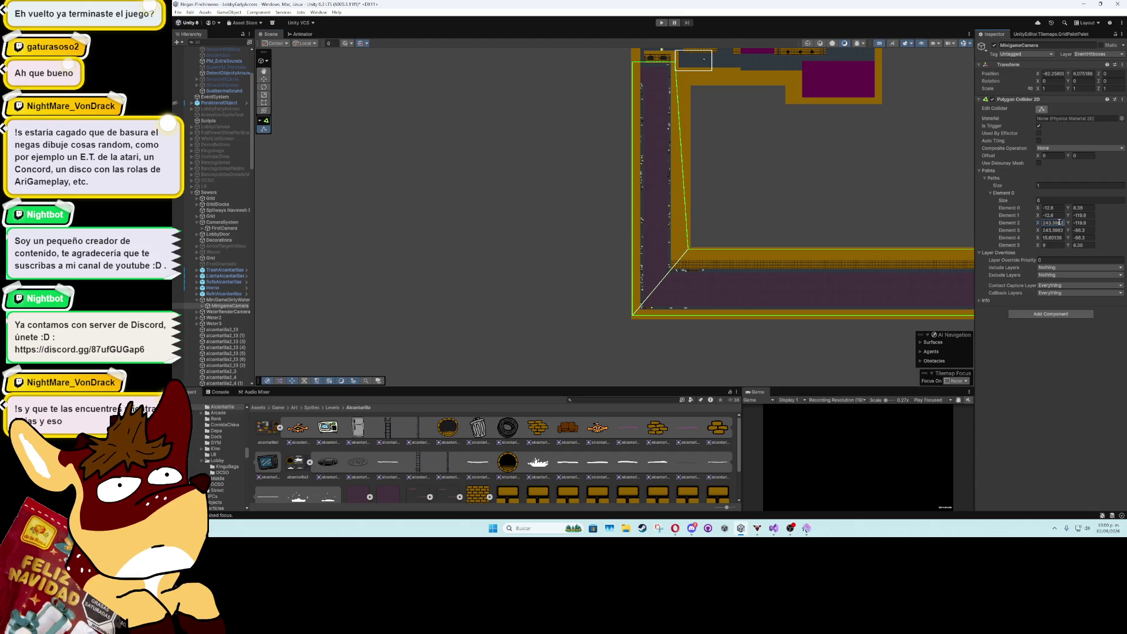
pyautogui.click(1054, 237)
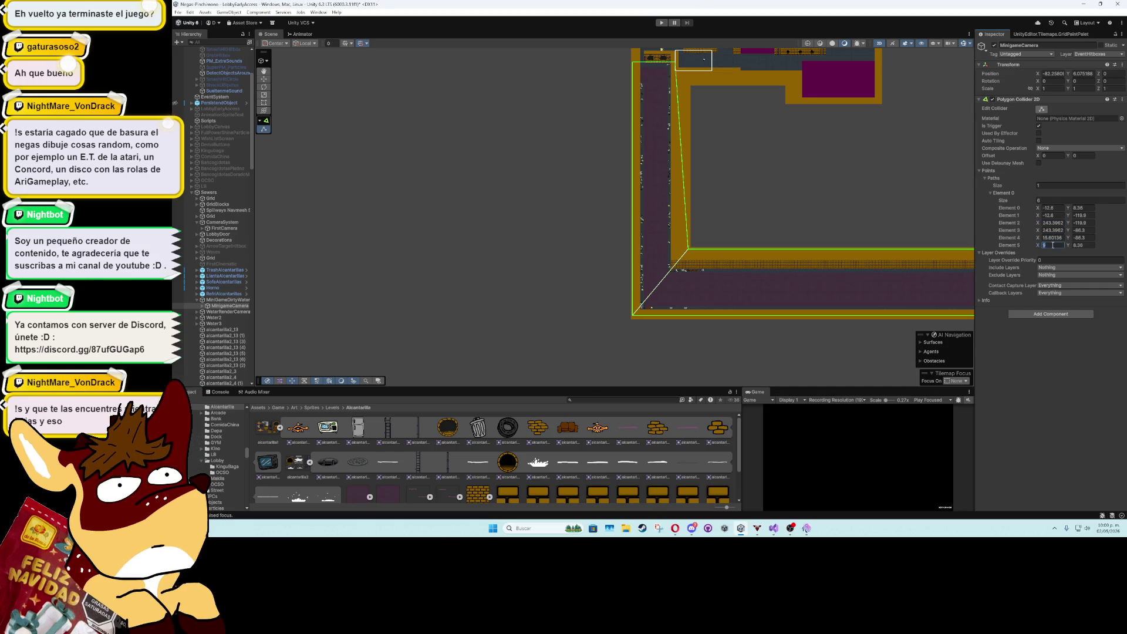
pyautogui.hotkey('ctrl', 'v')
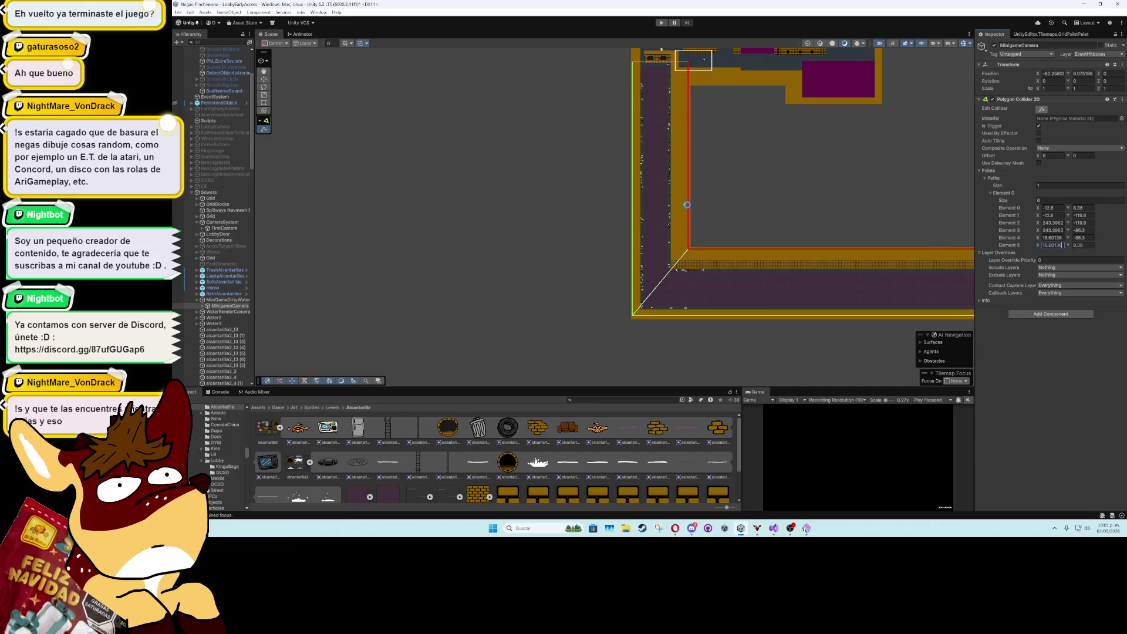
# - Zoom out to the whole sewer level and run it in Play mode
pyautogui.scroll(-2, 687, 204)
pyautogui.moveTo(687, 198); pyautogui.dragTo(383, 270)
pyautogui.click(662, 23)
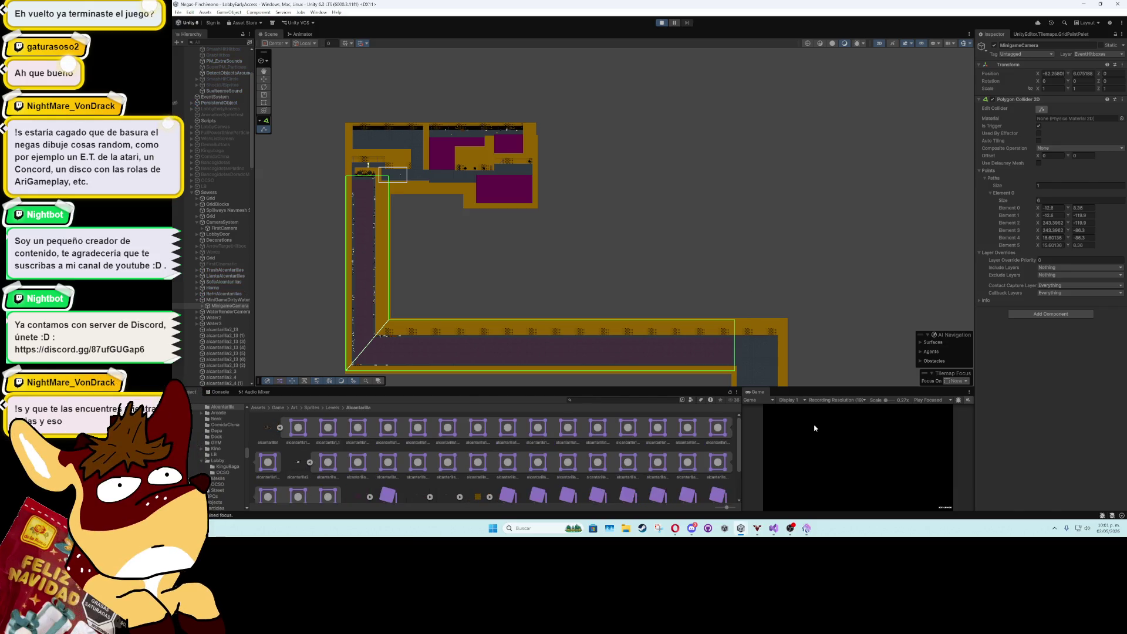
# - Stop Play and inspect VirtualCamera's Cinemachine Confiner and the MinigameCamera collider
pyautogui.click(667, 20)
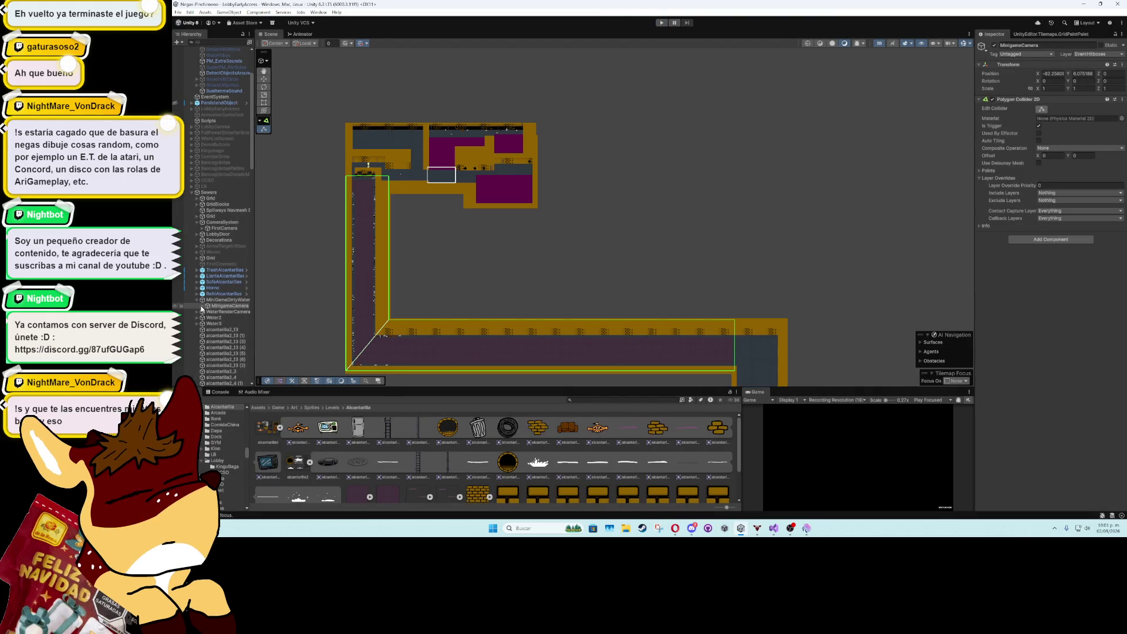
pyautogui.click(207, 306)
pyautogui.click(232, 311)
pyautogui.click(1047, 252)
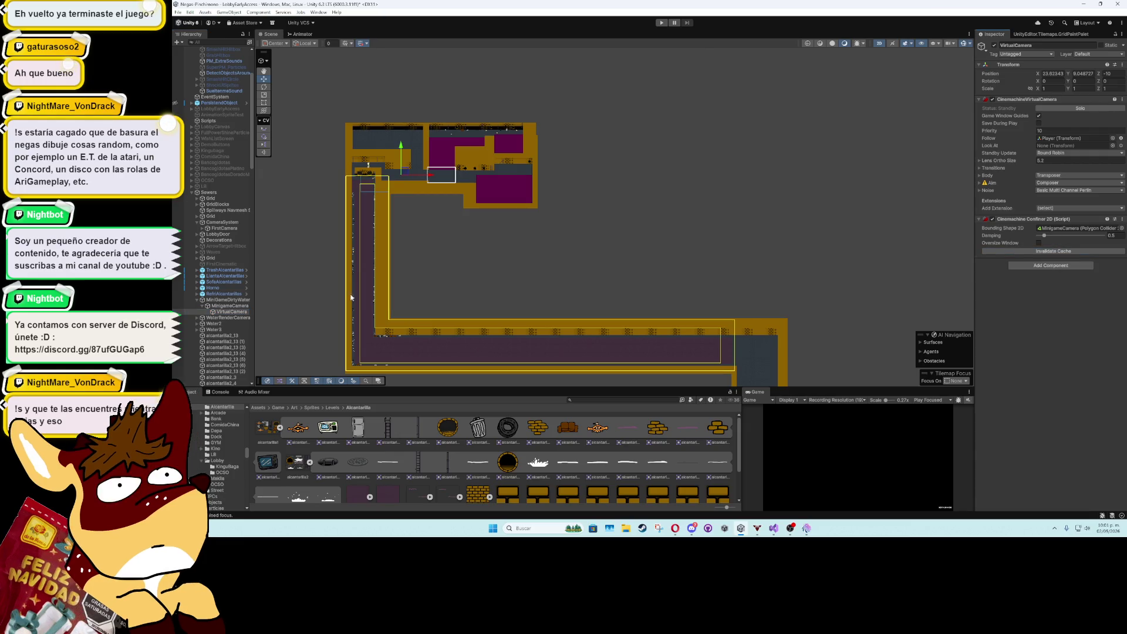
pyautogui.click(224, 306)
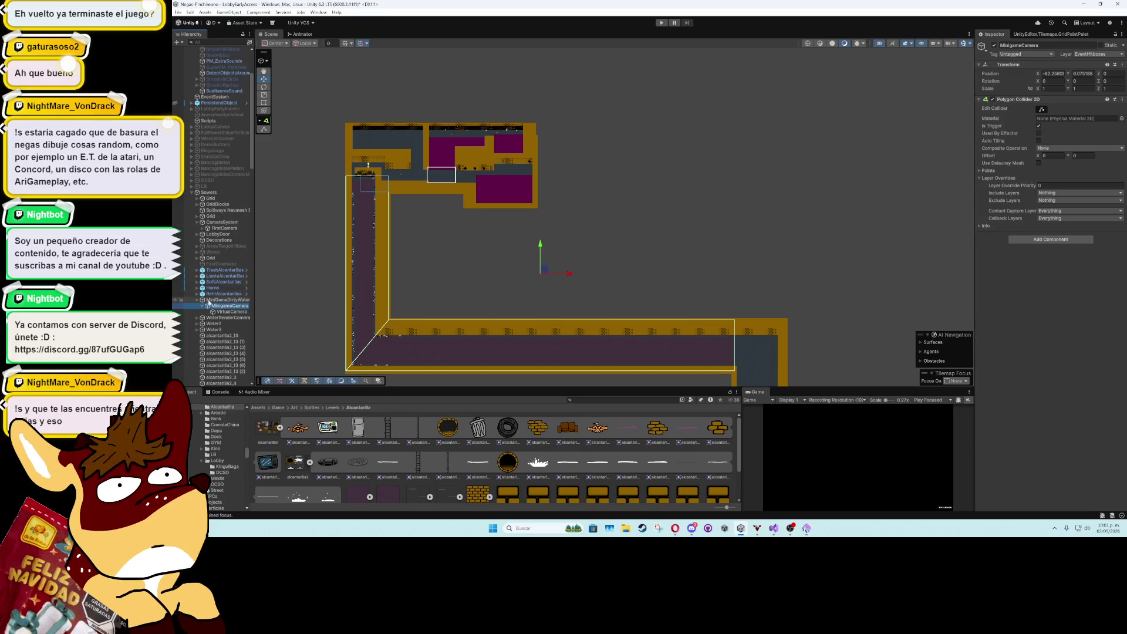
pyautogui.click(211, 300)
pyautogui.click(229, 306)
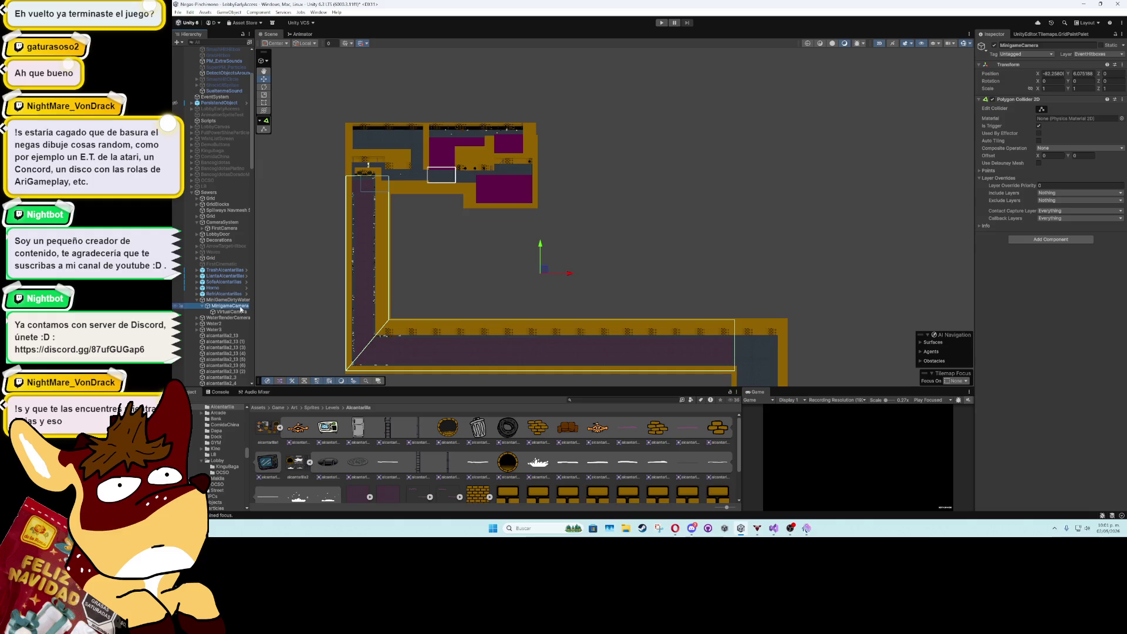
pyautogui.click(237, 312)
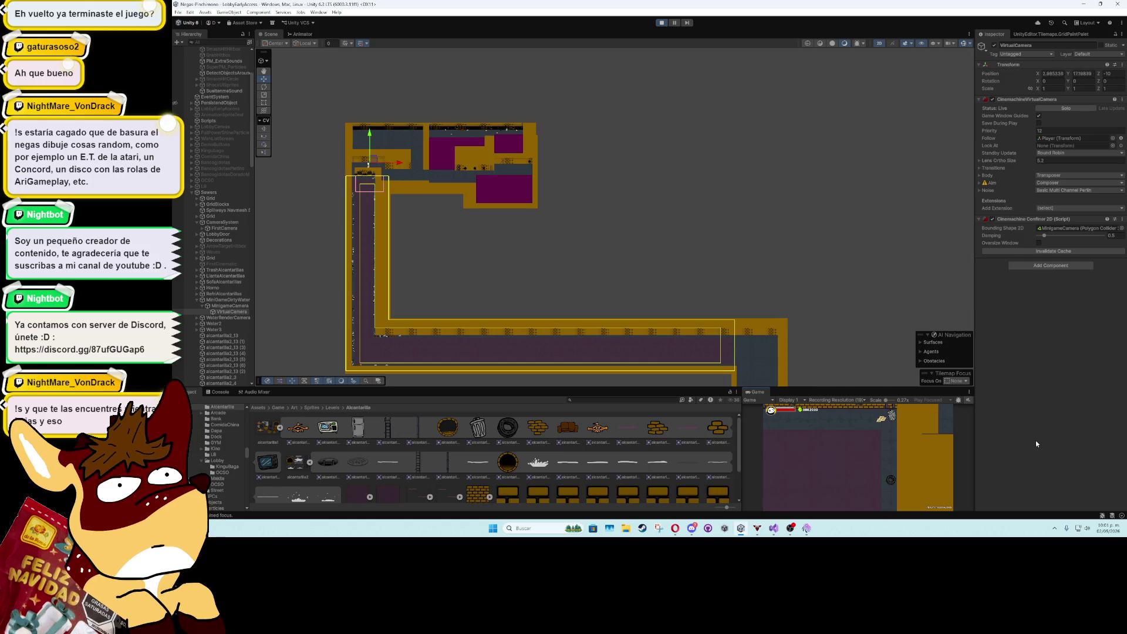
# - Select the Player and move it down into the vertical sewer shaft
pyautogui.scroll(5, 202, 88)
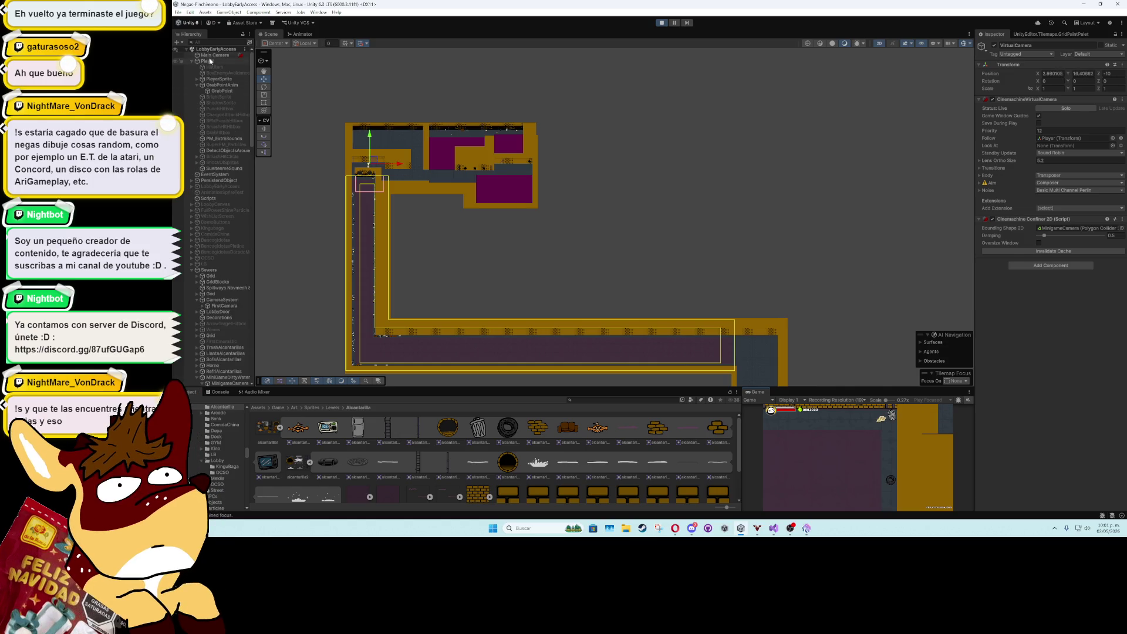
pyautogui.click(207, 61)
pyautogui.moveTo(387, 189)
pyautogui.mouseDown()
pyautogui.moveTo(387, 170)
pyautogui.moveTo(358, 169)
pyautogui.mouseUp()
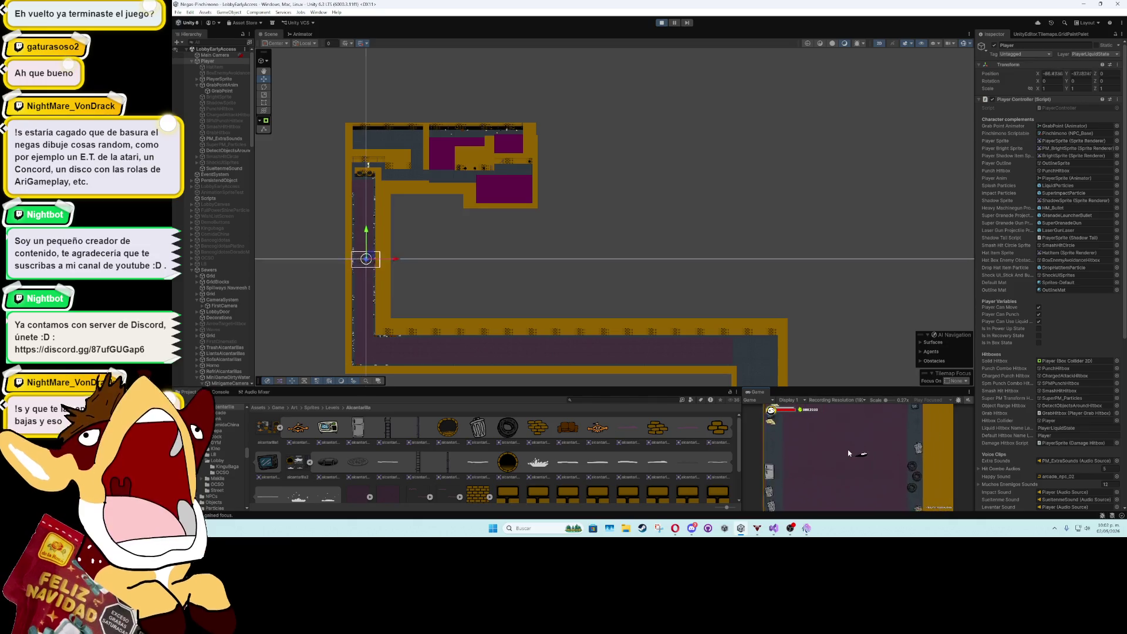
# - Stop Play mode, select CameraSystem, then MinigameCamera, and frame it in the Scene view
pyautogui.click(663, 23)
pyautogui.scroll(5, 367, 187)
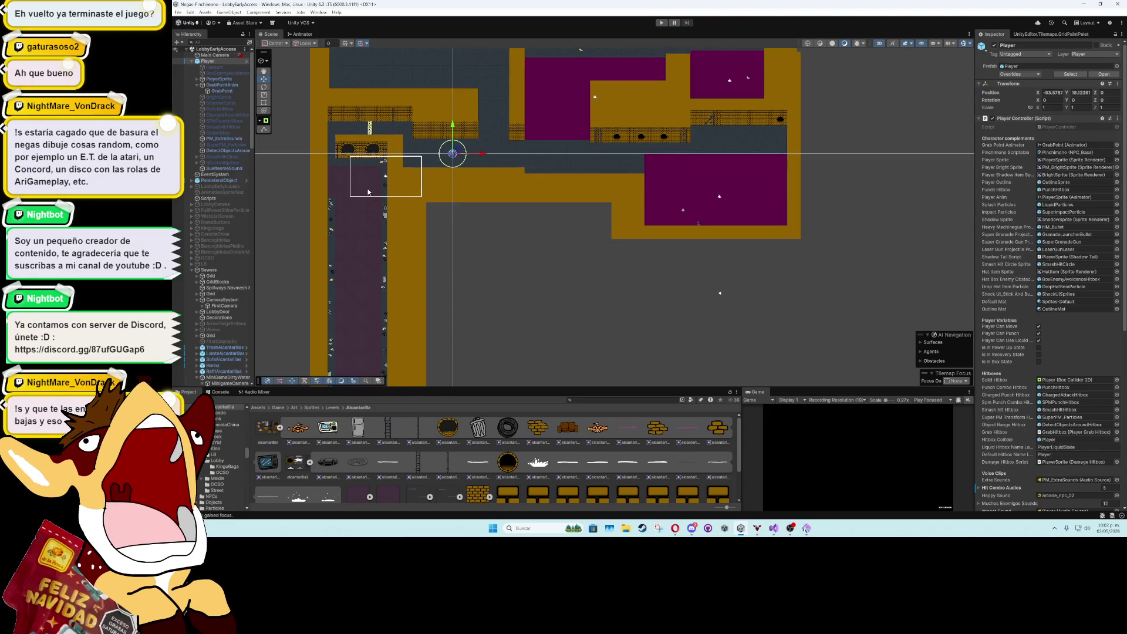
pyautogui.click(209, 301)
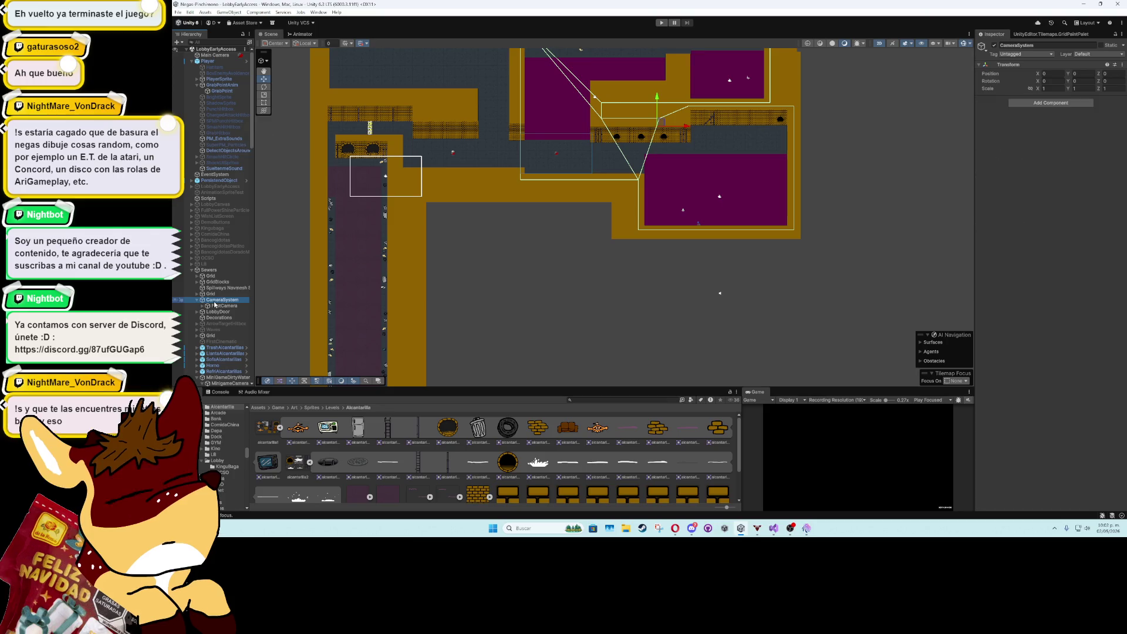
pyautogui.scroll(-2, 206, 316)
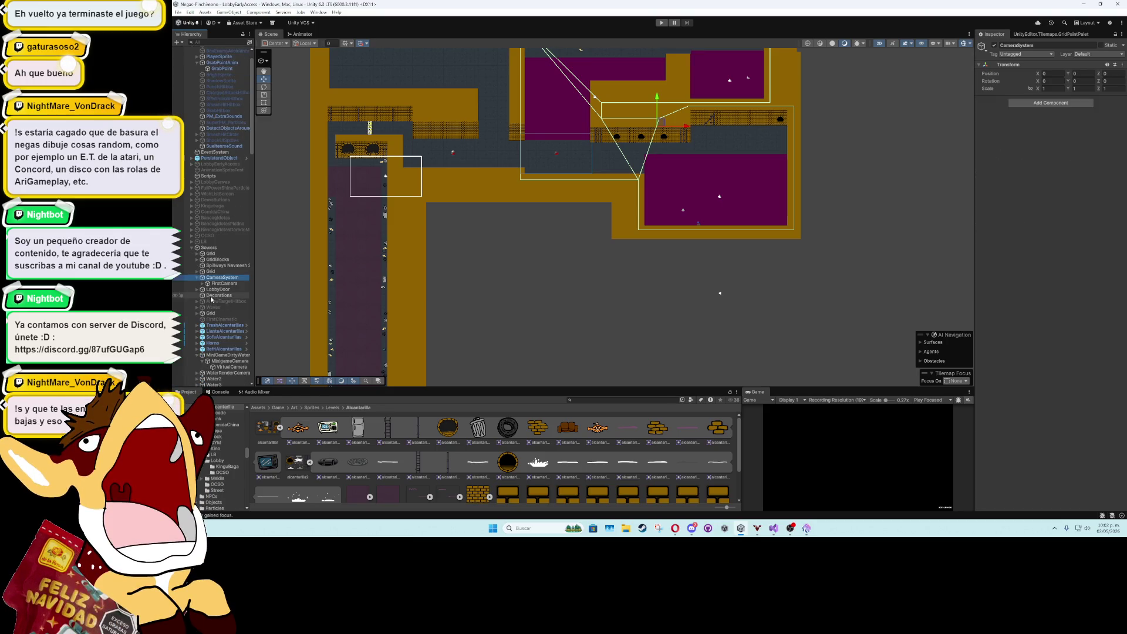
pyautogui.click(219, 361)
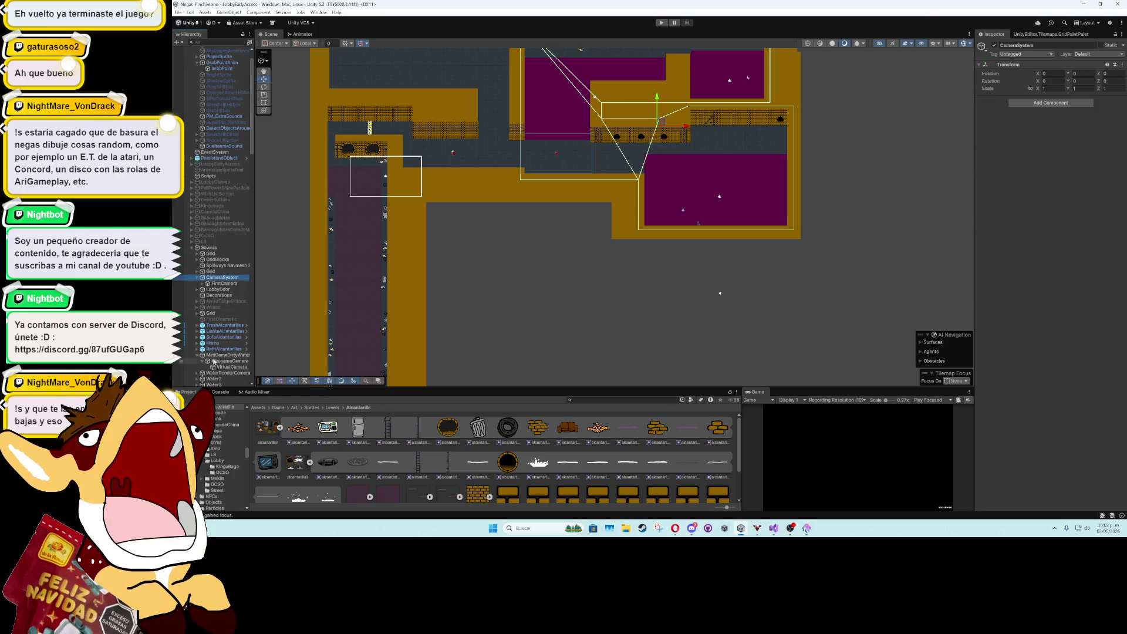
pyautogui.doubleClick(246, 362)
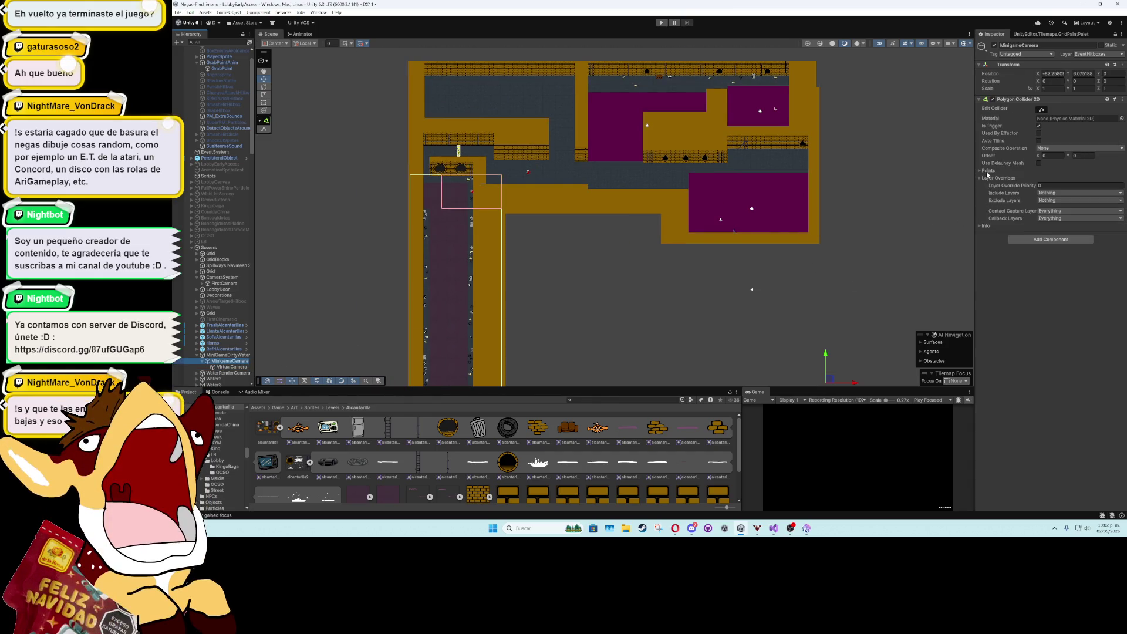
# - Re-enter the collider's Element 4 and 5 X values, then view VirtualCamera's confiner settings
pyautogui.click(987, 170)
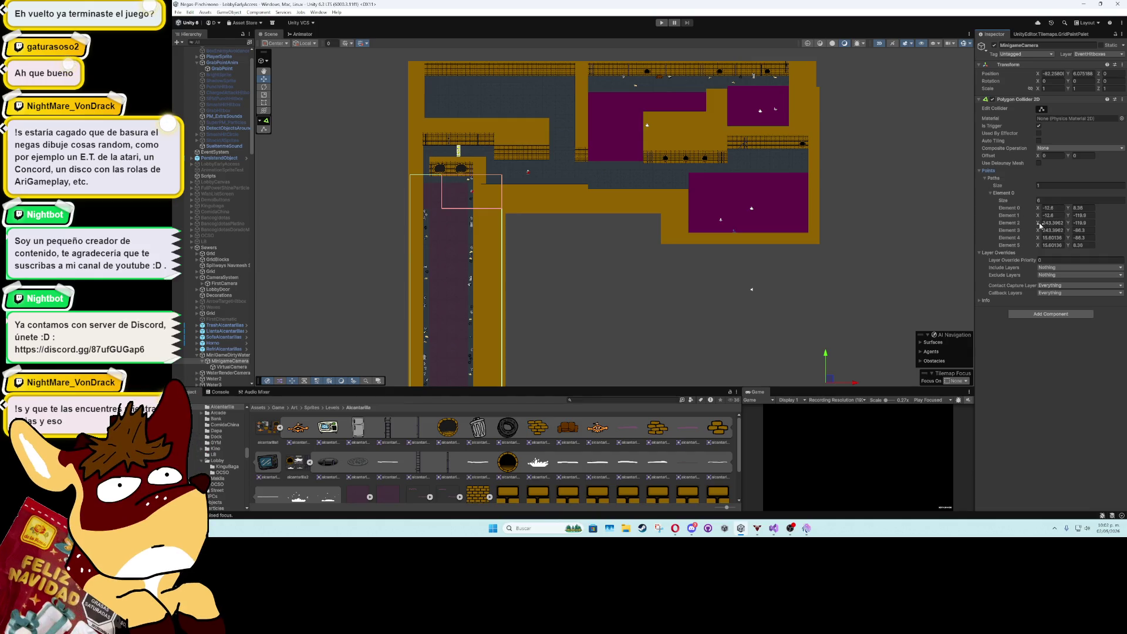
pyautogui.press('Escape')
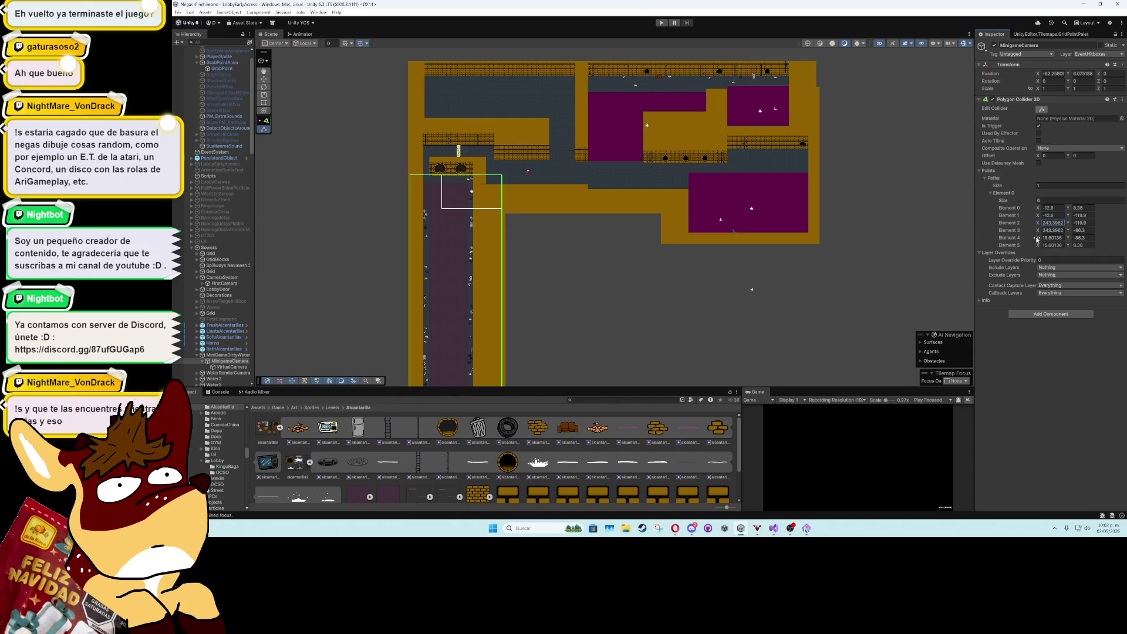
pyautogui.moveTo(1037, 239); pyautogui.dragTo(1024, 245)
pyautogui.press('Escape')
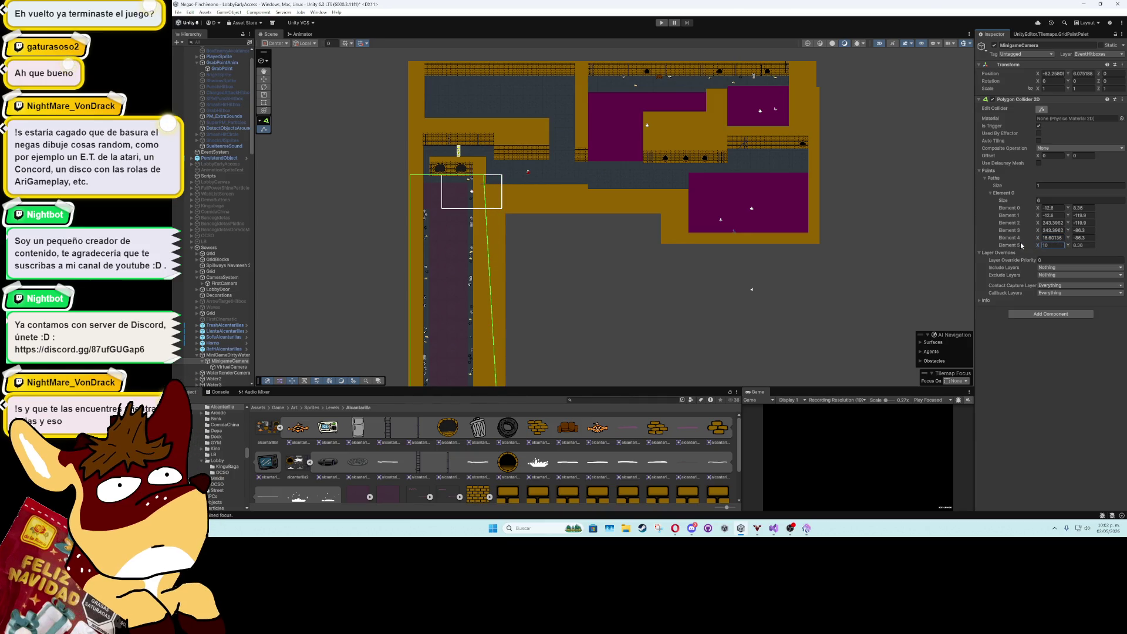
pyautogui.write('0')
pyautogui.click(1052, 238)
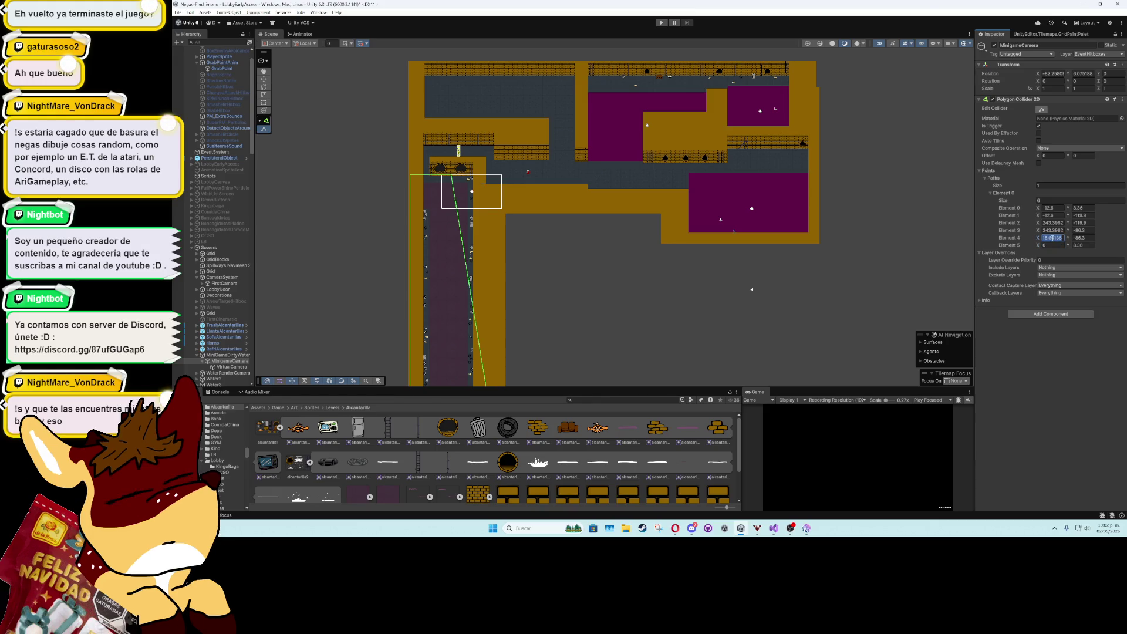
pyautogui.write('0')
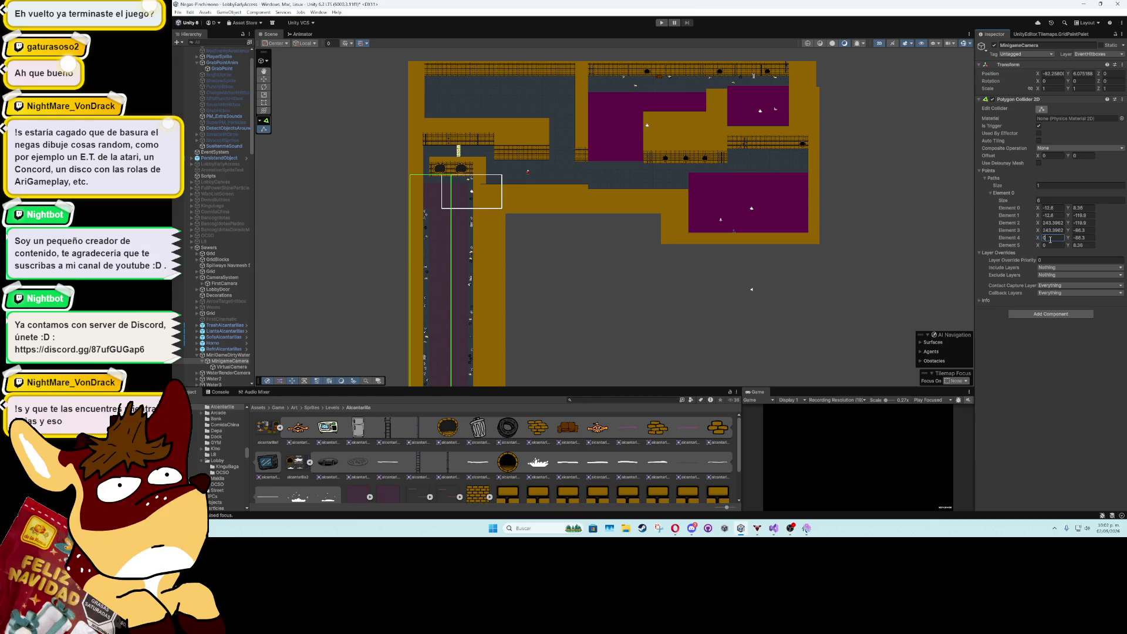
pyautogui.write('10')
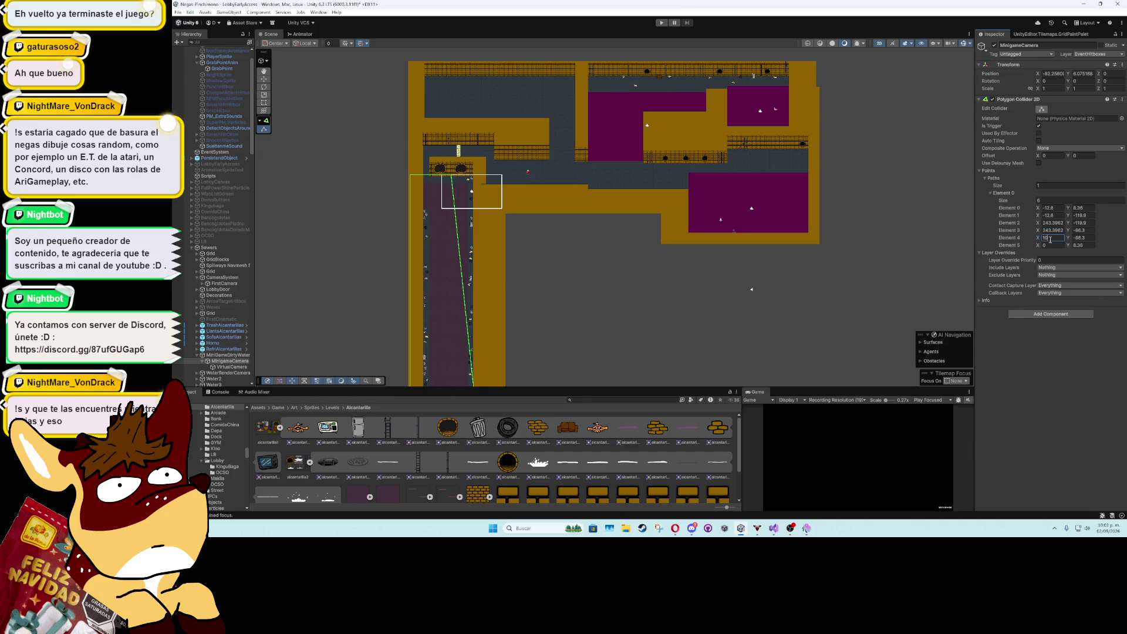
pyautogui.write('10')
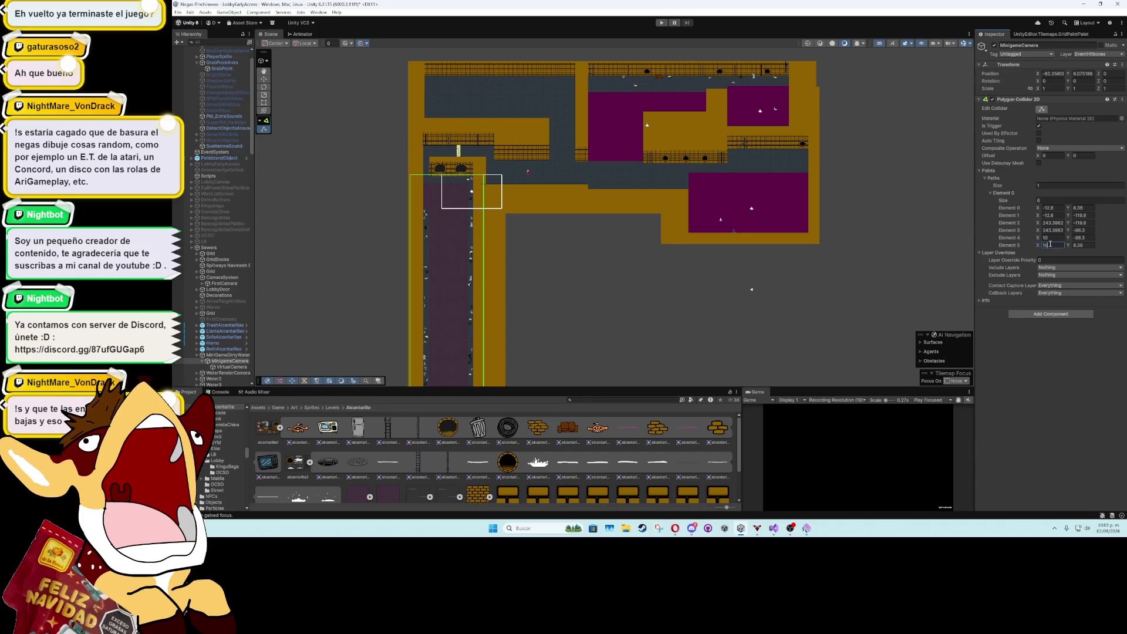
pyautogui.click(231, 367)
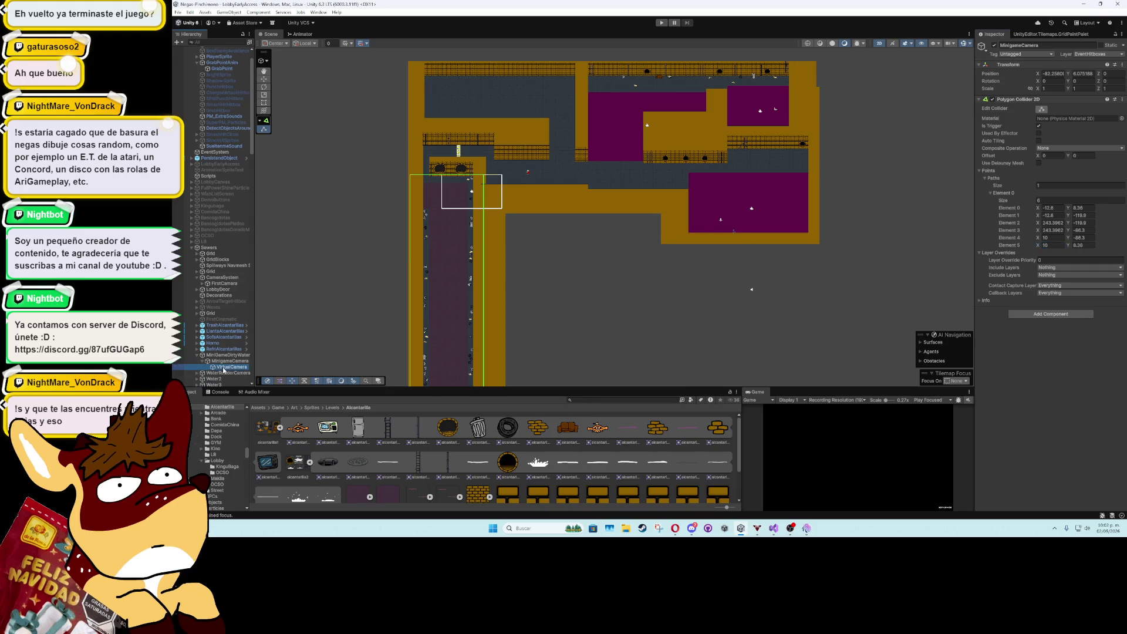
pyautogui.scroll(-3, 604, 290)
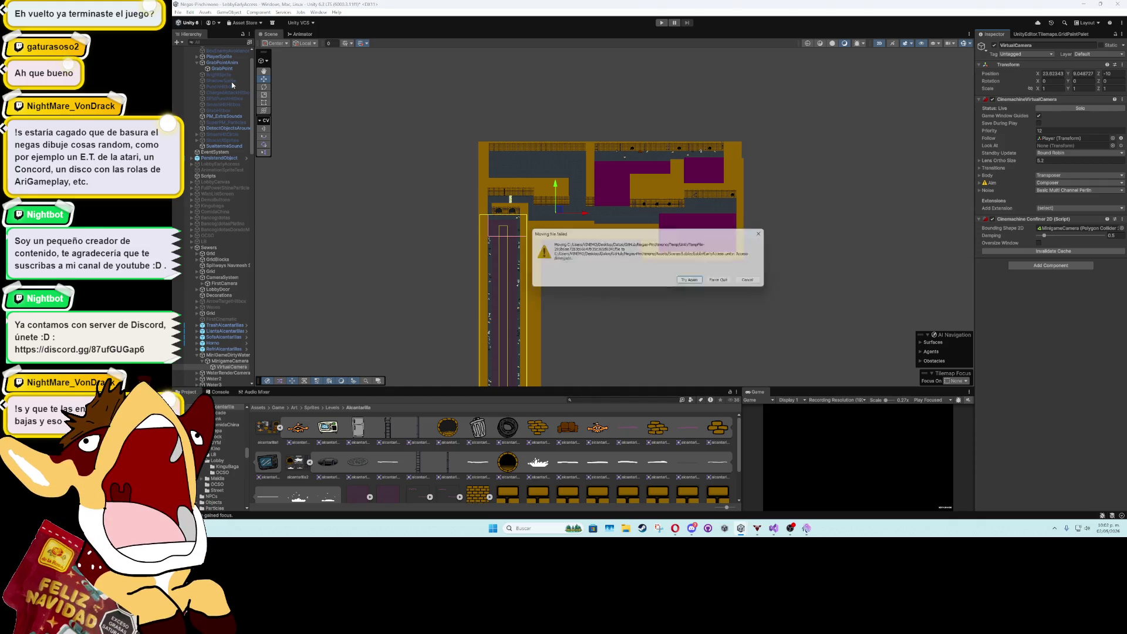
# - Dismiss the Moving File Failed dialog and move the Player to the corridor entrance (-94.9, 22.58)
pyautogui.click(702, 285)
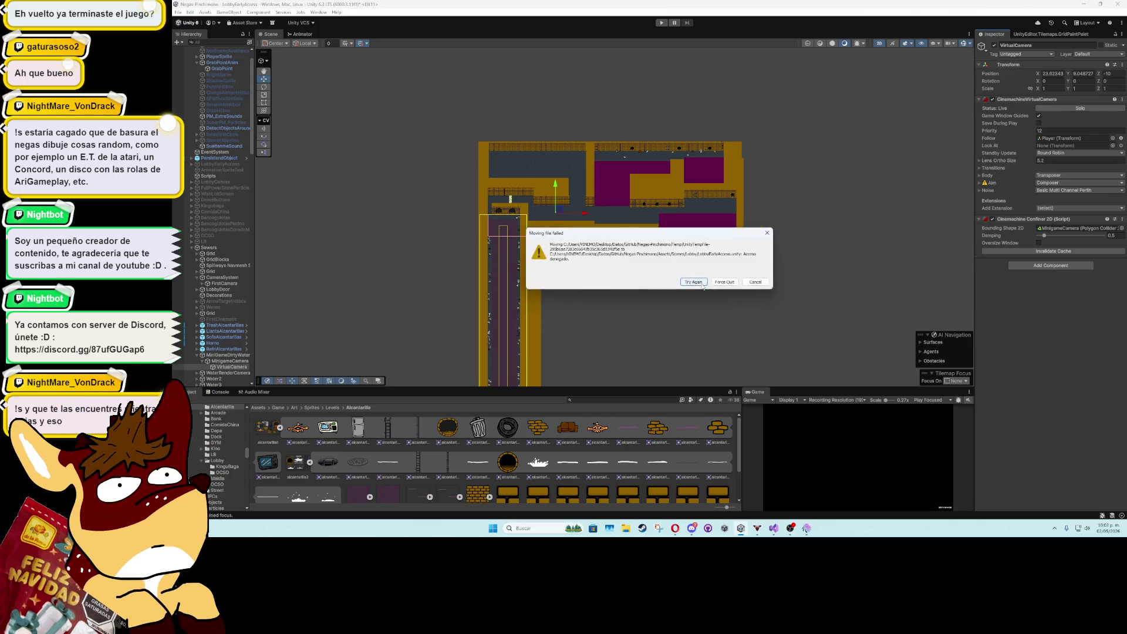
pyautogui.click(702, 285)
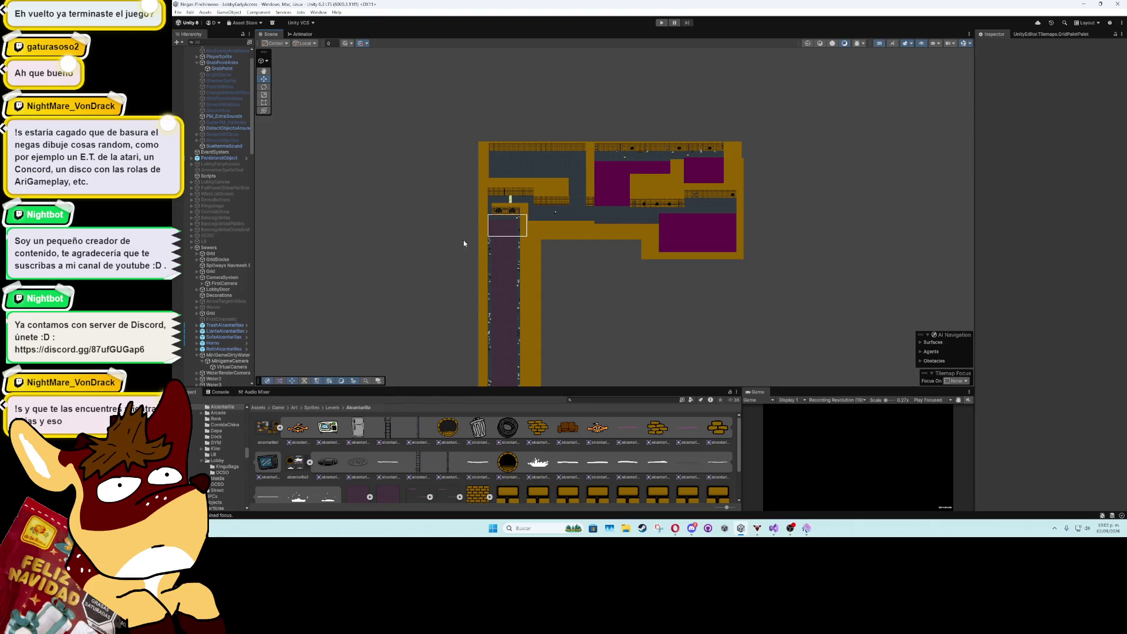
pyautogui.click(556, 213)
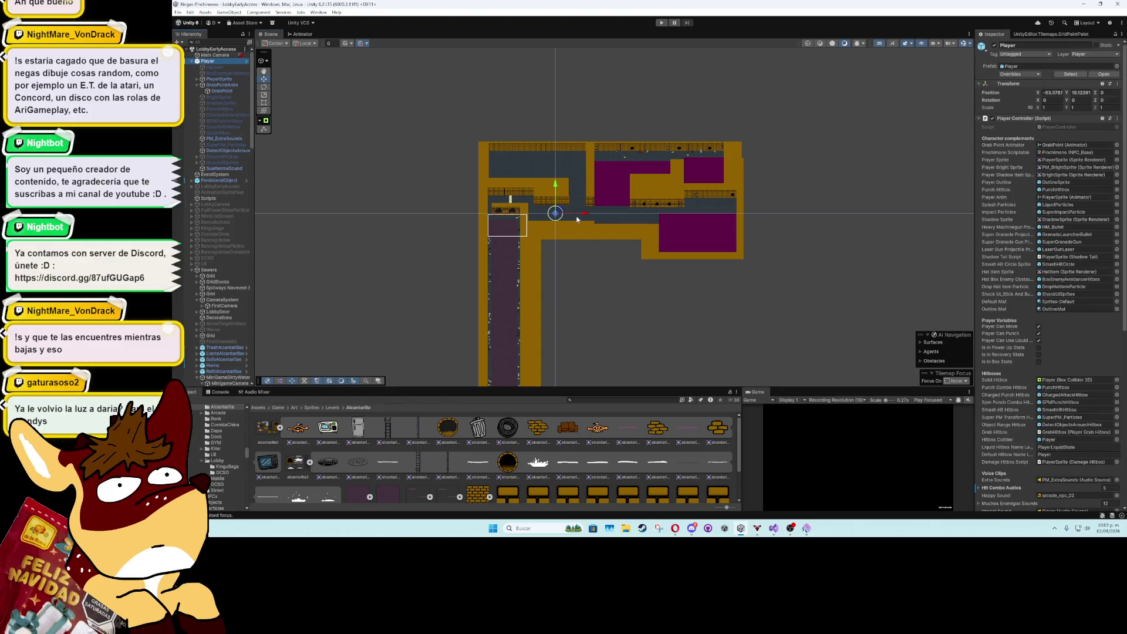
pyautogui.moveTo(561, 212)
pyautogui.mouseDown()
pyautogui.moveTo(465, 195)
pyautogui.moveTo(494, 202)
pyautogui.mouseUp()
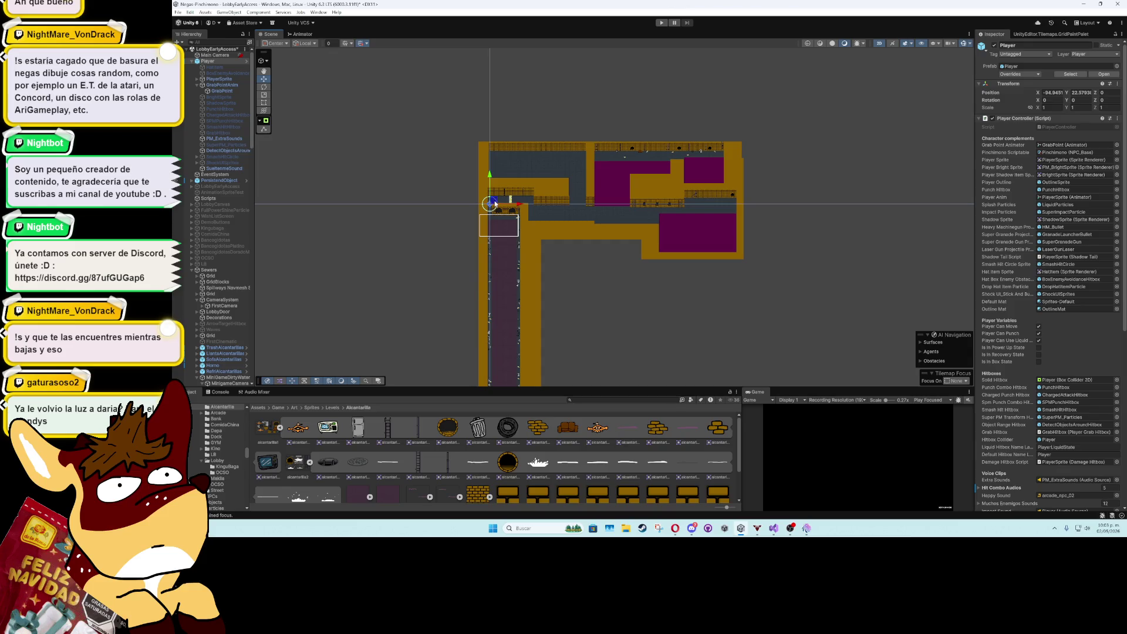
# - Play-test the level, moving the player around, then stop Play mode
pyautogui.scroll(3, 489, 215)
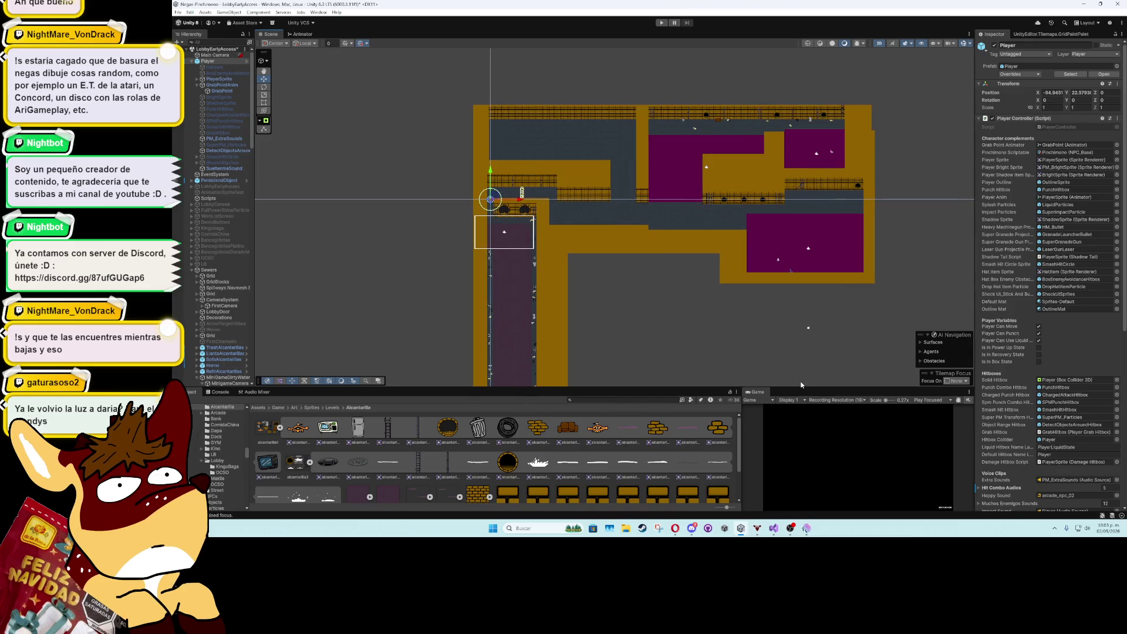
pyautogui.hotkey('ctrl', 'p')
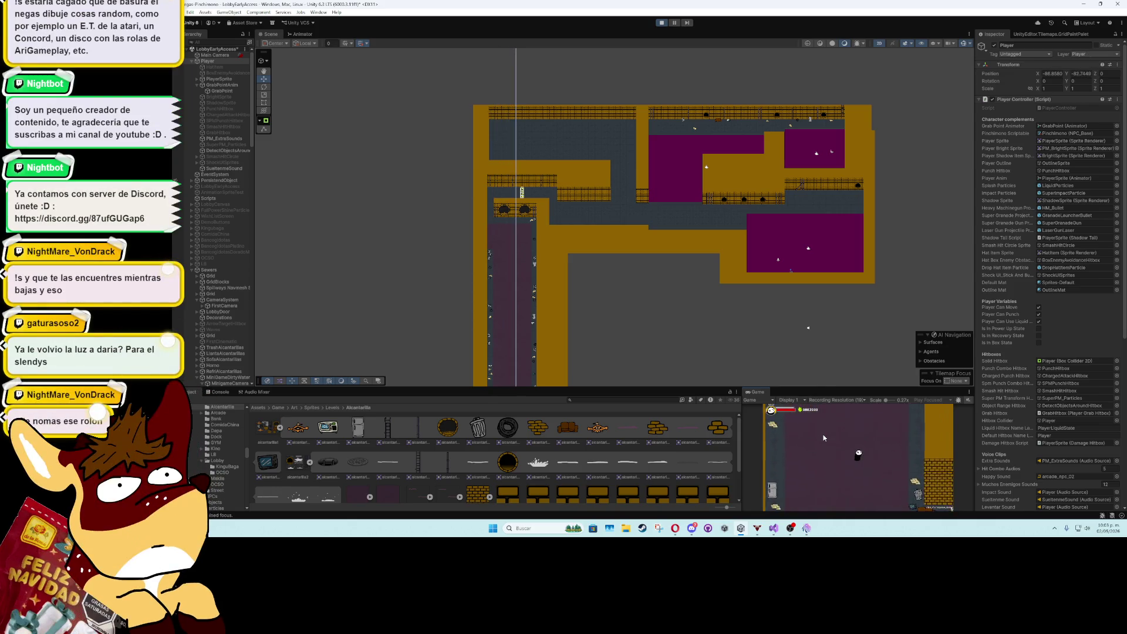
pyautogui.press('a')
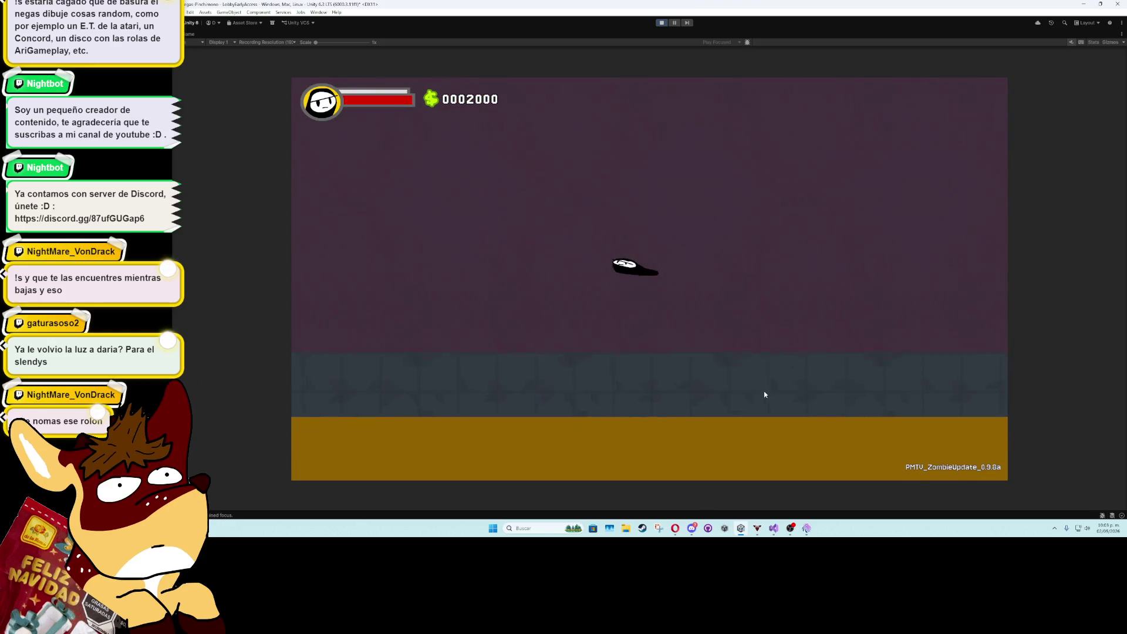
pyautogui.click(662, 22)
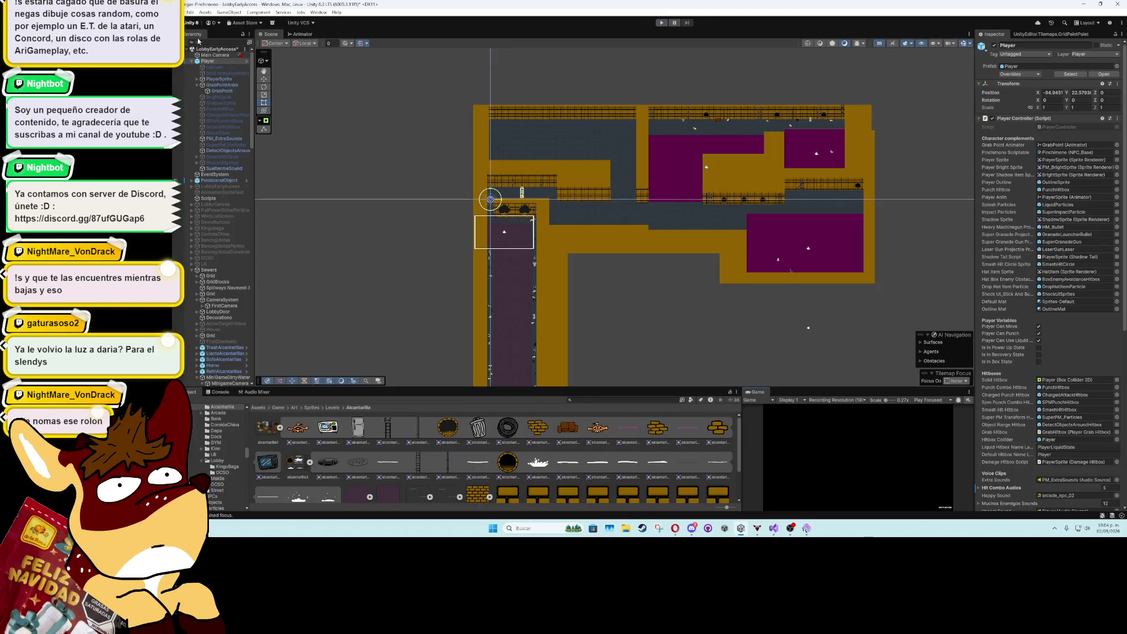
# - Box-fill the corridor's wall areas with the blue CollisionBlocks tile on SolidGrid
pyautogui.scroll(10, 563, 294)
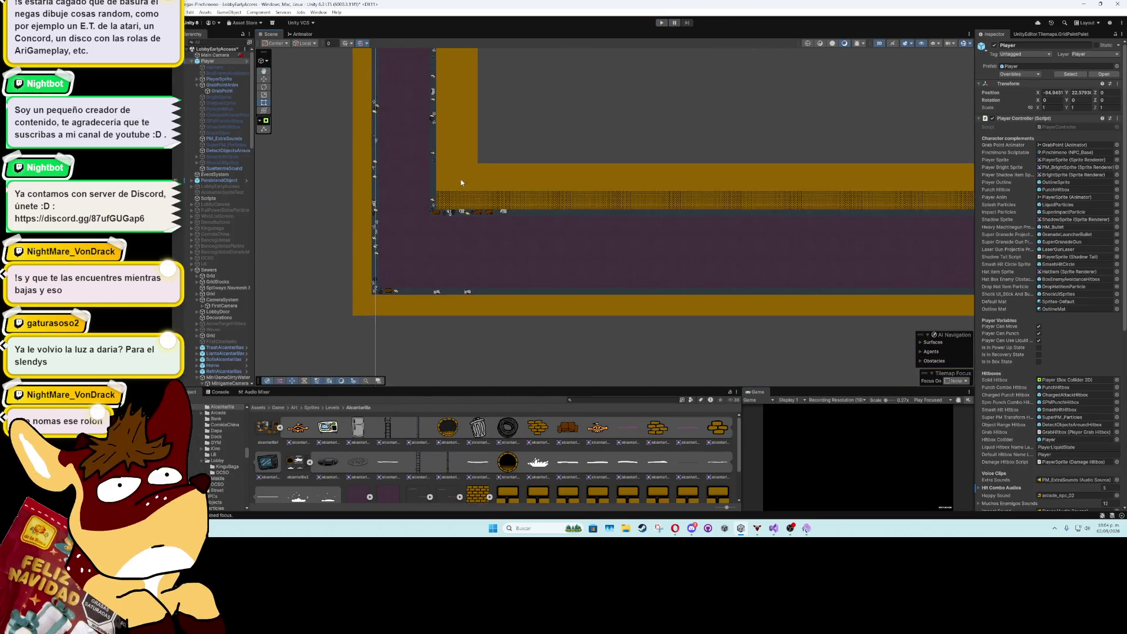
pyautogui.click(459, 192)
pyautogui.click(1025, 34)
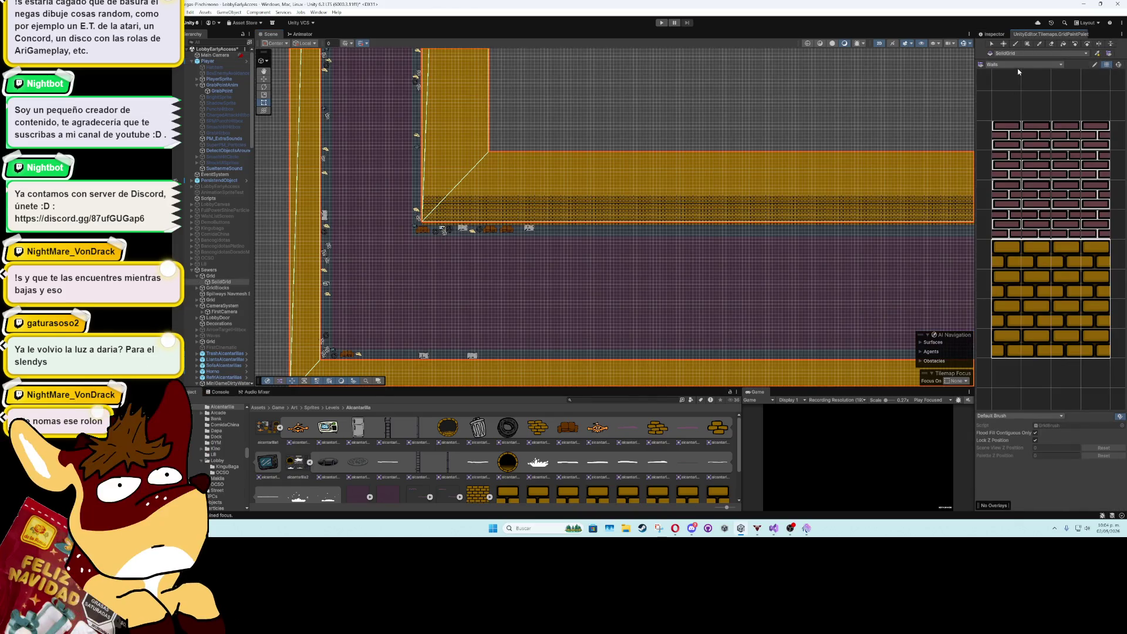
pyautogui.click(1022, 64)
pyautogui.click(1011, 83)
pyautogui.click(1087, 275)
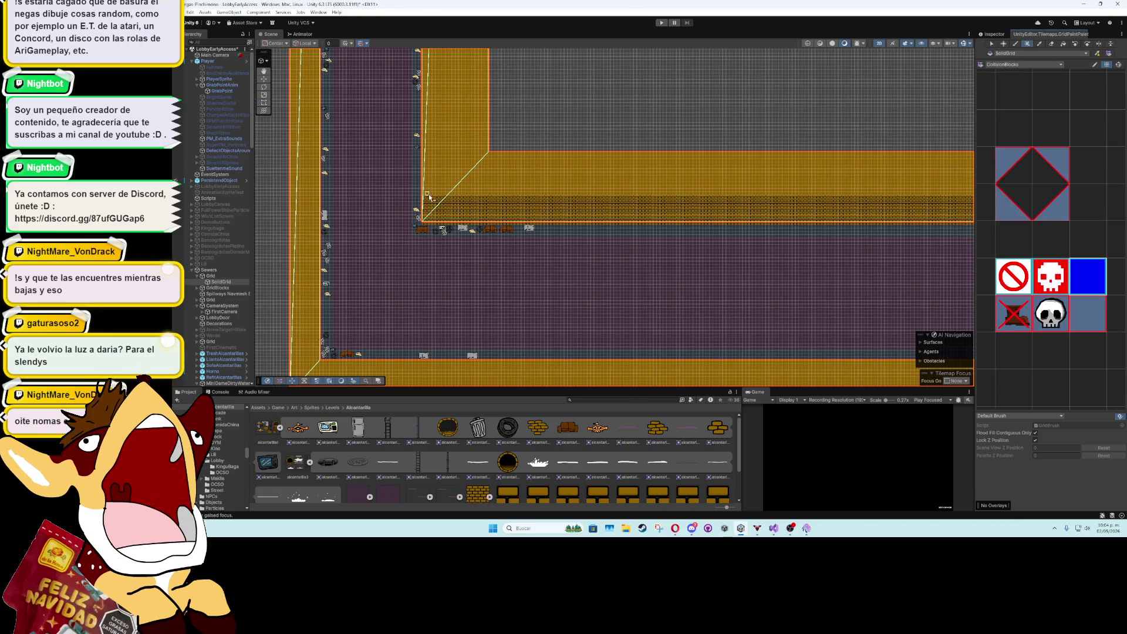
pyautogui.moveTo(440, 246)
pyautogui.mouseDown()
pyautogui.moveTo(605, 300)
pyautogui.moveTo(843, 302)
pyautogui.moveTo(277, 287)
pyautogui.moveTo(843, 213)
pyautogui.moveTo(564, 229)
pyautogui.moveTo(412, 277)
pyautogui.moveTo(674, 212)
pyautogui.moveTo(757, 210)
pyautogui.mouseUp()
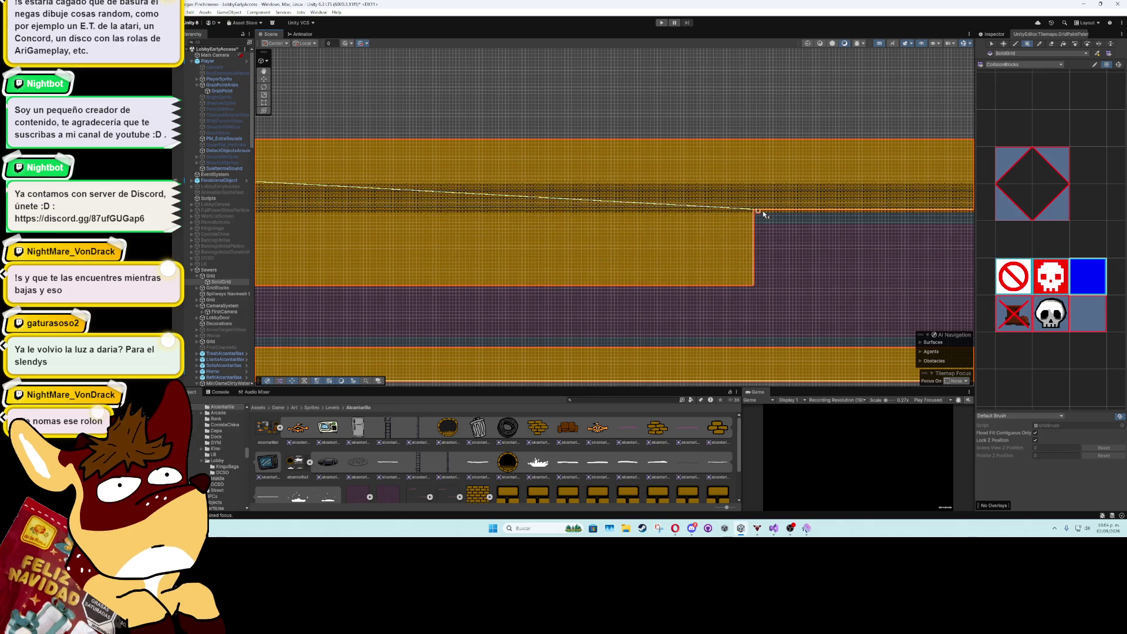
pyautogui.moveTo(767, 278)
pyautogui.mouseDown()
pyautogui.moveTo(349, 278)
pyautogui.moveTo(601, 208)
pyautogui.mouseUp()
pyautogui.moveTo(341, 258); pyautogui.dragTo(576, 252)
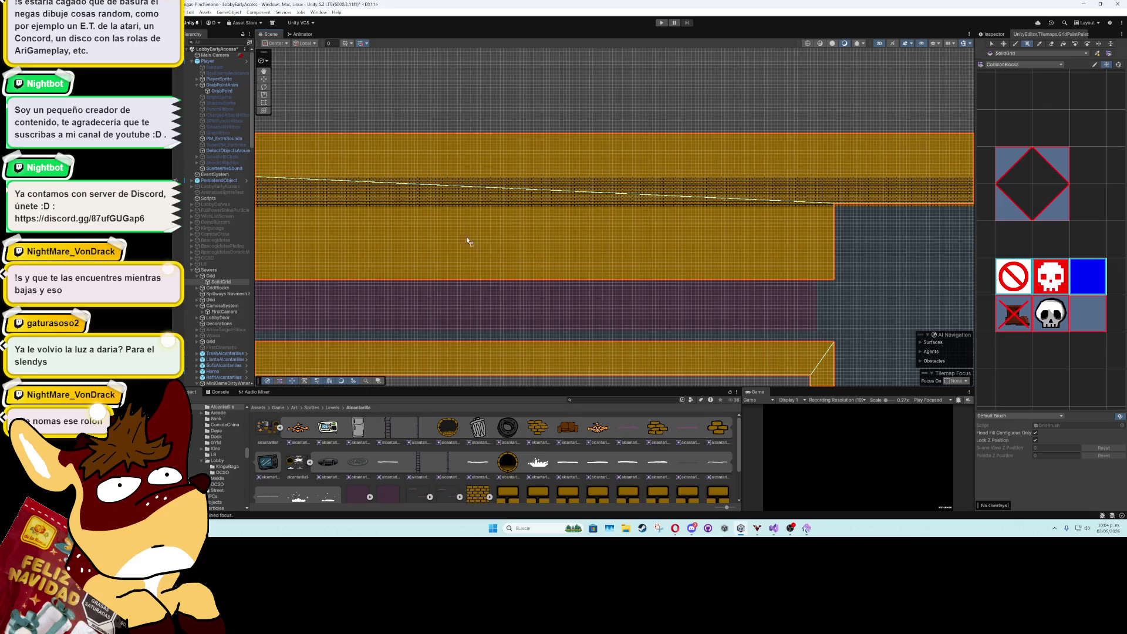
# - Move a trash can lower in the corridor and select the WalkableArea tilemap
pyautogui.moveTo(294, 156)
pyautogui.mouseDown()
pyautogui.moveTo(659, 183)
pyautogui.moveTo(380, 181)
pyautogui.moveTo(475, 206)
pyautogui.mouseUp()
pyautogui.scroll(3, 441, 216)
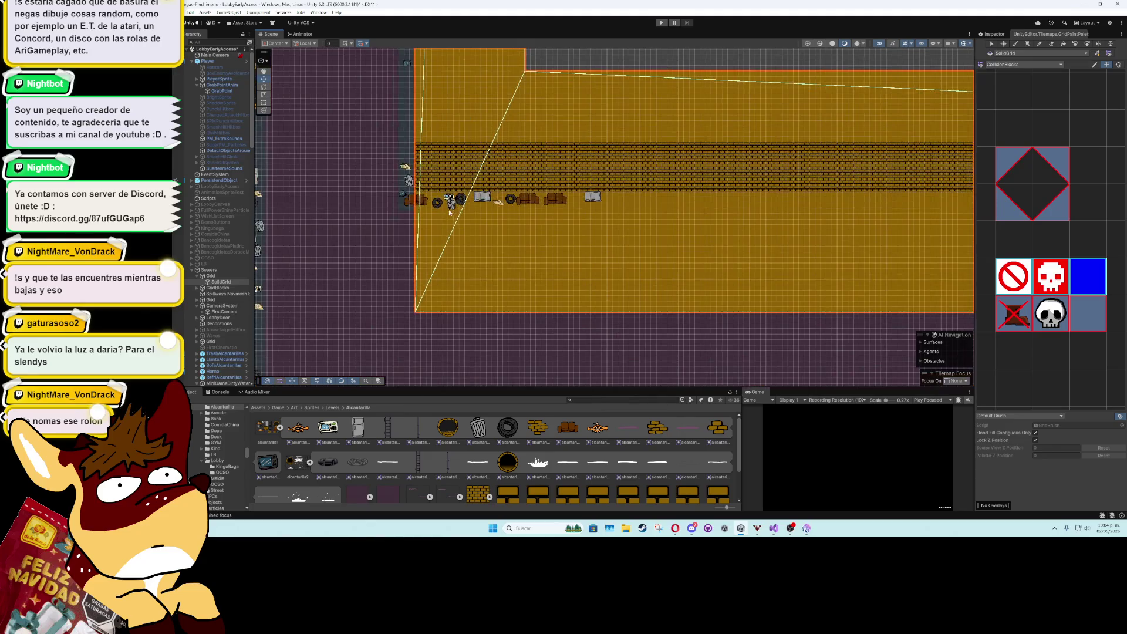
pyautogui.click(442, 268)
pyautogui.moveTo(441, 274)
pyautogui.mouseDown()
pyautogui.moveTo(440, 310)
pyautogui.moveTo(477, 264)
pyautogui.moveTo(469, 256)
pyautogui.mouseUp()
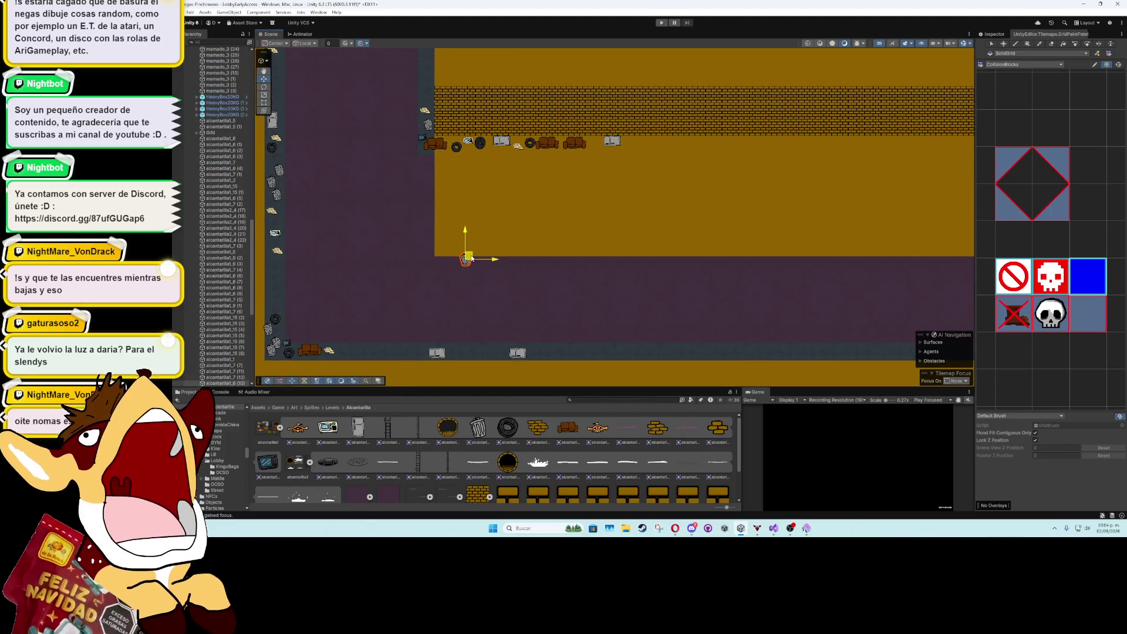
pyautogui.click(474, 351)
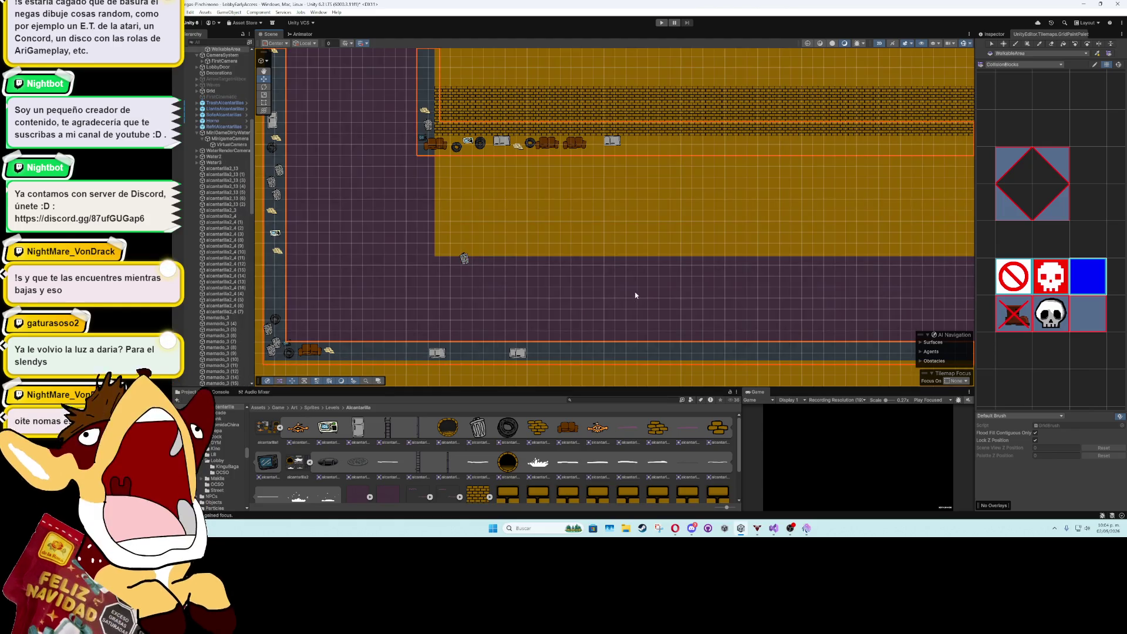
pyautogui.click(996, 64)
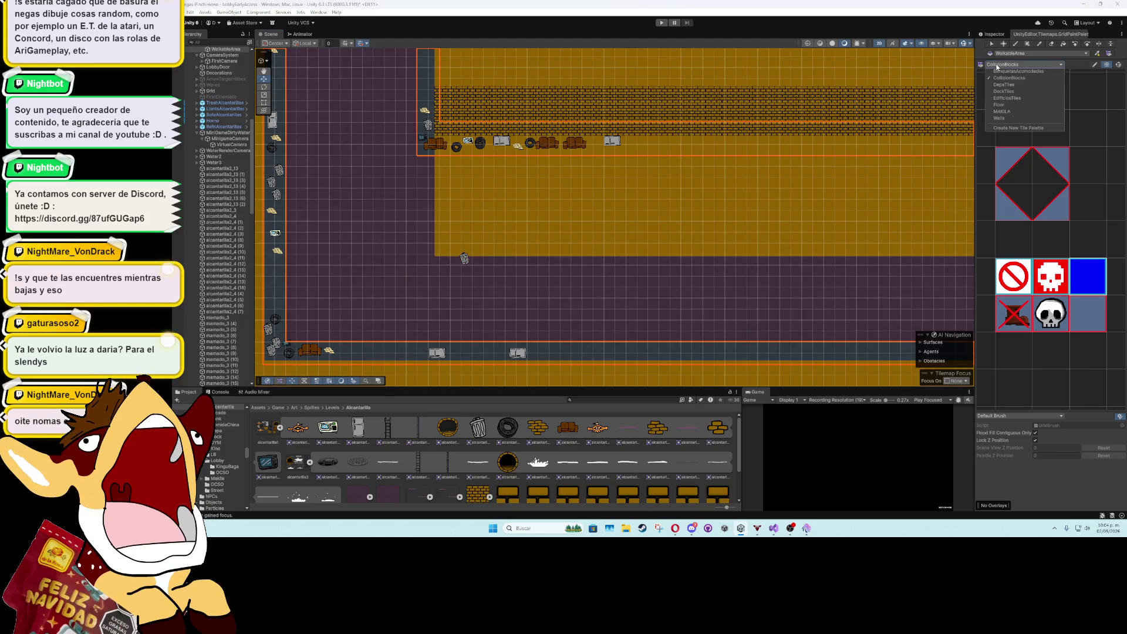
# - Paint Floor palette tiles in rectangles across the corridor floor, covering the whole upper band
pyautogui.click(1007, 104)
pyautogui.moveTo(985, 275); pyautogui.dragTo(1036, 325)
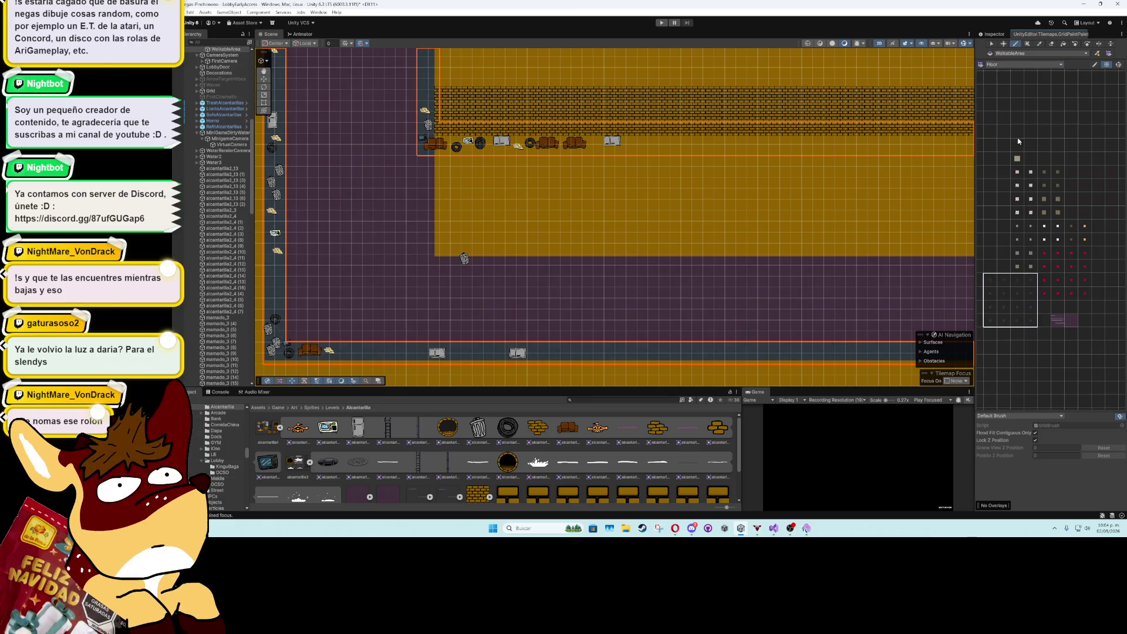
pyautogui.moveTo(426, 160)
pyautogui.mouseDown()
pyautogui.moveTo(606, 244)
pyautogui.moveTo(865, 261)
pyautogui.mouseUp()
pyautogui.moveTo(865, 262)
pyautogui.mouseDown()
pyautogui.moveTo(353, 243)
pyautogui.moveTo(895, 156)
pyautogui.moveTo(890, 145)
pyautogui.moveTo(287, 155)
pyautogui.moveTo(777, 249)
pyautogui.moveTo(850, 246)
pyautogui.moveTo(400, 245)
pyautogui.moveTo(716, 198)
pyautogui.moveTo(834, 146)
pyautogui.mouseUp()
pyautogui.moveTo(405, 162); pyautogui.dragTo(908, 259)
pyautogui.moveTo(495, 244); pyautogui.dragTo(306, 238)
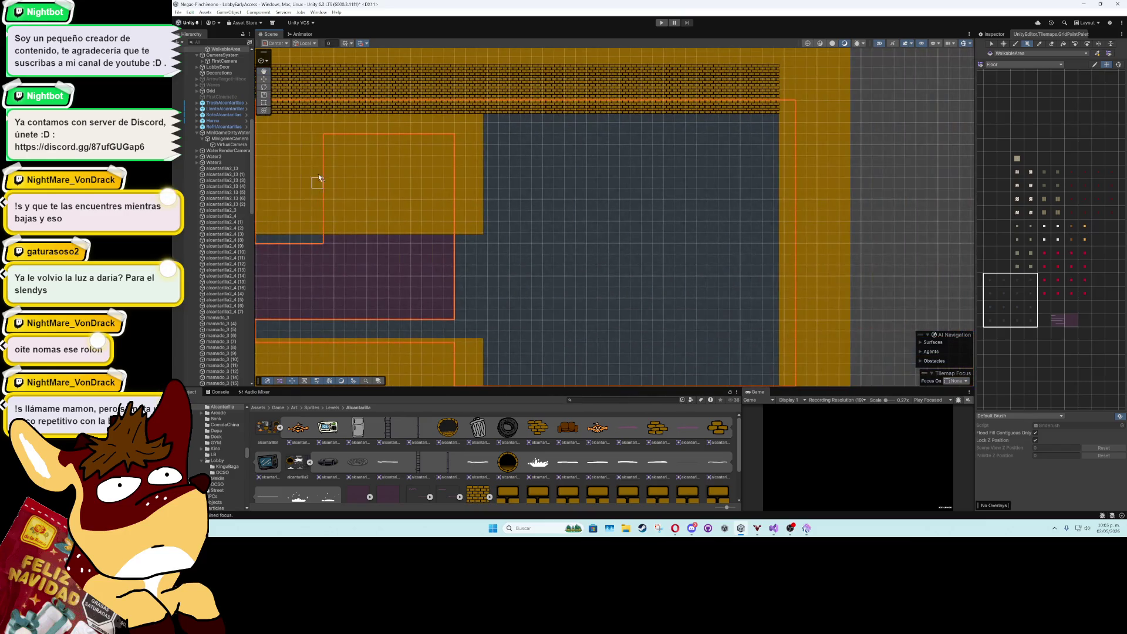
pyautogui.moveTo(320, 147); pyautogui.dragTo(452, 240)
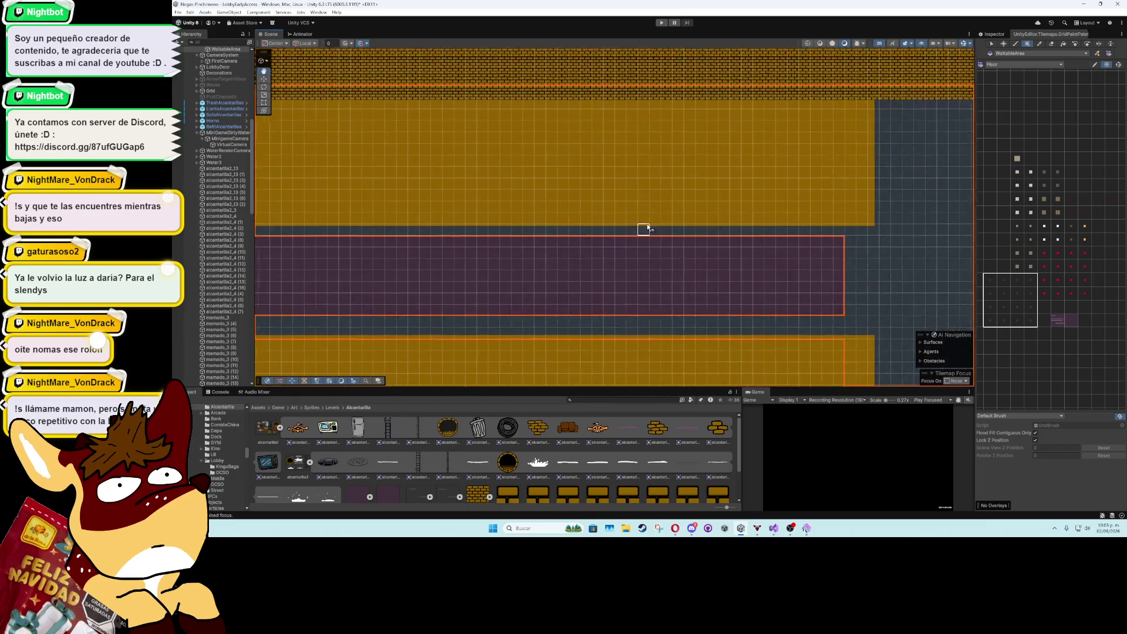
pyautogui.moveTo(659, 215)
pyautogui.mouseDown()
pyautogui.moveTo(310, 221)
pyautogui.moveTo(712, 244)
pyautogui.moveTo(421, 259)
pyautogui.moveTo(470, 253)
pyautogui.mouseUp()
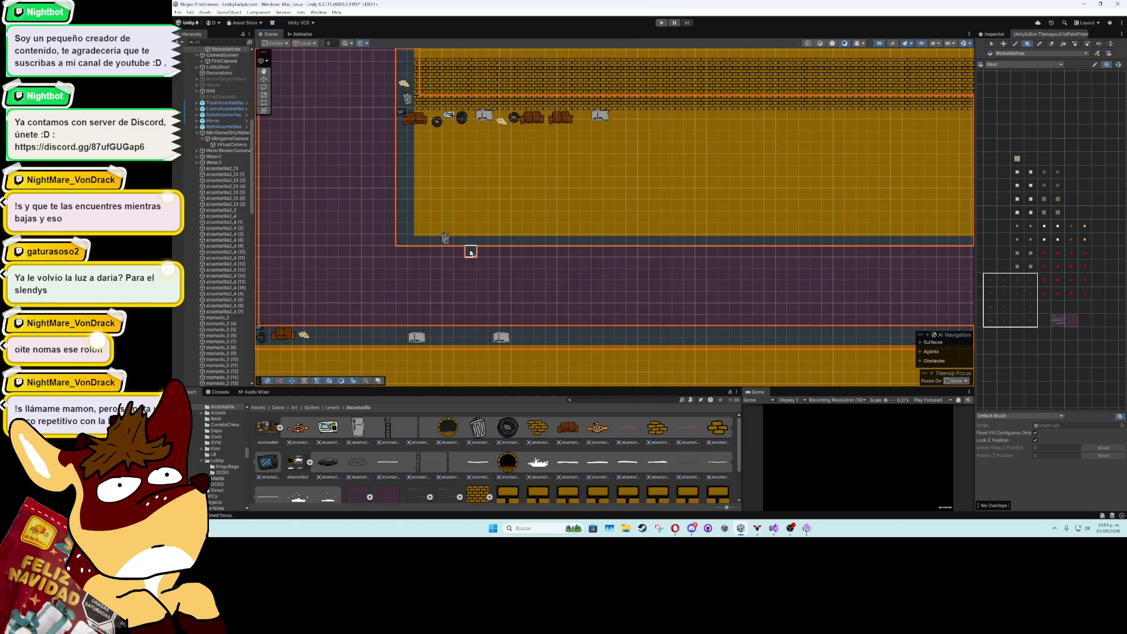
# - With the Move tool, drag the sofa and two tires down onto the corridor floor
pyautogui.click(262, 78)
pyautogui.click(411, 121)
pyautogui.moveTo(411, 121); pyautogui.dragTo(421, 239)
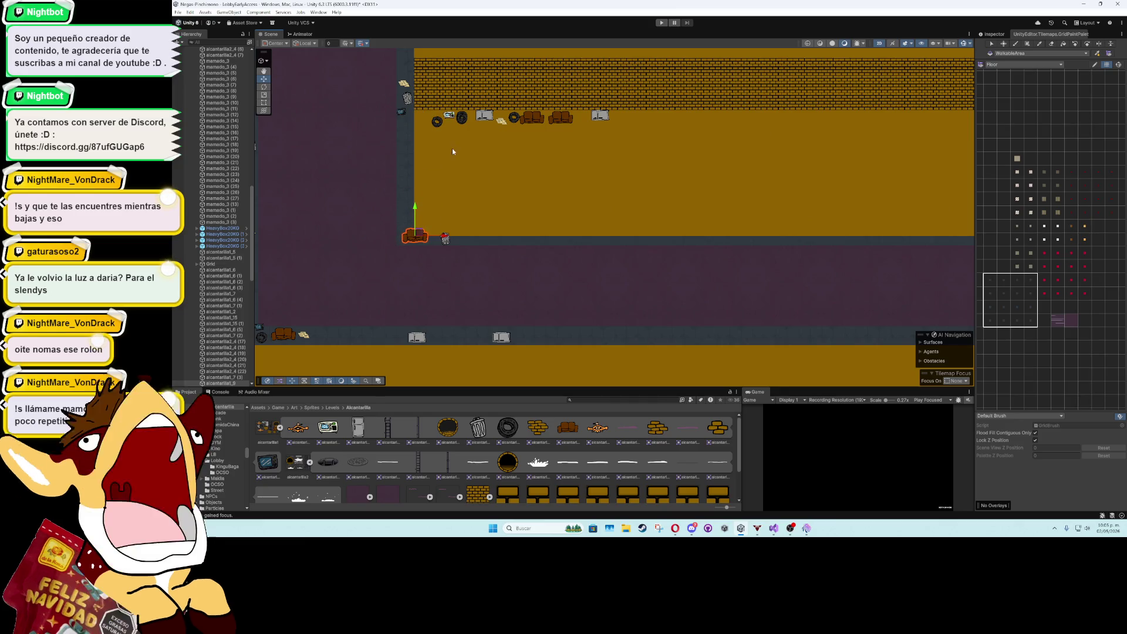
pyautogui.moveTo(439, 127); pyautogui.dragTo(437, 245)
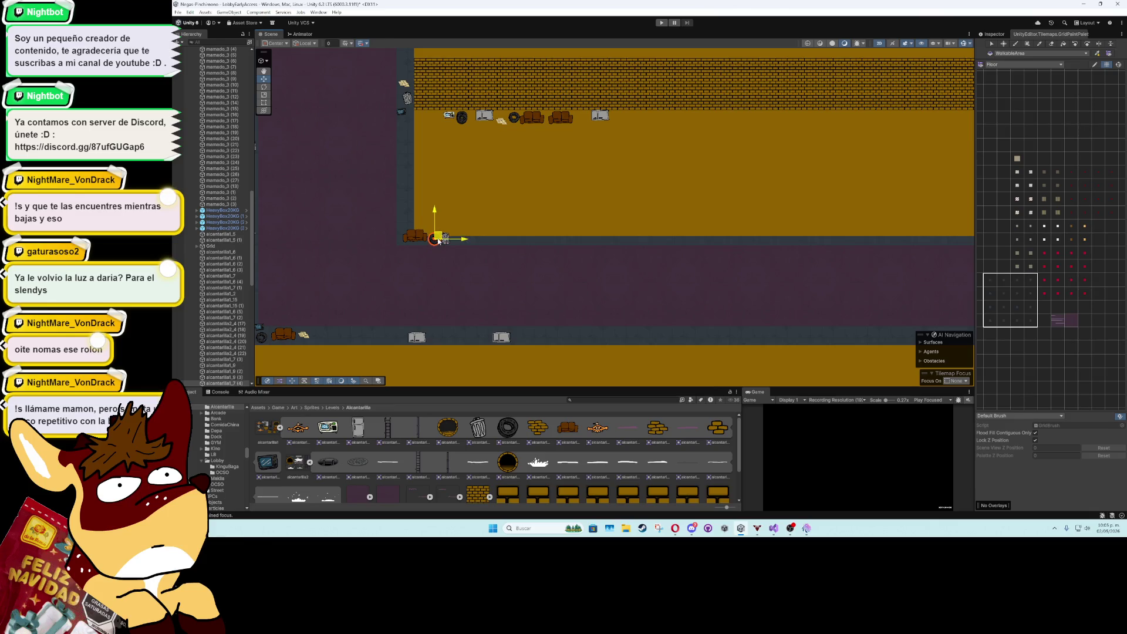
pyautogui.moveTo(464, 114); pyautogui.dragTo(482, 189)
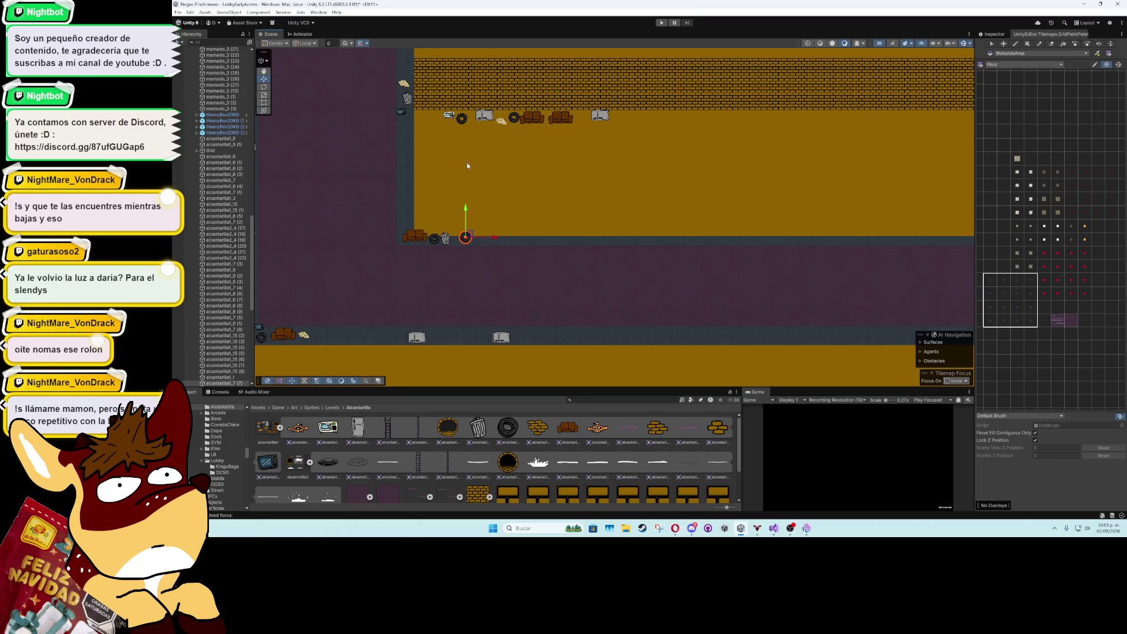
# - Nudge the floor tire right and move the box prop down beside it
pyautogui.click(453, 114)
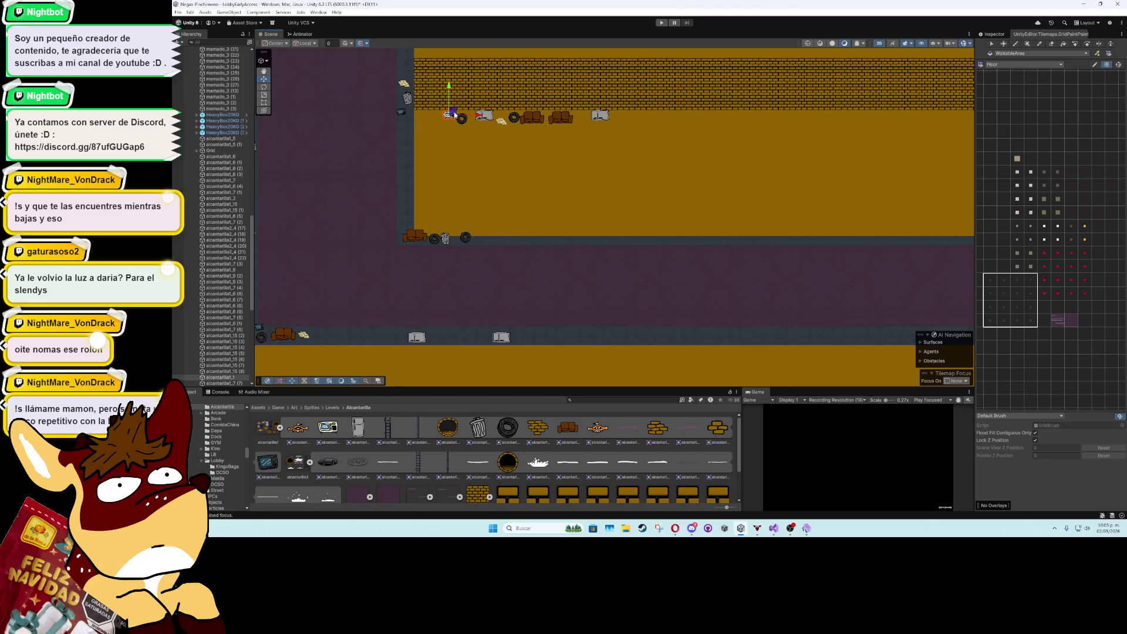
pyautogui.click(466, 238)
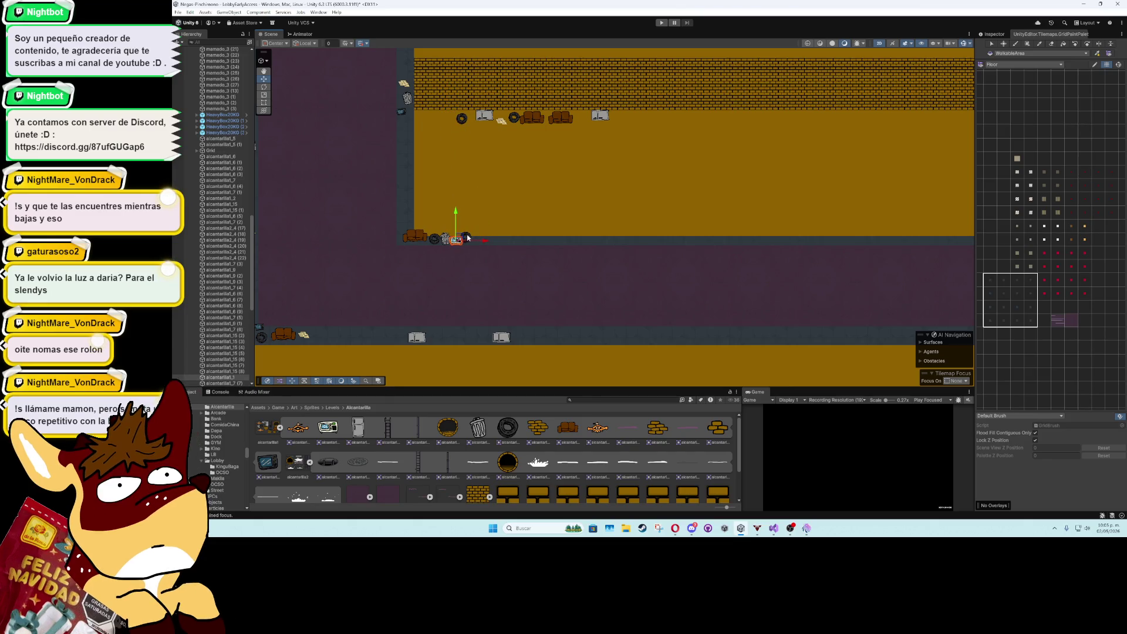
pyautogui.click(467, 117)
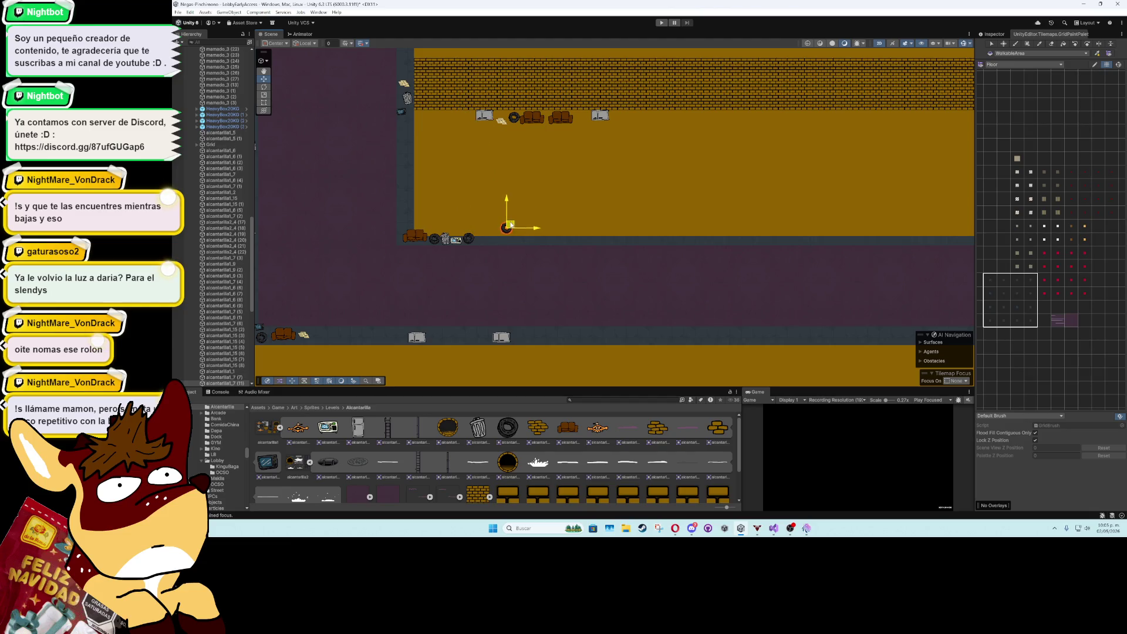
pyautogui.moveTo(505, 234); pyautogui.dragTo(508, 234)
pyautogui.click(487, 116)
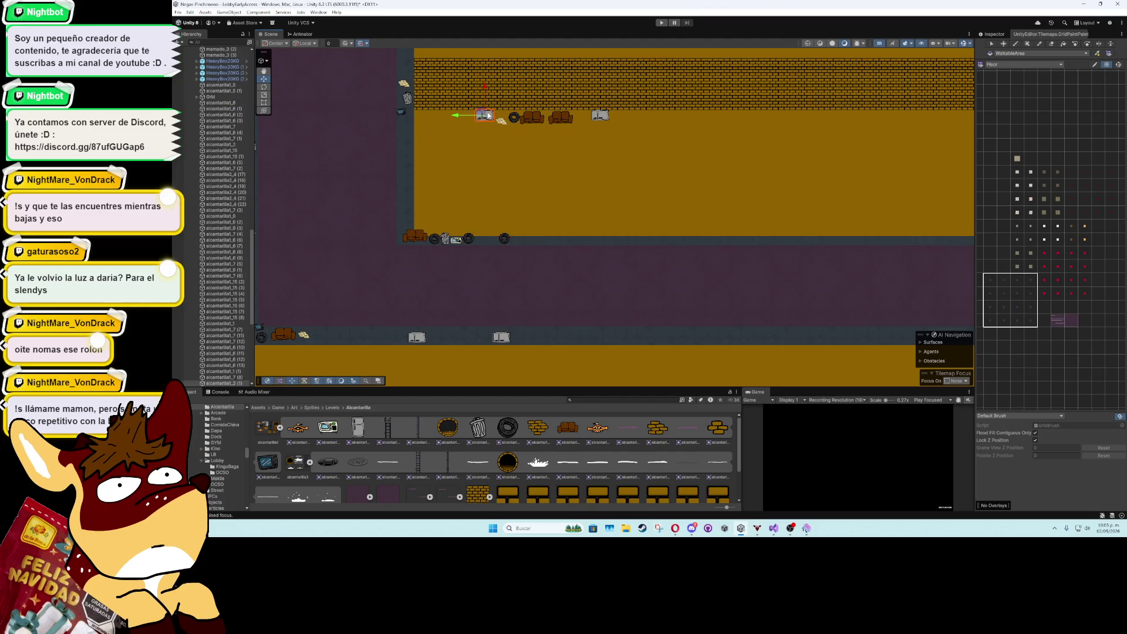
pyautogui.moveTo(483, 115); pyautogui.dragTo(523, 235)
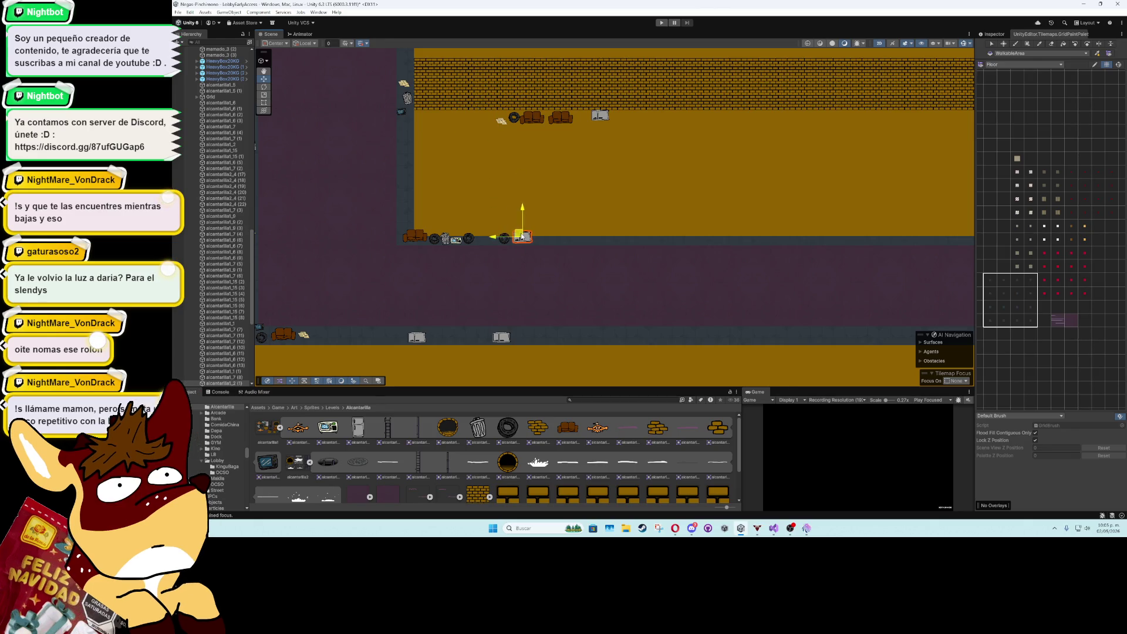
# - Bring the top-wall tire and a paper prop down to the floor edge
pyautogui.scroll(1, 523, 236)
pyautogui.click(512, 96)
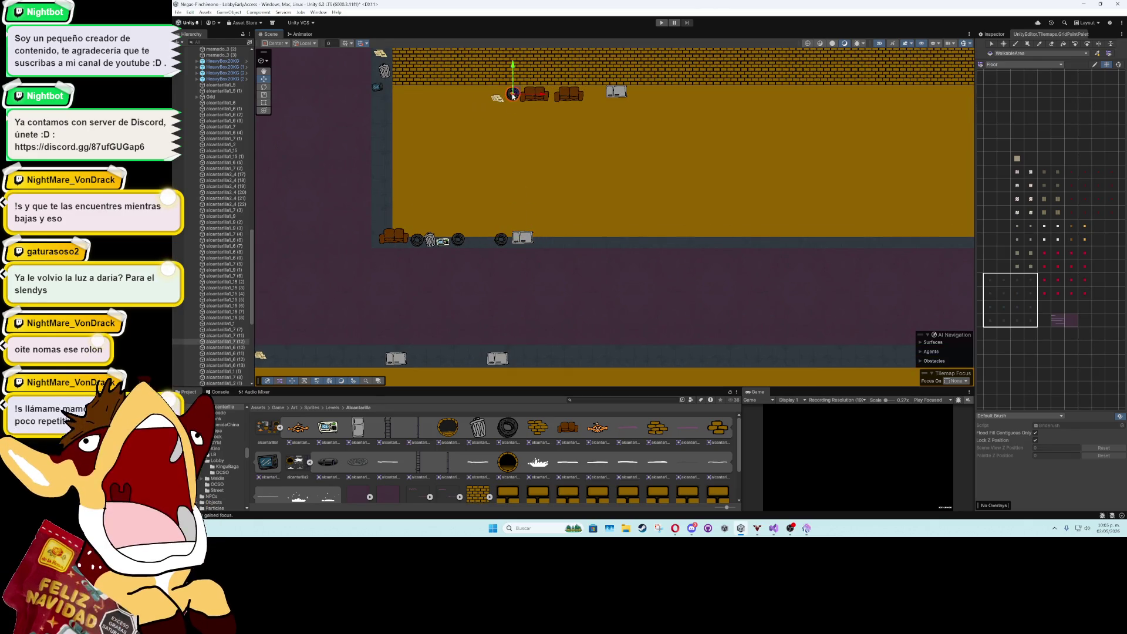
pyautogui.moveTo(512, 96); pyautogui.dragTo(575, 233)
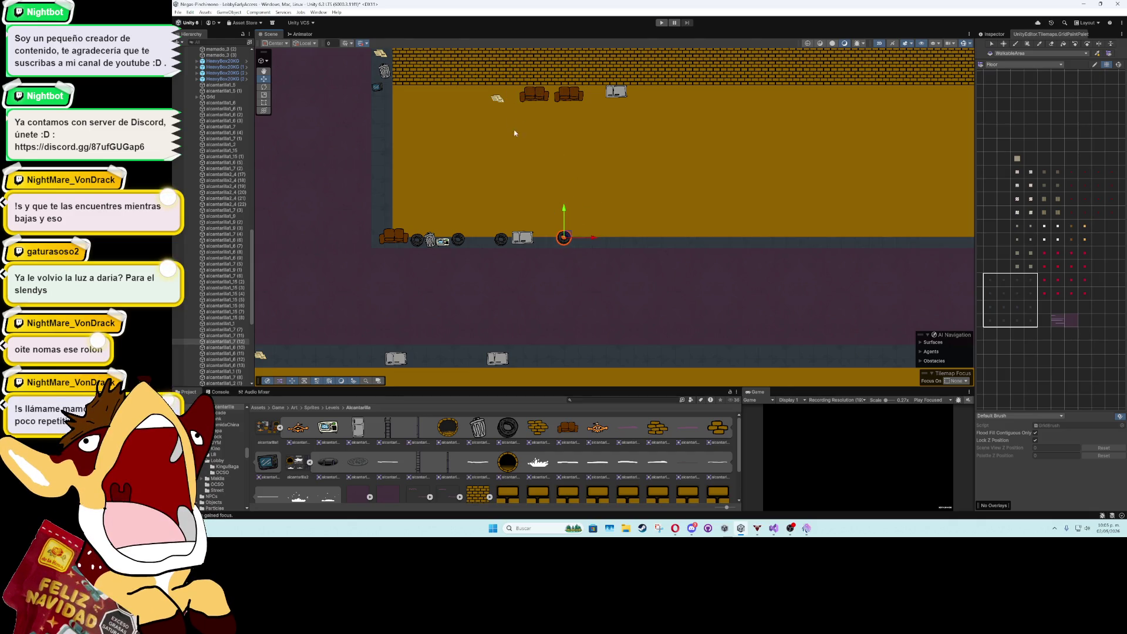
pyautogui.moveTo(497, 98); pyautogui.dragTo(544, 240)
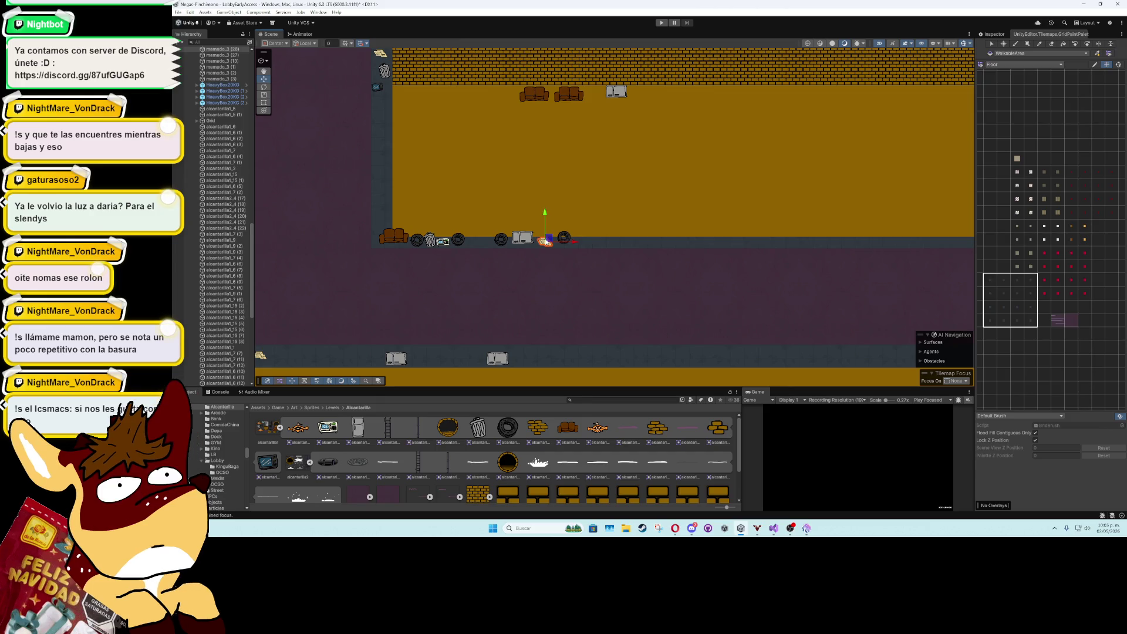
# - Duplicate the paper sign and unflip the copy horizontally in the Inspector
pyautogui.hotkey('ctrl', 'd')
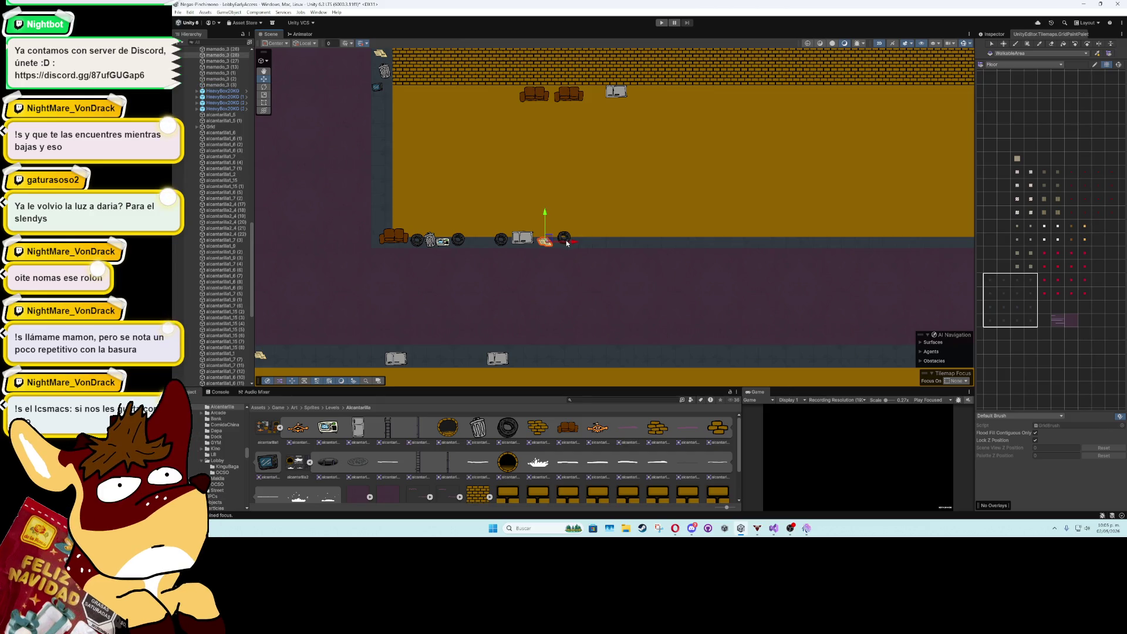
pyautogui.click(1004, 36)
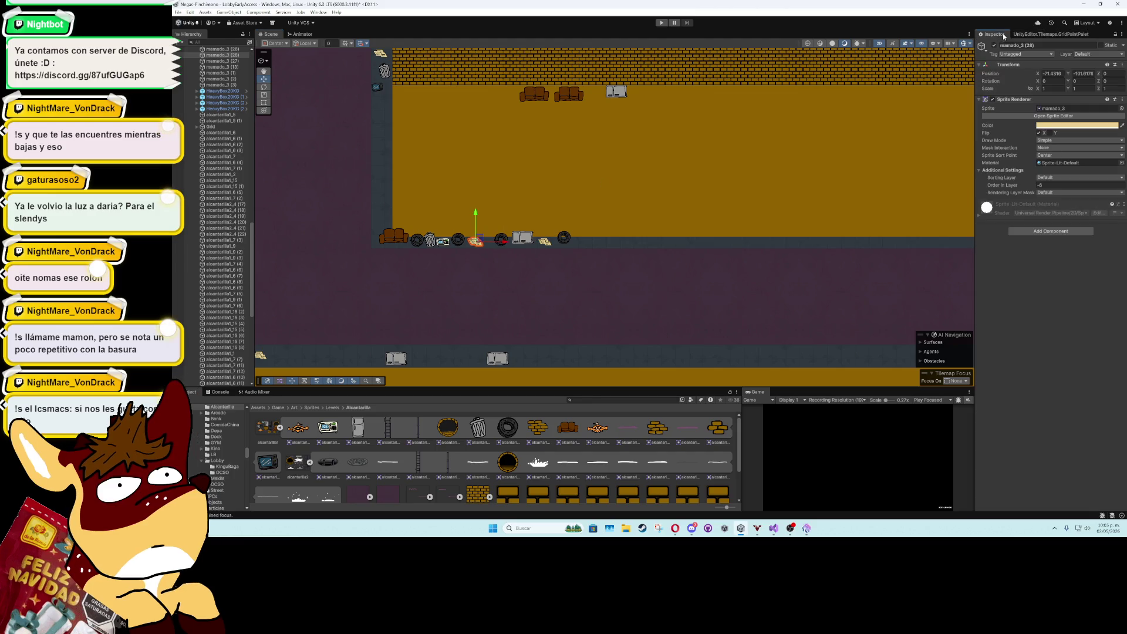
pyautogui.click(1039, 134)
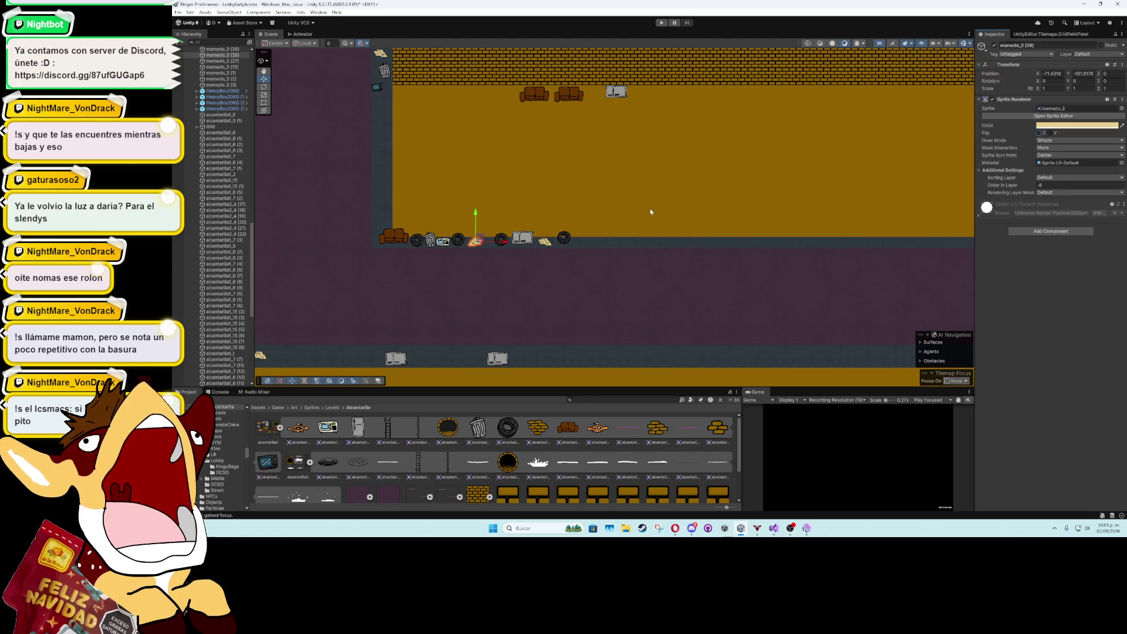
# - Line two couches and a mirrored box prop along the floor row
pyautogui.moveTo(534, 95)
pyautogui.mouseDown()
pyautogui.moveTo(587, 158)
pyautogui.moveTo(602, 237)
pyautogui.mouseUp()
pyautogui.moveTo(568, 97); pyautogui.dragTo(637, 236)
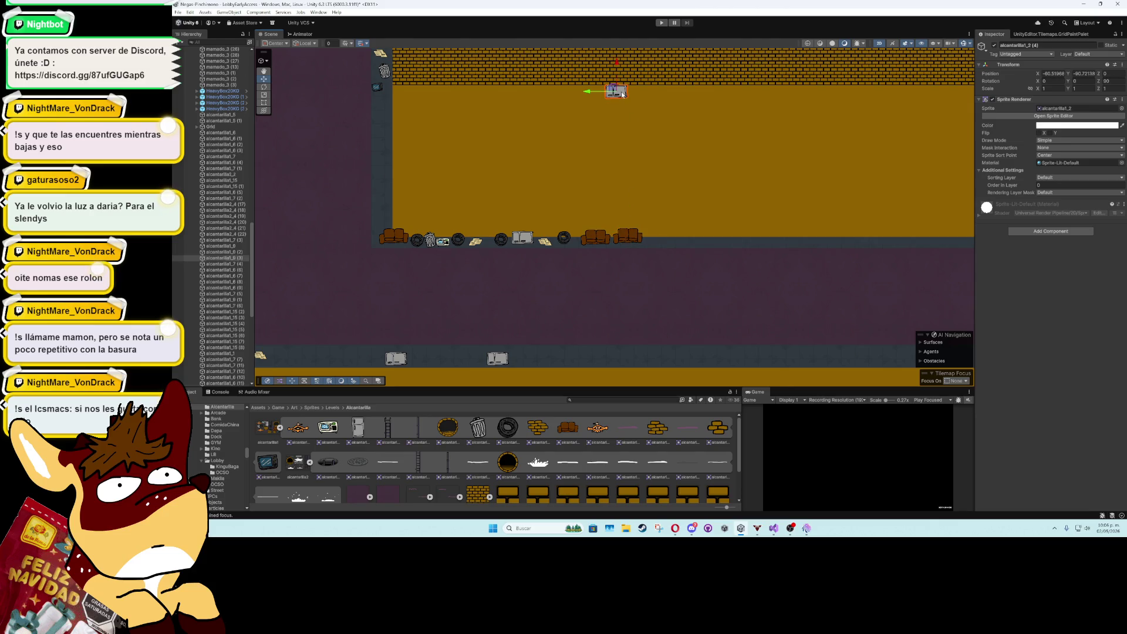
pyautogui.moveTo(617, 91); pyautogui.dragTo(662, 235)
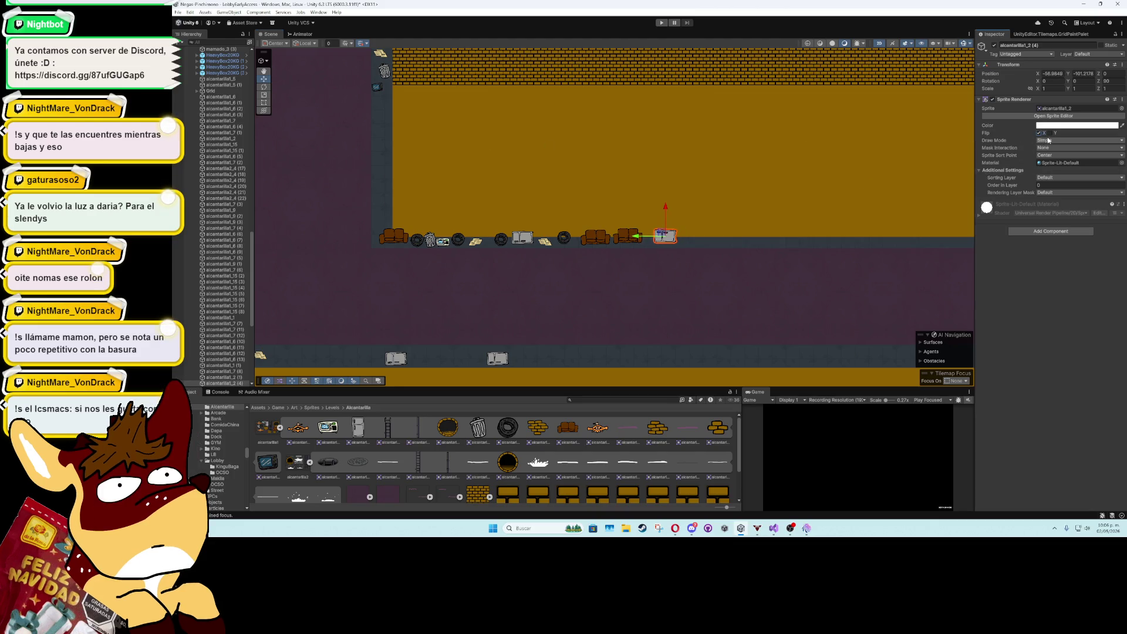
pyautogui.click(1049, 133)
pyautogui.moveTo(668, 236); pyautogui.dragTo(657, 237)
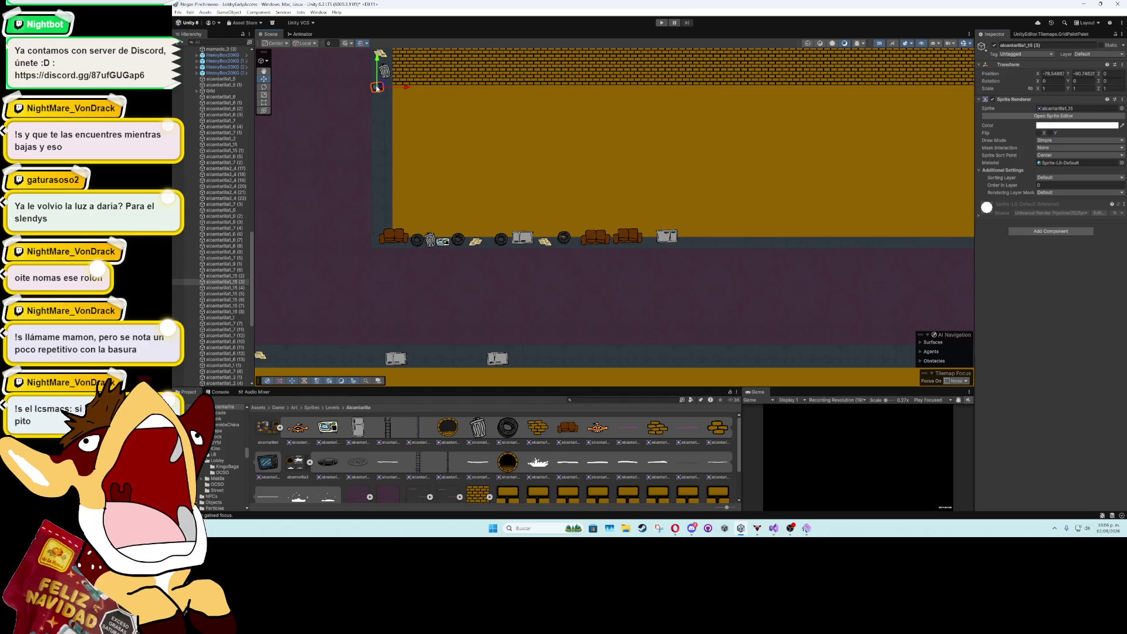
pyautogui.moveTo(387, 142); pyautogui.dragTo(382, 212)
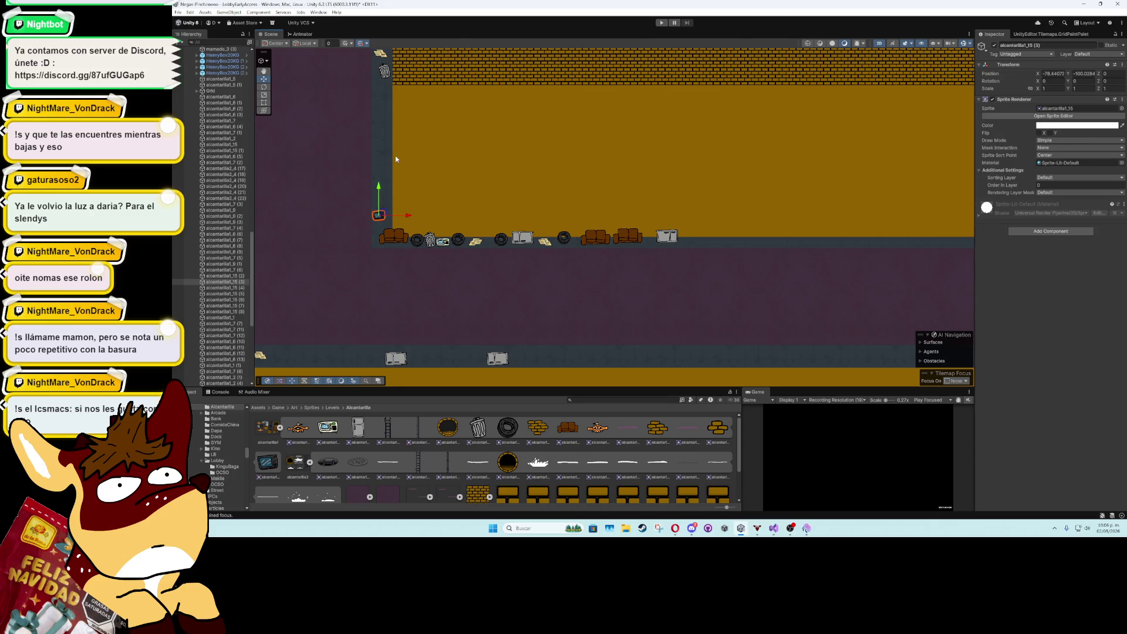
# - Move a tire to the lower corridor floor and add duplicate tires beside it
pyautogui.click(480, 148)
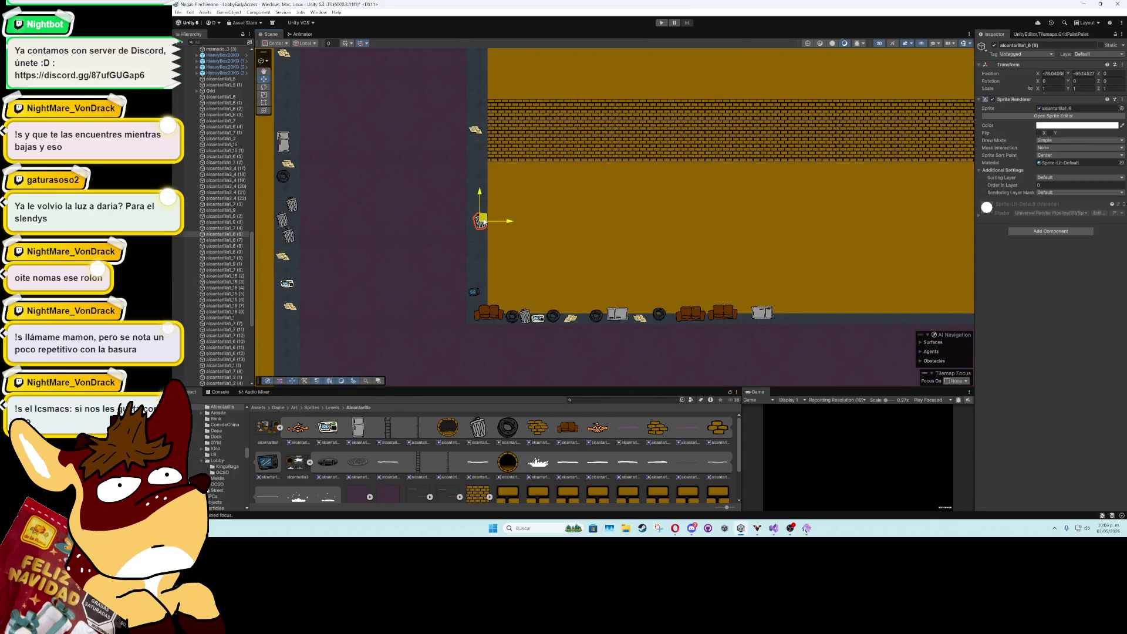
pyautogui.moveTo(482, 219)
pyautogui.mouseDown()
pyautogui.moveTo(518, 354)
pyautogui.moveTo(430, 196)
pyautogui.mouseUp()
pyautogui.moveTo(498, 188); pyautogui.dragTo(642, 158)
pyautogui.moveTo(678, 191)
pyautogui.mouseDown()
pyautogui.moveTo(593, 193)
pyautogui.moveTo(480, 228)
pyautogui.moveTo(623, 184)
pyautogui.mouseUp()
pyautogui.click(512, 158)
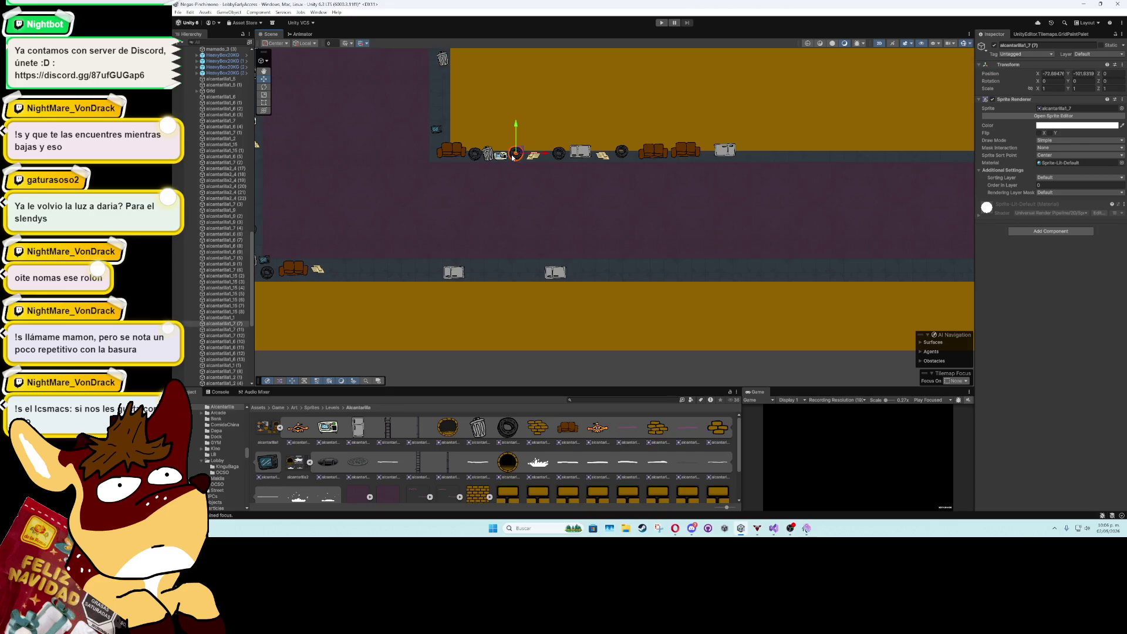
pyautogui.moveTo(514, 156); pyautogui.dragTo(518, 188)
pyautogui.hotkey('ctrl', 'd')
pyautogui.moveTo(516, 272); pyautogui.dragTo(430, 271)
pyautogui.hotkey('ctrl', 'd')
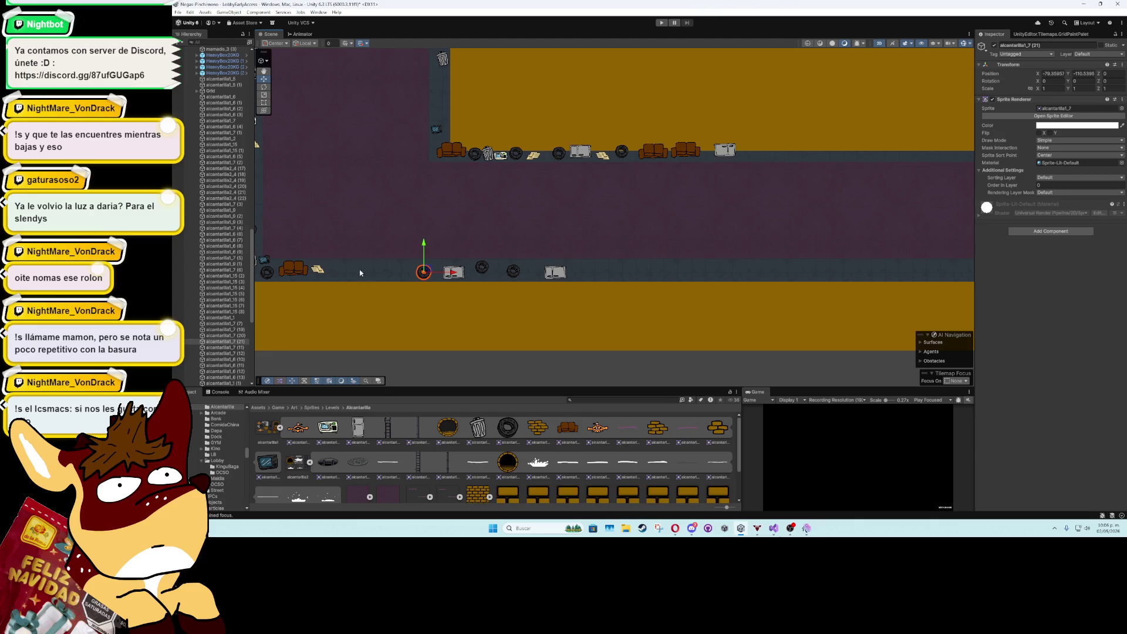
# - Add paper sign copies beside the tires on the lower floor
pyautogui.click(318, 271)
pyautogui.hotkey('ctrl', 'd')
pyautogui.moveTo(318, 271)
pyautogui.mouseDown()
pyautogui.moveTo(613, 270)
pyautogui.moveTo(588, 267)
pyautogui.mouseUp()
pyautogui.hotkey('ctrl', 'd')
pyautogui.hotkey('ctrl', 'd')
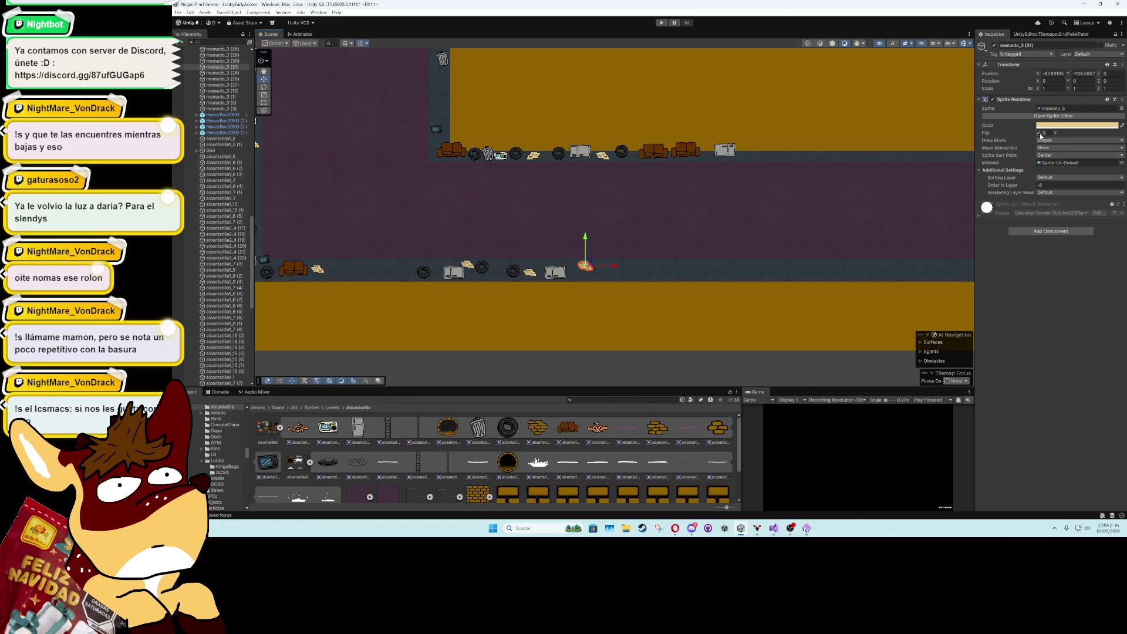
# - Spread several duplicated paper signs along the upper corridor floor
pyautogui.moveTo(678, 164); pyautogui.dragTo(544, 229)
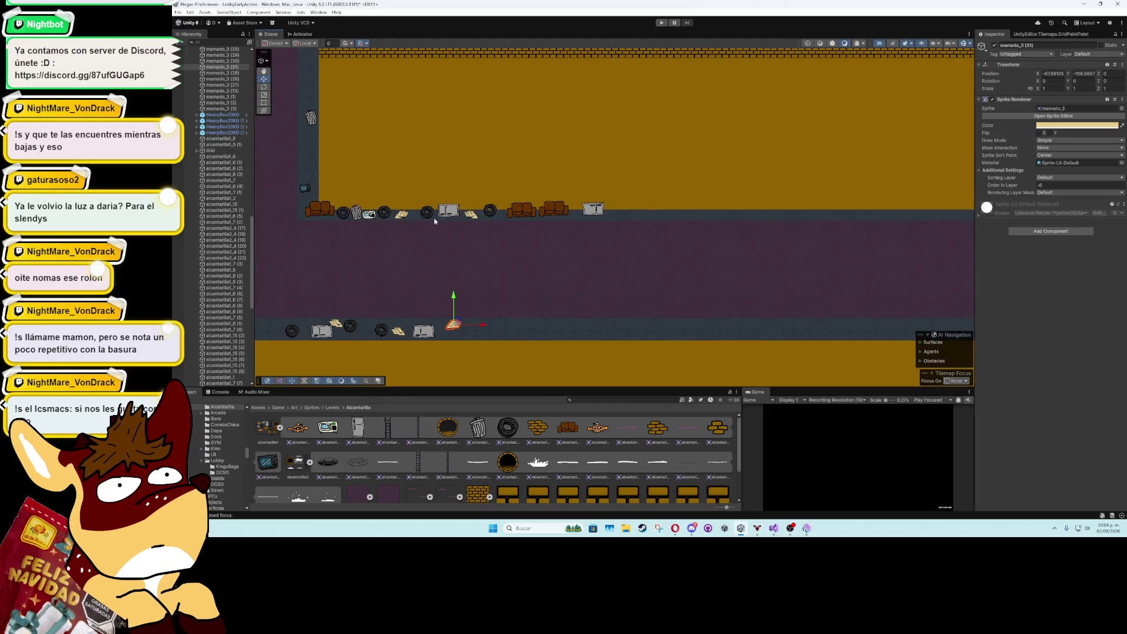
pyautogui.click(319, 193)
pyautogui.click(598, 218)
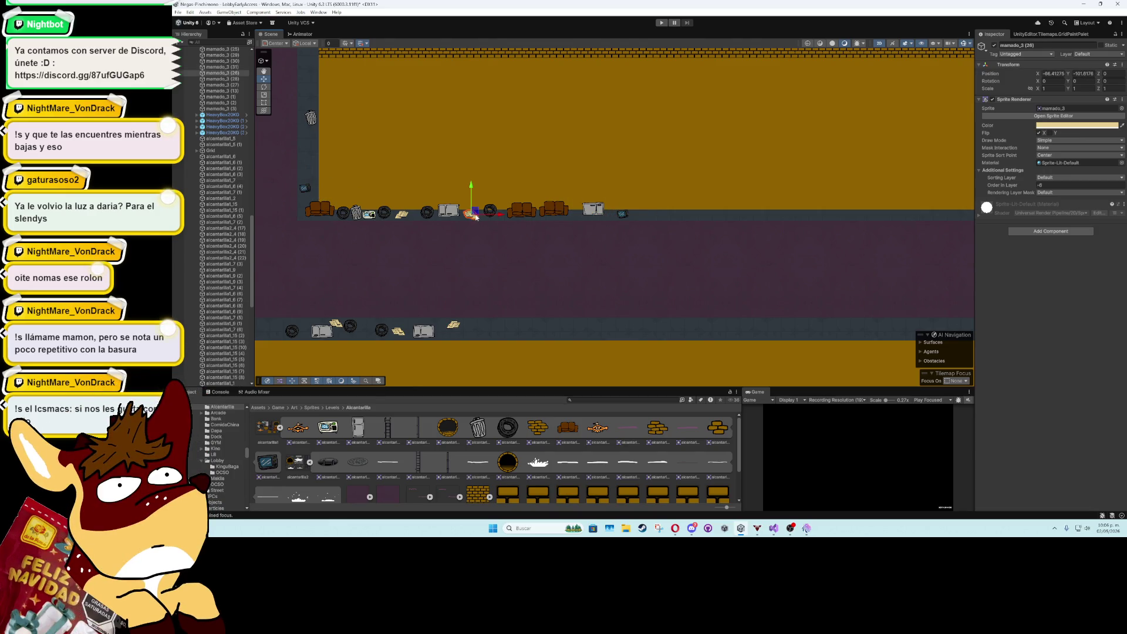
pyautogui.click(483, 218)
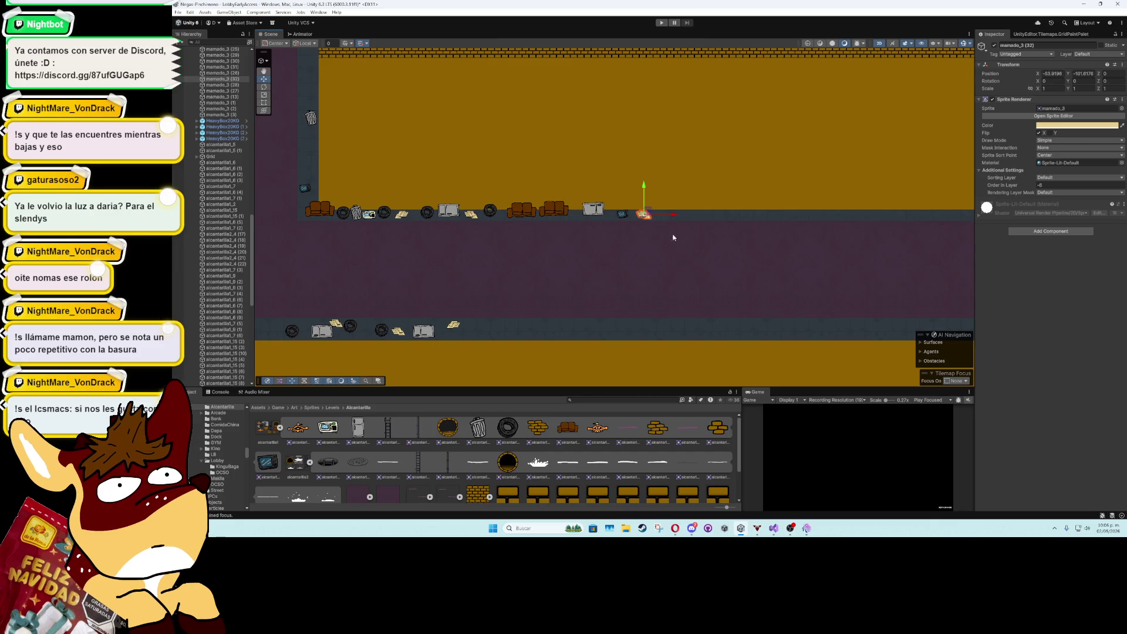
pyautogui.moveTo(671, 237)
pyautogui.mouseDown()
pyautogui.moveTo(428, 230)
pyautogui.moveTo(570, 214)
pyautogui.mouseUp()
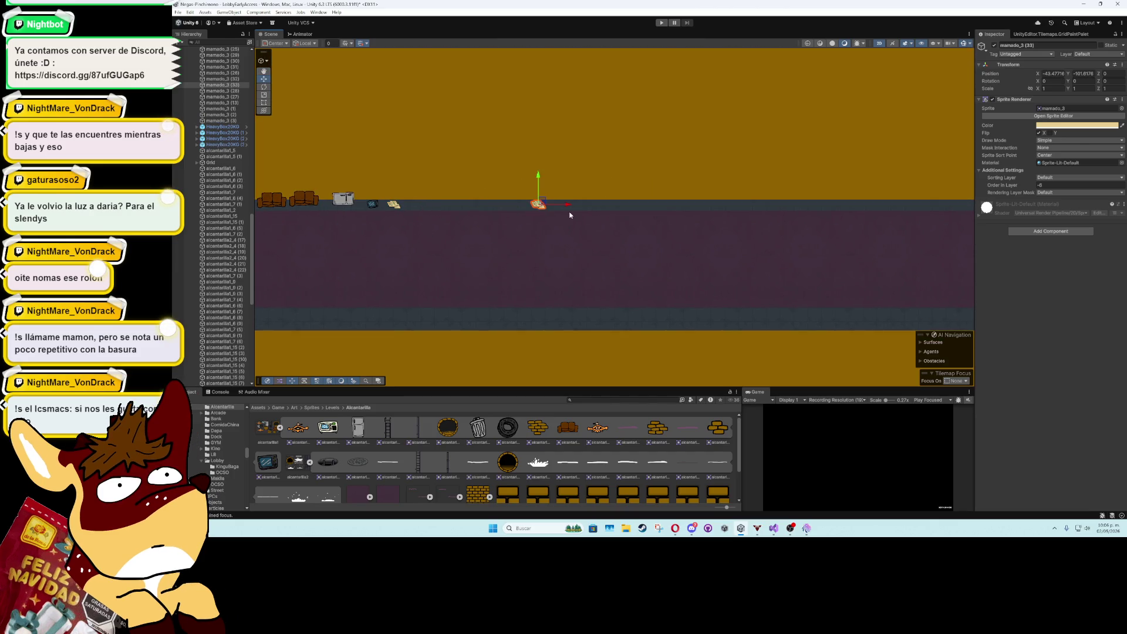
pyautogui.hotkey('ctrl', 'd')
pyautogui.moveTo(774, 210); pyautogui.dragTo(774, 209)
pyautogui.hotkey('ctrl', 'd')
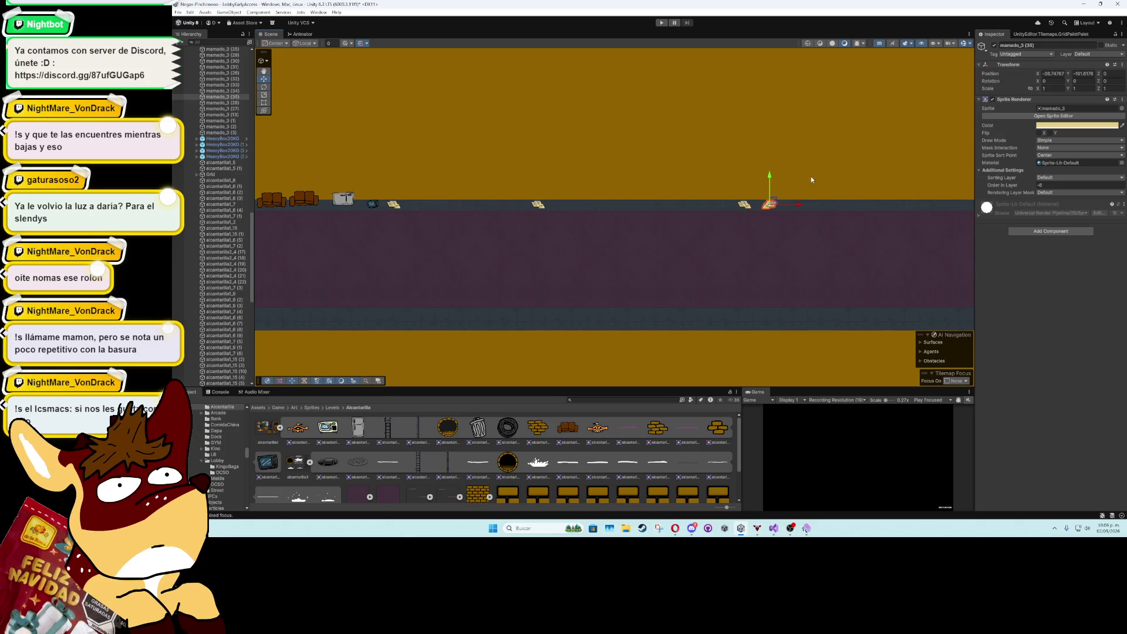
pyautogui.hotkey('ctrl', 'd')
pyautogui.hotkey('ctrl', 'd')
pyautogui.hotkey('ctrl', 'd')
pyautogui.moveTo(452, 186)
pyautogui.mouseDown()
pyautogui.moveTo(466, 300)
pyautogui.moveTo(587, 300)
pyautogui.moveTo(524, 300)
pyautogui.mouseUp()
pyautogui.hotkey('ctrl', 'd')
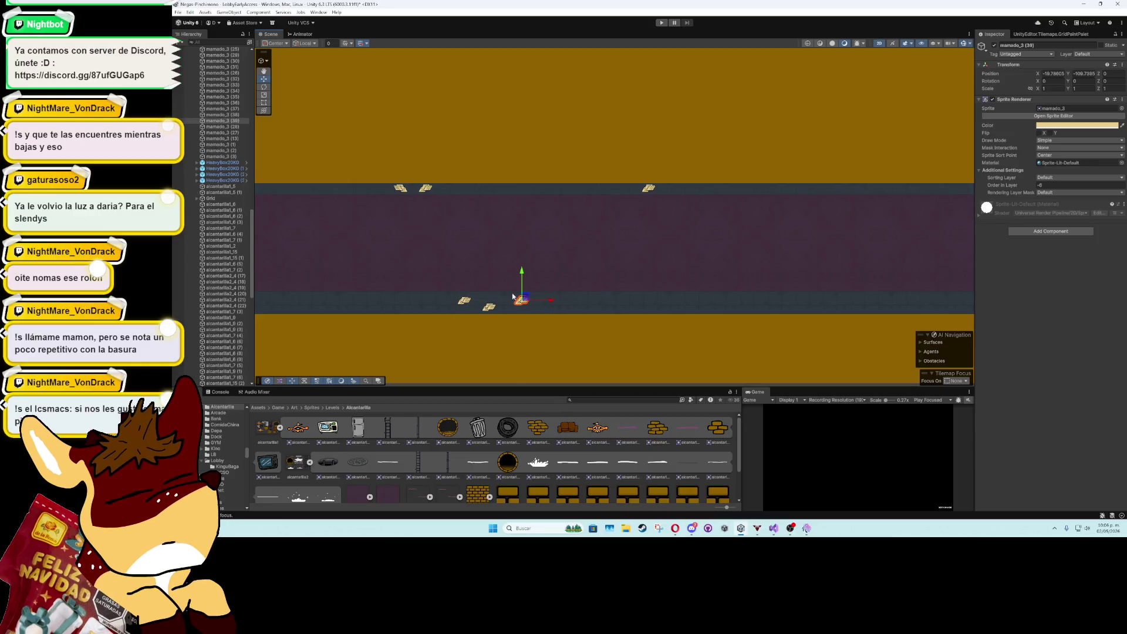
# - Place a duplicated couch on the lower floor
pyautogui.hscroll(-5, 604, 265)
pyautogui.click(439, 175)
pyautogui.hotkey('ctrl', 'd')
pyautogui.moveTo(438, 175); pyautogui.dragTo(595, 293)
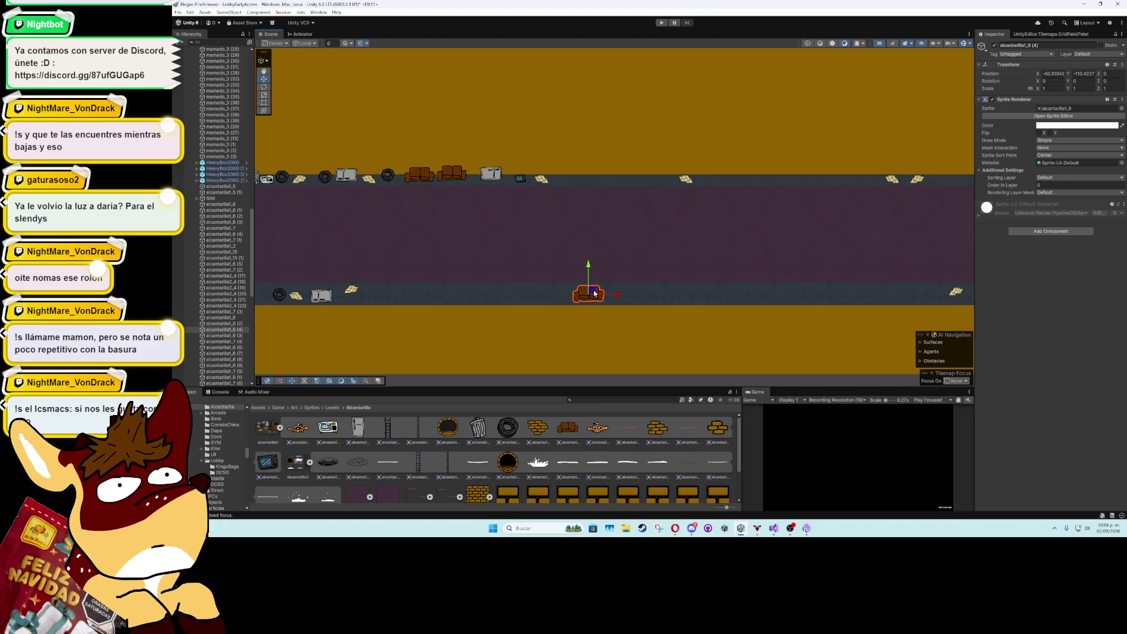
# - Add duplicated tires along the lower floor
pyautogui.click(327, 176)
pyautogui.hotkey('ctrl', 'd')
pyautogui.moveTo(327, 177)
pyautogui.mouseDown()
pyautogui.moveTo(415, 292)
pyautogui.moveTo(630, 290)
pyautogui.mouseUp()
pyautogui.hotkey('ctrl', 'd')
# - Put trash can copies on the lower floor, sliding one off the original
pyautogui.hotkey('ctrl', 'd')
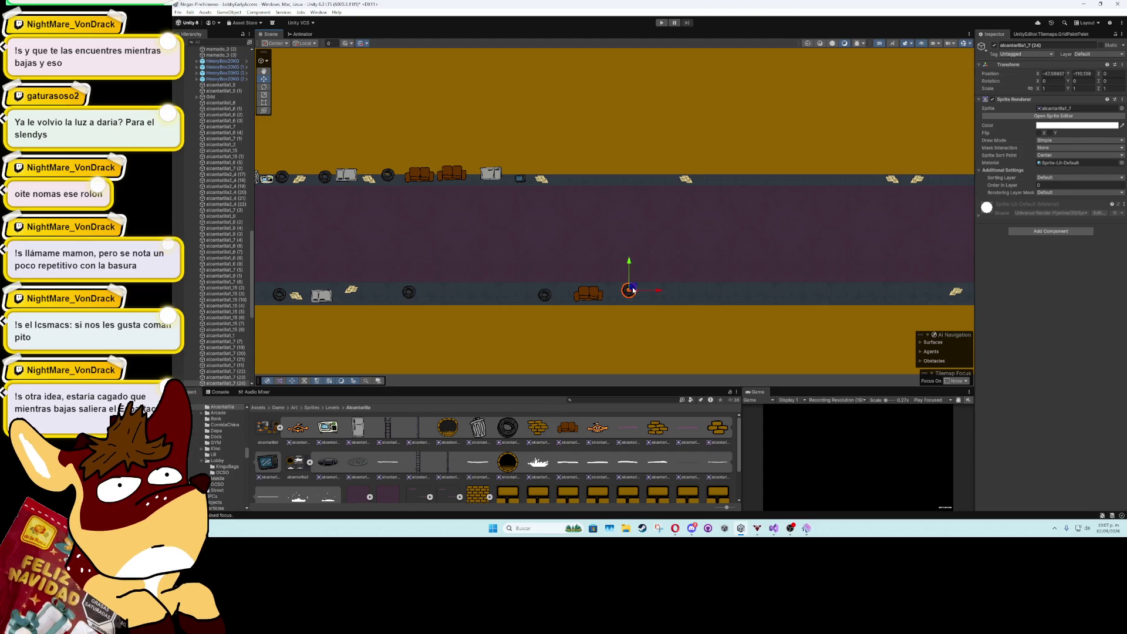
pyautogui.moveTo(464, 269); pyautogui.dragTo(581, 262)
pyautogui.click(375, 174)
pyautogui.hotkey('ctrl', 'd')
pyautogui.moveTo(374, 173); pyautogui.dragTo(478, 262)
pyautogui.moveTo(475, 171)
pyautogui.mouseDown()
pyautogui.moveTo(494, 286)
pyautogui.moveTo(607, 290)
pyautogui.moveTo(628, 164)
pyautogui.moveTo(754, 170)
pyautogui.moveTo(737, 183)
pyautogui.moveTo(739, 289)
pyautogui.moveTo(519, 282)
pyautogui.mouseUp()
pyautogui.hotkey('ctrl', 'd')
pyautogui.hotkey('ctrl', 'd')
pyautogui.hotkey('ctrl', 'd')
pyautogui.hotkey('ctrl', 'd')
pyautogui.hotkey('ctrl', 'd')
pyautogui.hotkey('ctrl', 'd')
pyautogui.hotkey('ctrl', 'd')
pyautogui.hotkey('ctrl', 'd')
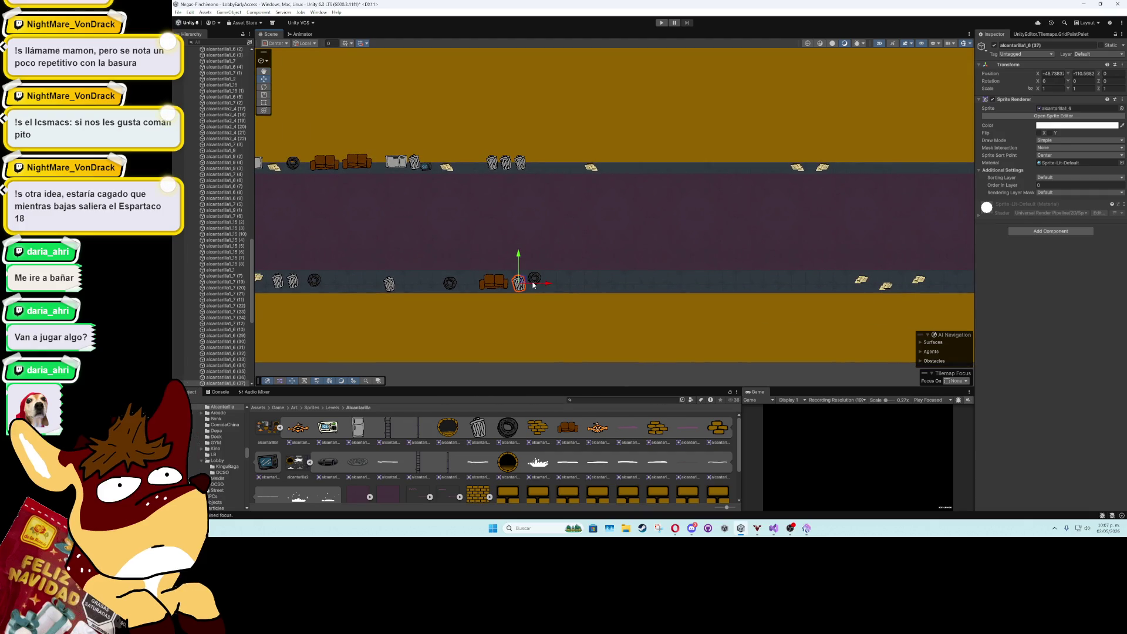
pyautogui.moveTo(543, 286); pyautogui.dragTo(577, 288)
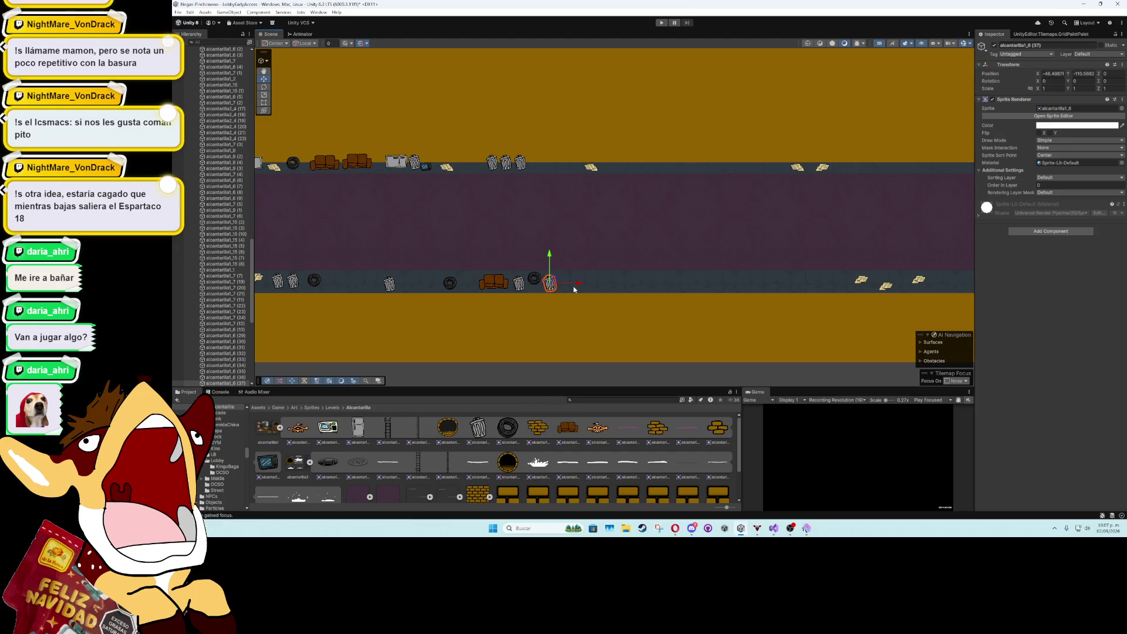
pyautogui.moveTo(355, 165); pyautogui.dragTo(689, 181)
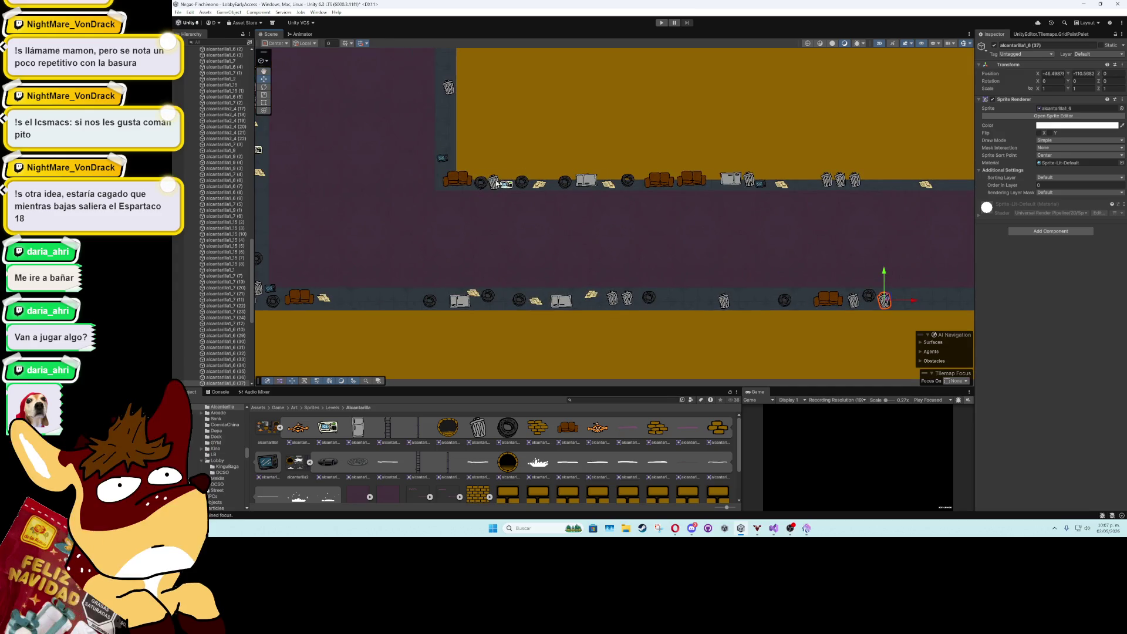
# - Move a prop onto the lower floor and place trash can copies further right
pyautogui.click(508, 185)
pyautogui.moveTo(509, 187)
pyautogui.mouseDown()
pyautogui.moveTo(719, 276)
pyautogui.moveTo(711, 305)
pyautogui.moveTo(417, 292)
pyautogui.moveTo(639, 284)
pyautogui.moveTo(592, 283)
pyautogui.mouseUp()
pyautogui.hotkey('ctrl', 'd')
pyautogui.click(509, 166)
pyautogui.hotkey('ctrl', 'd')
pyautogui.moveTo(511, 170)
pyautogui.mouseDown()
pyautogui.moveTo(663, 169)
pyautogui.moveTo(619, 172)
pyautogui.moveTo(639, 168)
pyautogui.mouseUp()
pyautogui.hotkey('ctrl', 'd')
# - Add box, couch and paper sign copies along the lower corridor floor
pyautogui.click(384, 167)
pyautogui.hotkey('ctrl', 'd')
pyautogui.moveTo(384, 167)
pyautogui.mouseDown()
pyautogui.moveTo(645, 166)
pyautogui.moveTo(632, 168)
pyautogui.mouseUp()
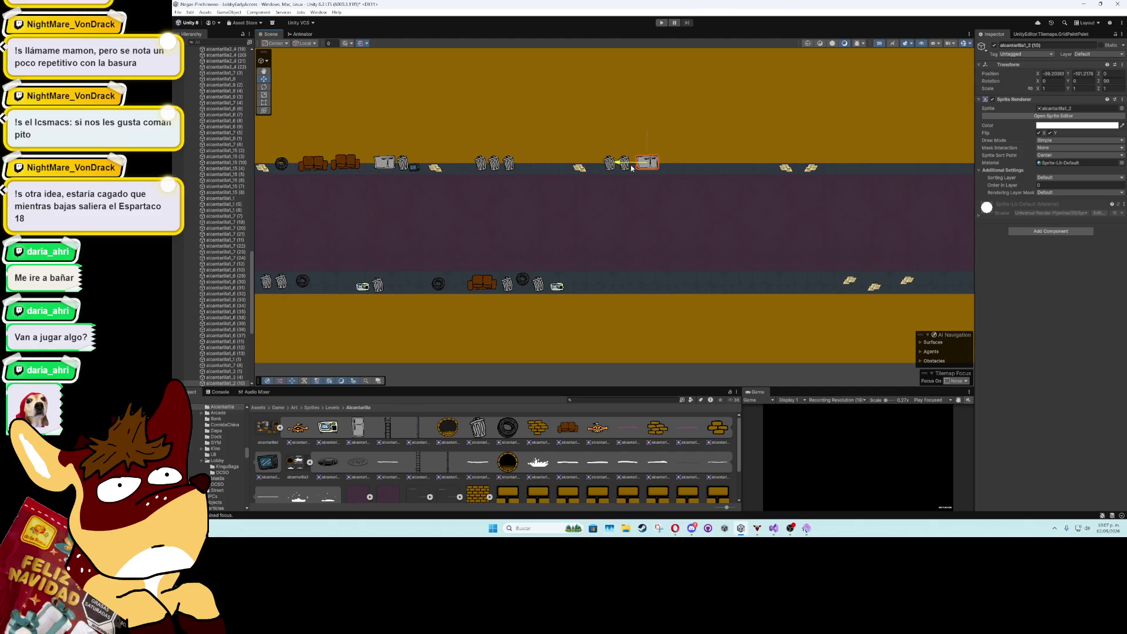
pyautogui.click(336, 168)
pyautogui.hotkey('ctrl', 'd')
pyautogui.moveTo(336, 168)
pyautogui.mouseDown()
pyautogui.moveTo(702, 162)
pyautogui.moveTo(655, 233)
pyautogui.moveTo(643, 283)
pyautogui.moveTo(517, 248)
pyautogui.mouseUp()
pyautogui.hotkey('ctrl', 'd')
pyautogui.moveTo(426, 145)
pyautogui.mouseDown()
pyautogui.moveTo(423, 115)
pyautogui.moveTo(463, 259)
pyautogui.moveTo(517, 256)
pyautogui.mouseUp()
pyautogui.hotkey('ctrl', 'd')
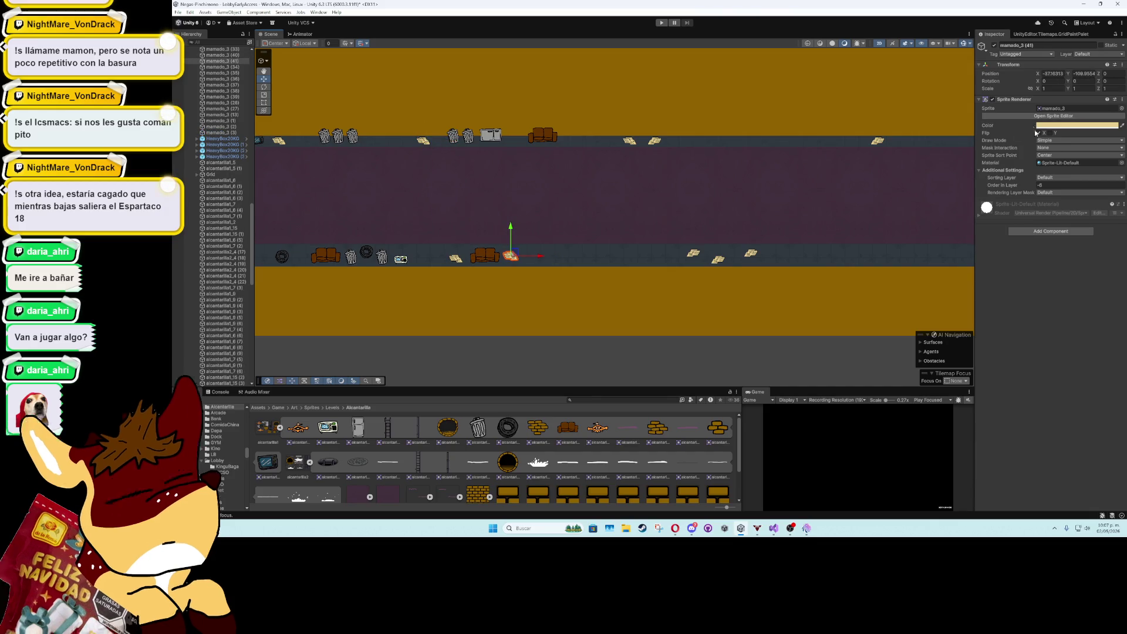
# - Flip the mamado_3 prop vertically, shift it right and duplicate it
pyautogui.click(1051, 133)
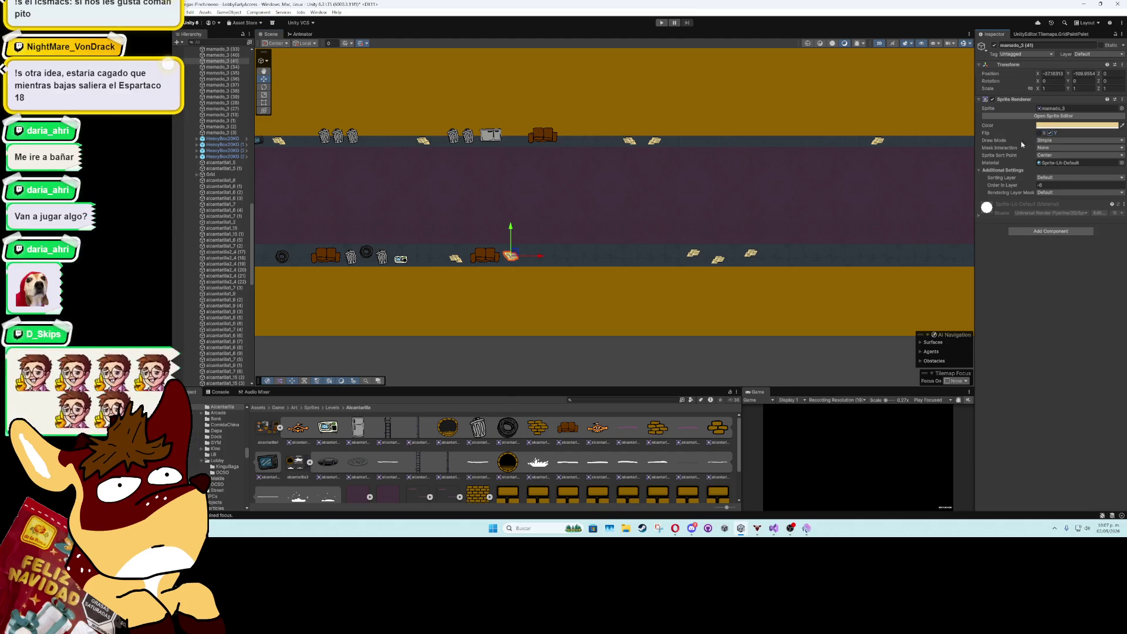
pyautogui.moveTo(535, 255)
pyautogui.mouseDown()
pyautogui.moveTo(869, 253)
pyautogui.moveTo(514, 255)
pyautogui.moveTo(939, 246)
pyautogui.moveTo(562, 252)
pyautogui.moveTo(653, 254)
pyautogui.mouseUp()
pyautogui.hotkey('ctrl', 'd')
pyautogui.scroll(-5, 639, 259)
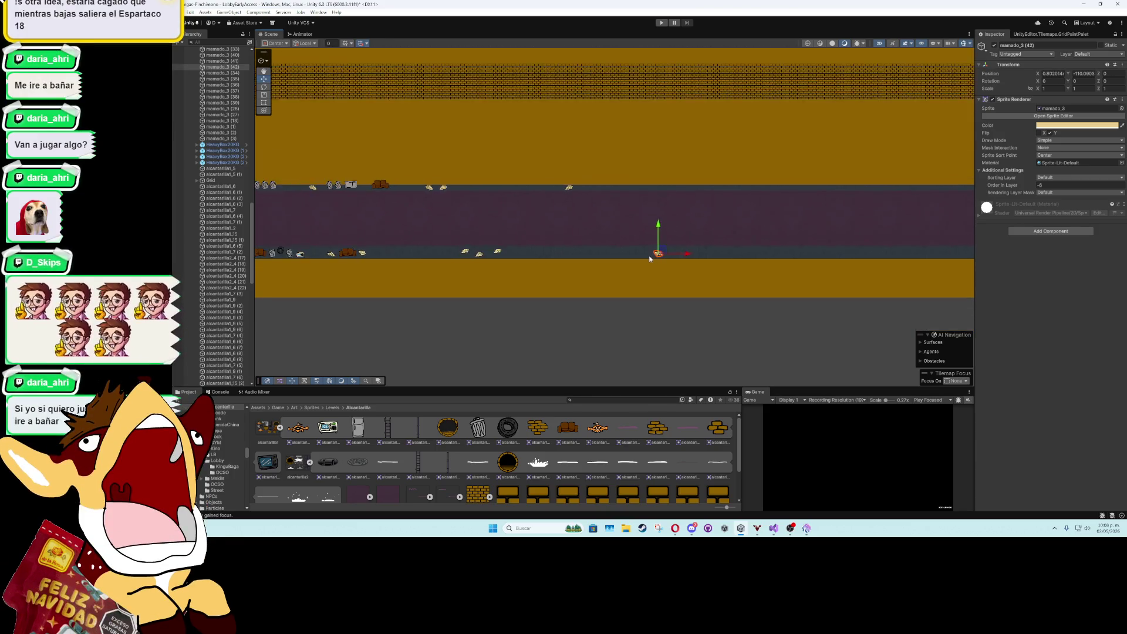
pyautogui.scroll(-5, 636, 258)
pyautogui.scroll(4, 461, 259)
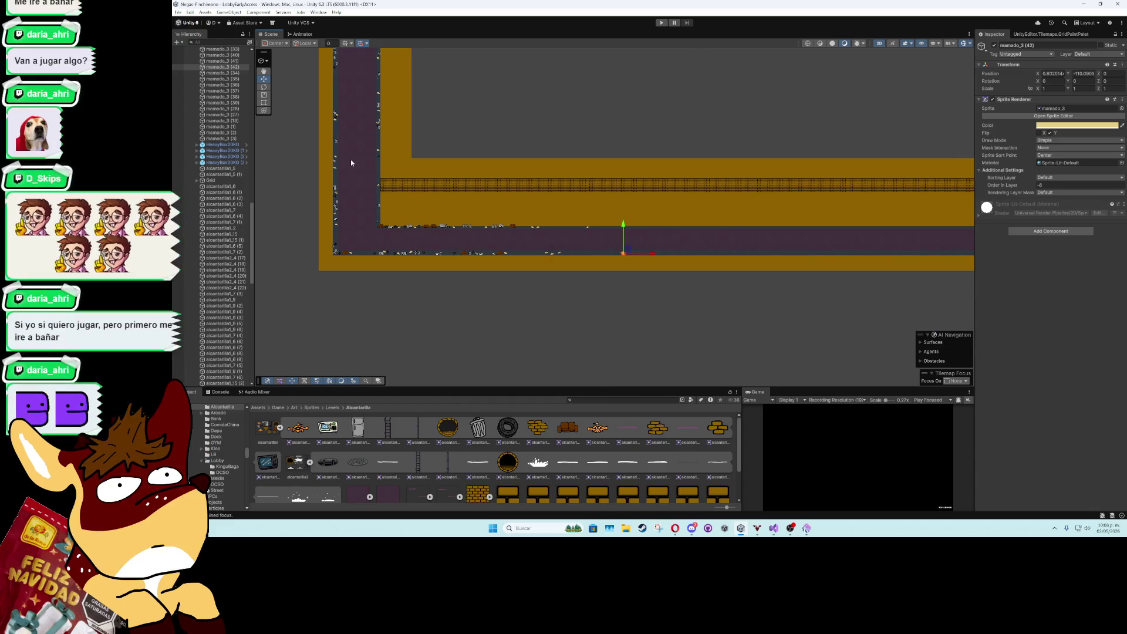
pyautogui.scroll(2, 352, 164)
pyautogui.click(418, 192)
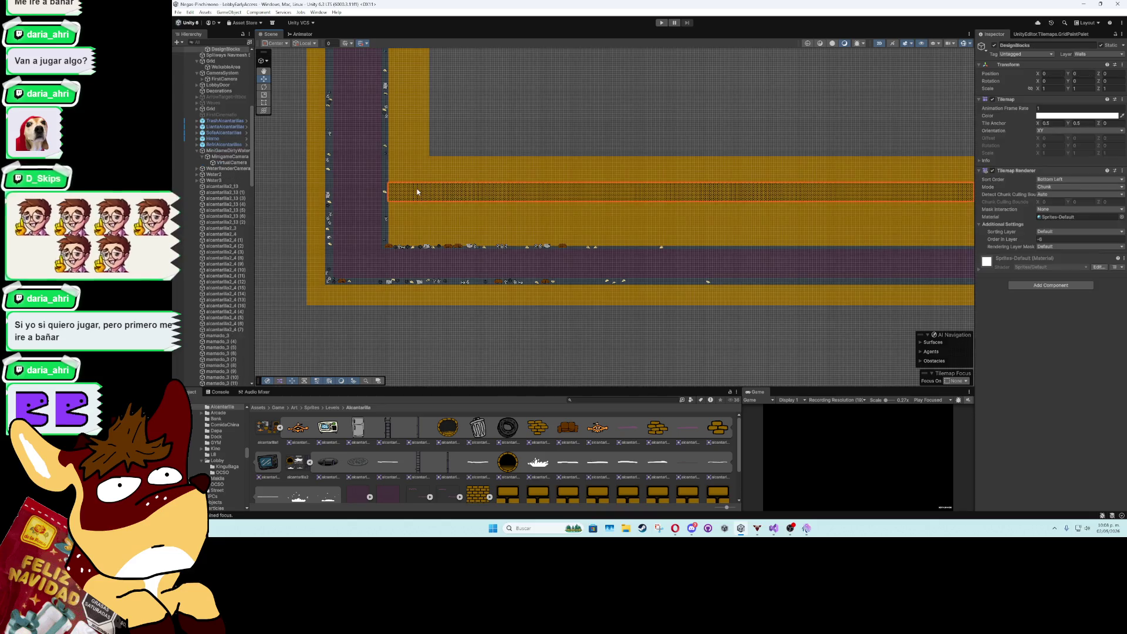
# - Erase the DesignBlocks tile strip across the yellow wall with the Tile Palette Eraser
pyautogui.click(1046, 34)
pyautogui.scroll(-2, 1020, 84)
pyautogui.click(1016, 43)
pyautogui.click(1051, 43)
pyautogui.moveTo(506, 206)
pyautogui.mouseDown()
pyautogui.moveTo(440, 205)
pyautogui.moveTo(811, 218)
pyautogui.mouseUp()
pyautogui.hscroll(10, 711, 218)
pyautogui.moveTo(436, 210); pyautogui.dragTo(954, 212)
pyautogui.hscroll(6, 954, 211)
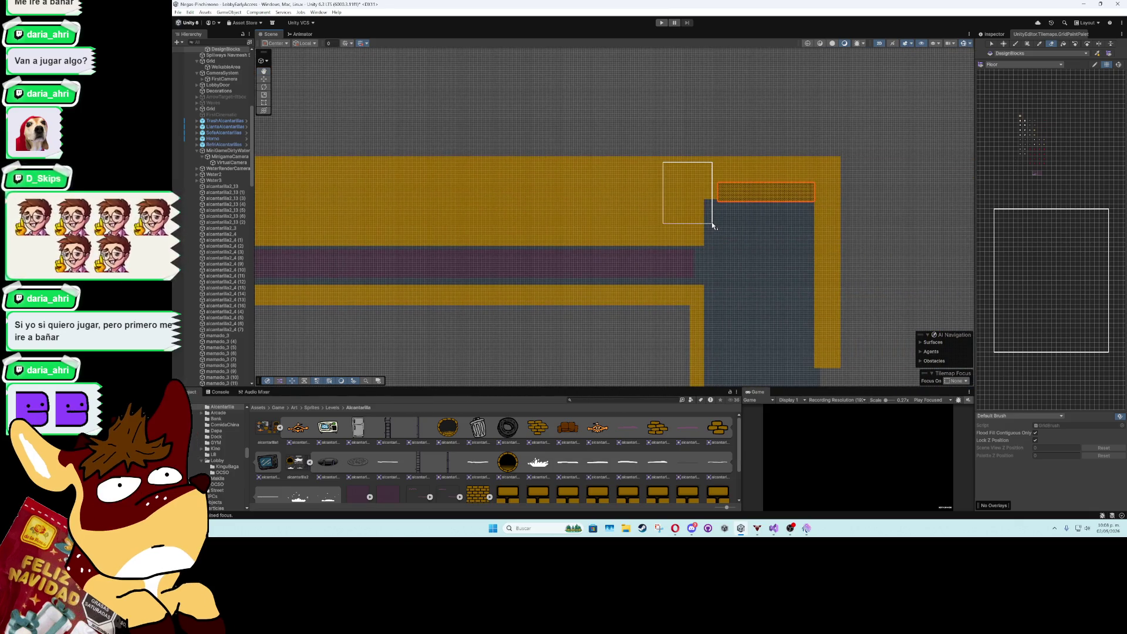
pyautogui.hotkey('ctrl', 'z')
pyautogui.moveTo(713, 225); pyautogui.dragTo(352, 222)
pyautogui.hscroll(-10, 352, 222)
pyautogui.moveTo(787, 218); pyautogui.dragTo(592, 220)
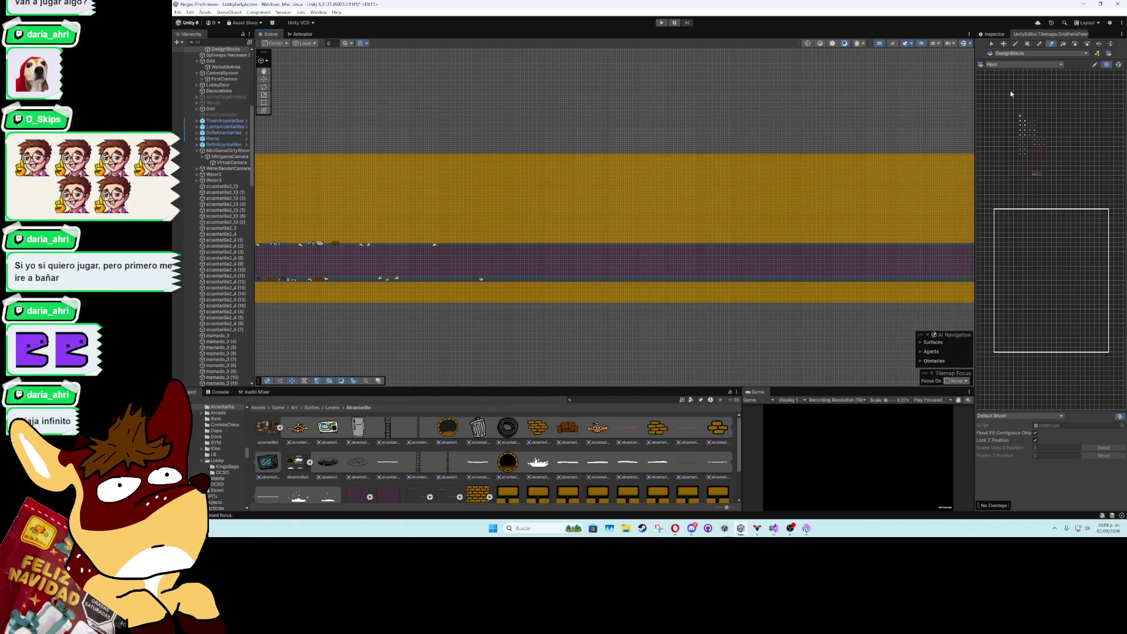
# - Box-fill yellow brick tiles from the Walls palette along the corridor's top edge
pyautogui.click(1022, 64)
pyautogui.click(1007, 117)
pyautogui.moveTo(1000, 260)
pyautogui.mouseDown()
pyautogui.moveTo(1104, 332)
pyautogui.moveTo(1106, 352)
pyautogui.mouseUp()
pyautogui.press('u')
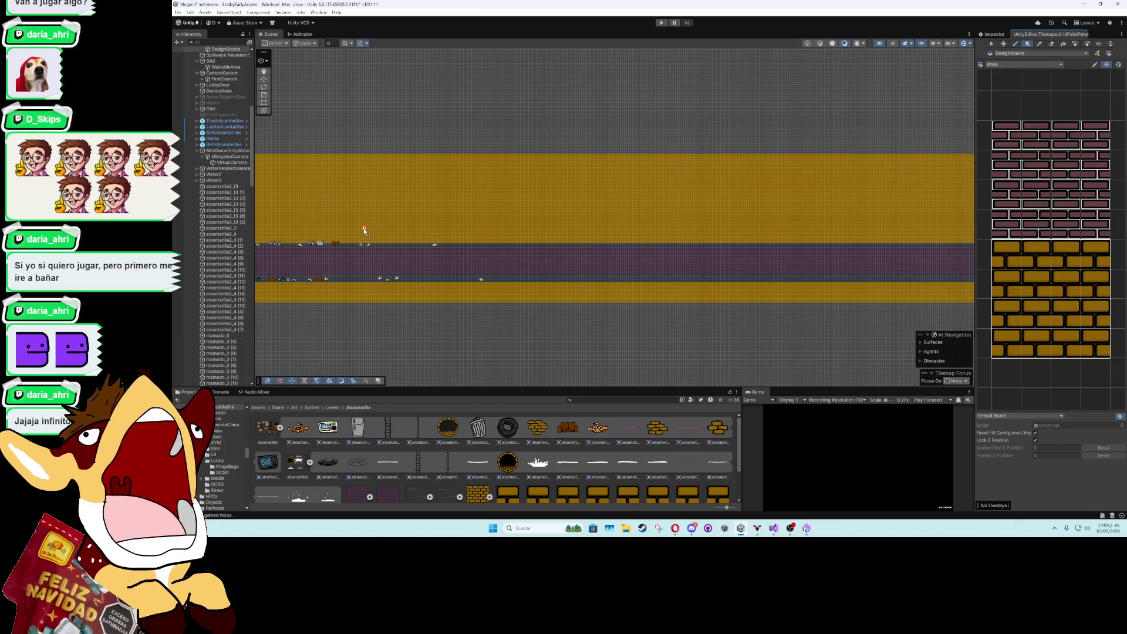
pyautogui.hscroll(-5, 637, 212)
pyautogui.scroll(3, 469, 222)
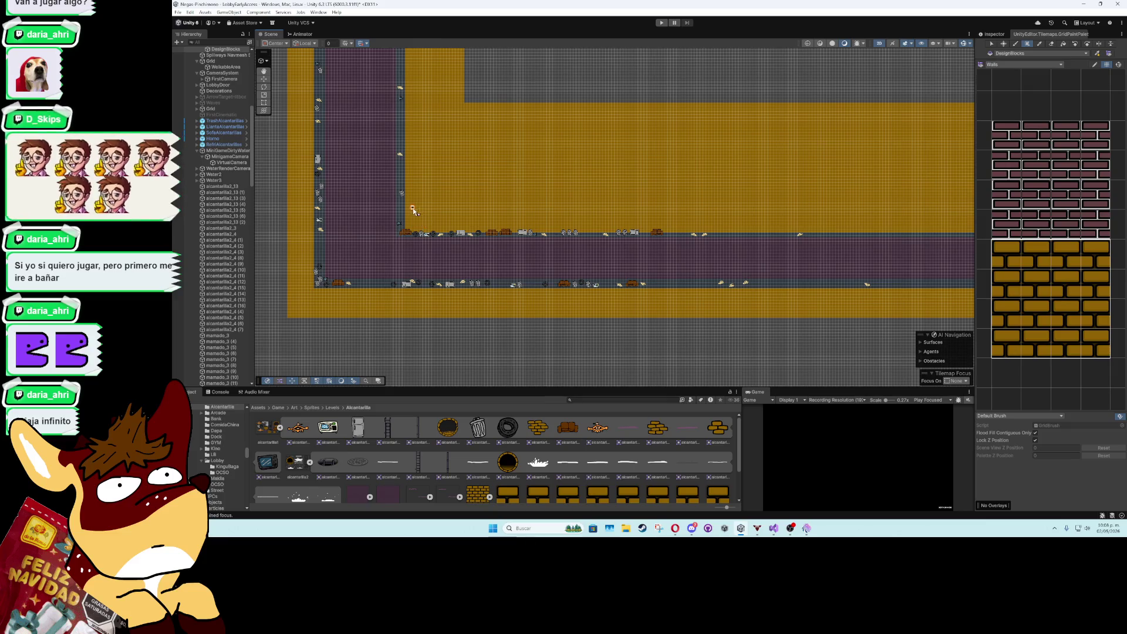
pyautogui.moveTo(406, 215)
pyautogui.mouseDown()
pyautogui.moveTo(553, 233)
pyautogui.moveTo(413, 221)
pyautogui.moveTo(496, 233)
pyautogui.moveTo(804, 235)
pyautogui.mouseUp()
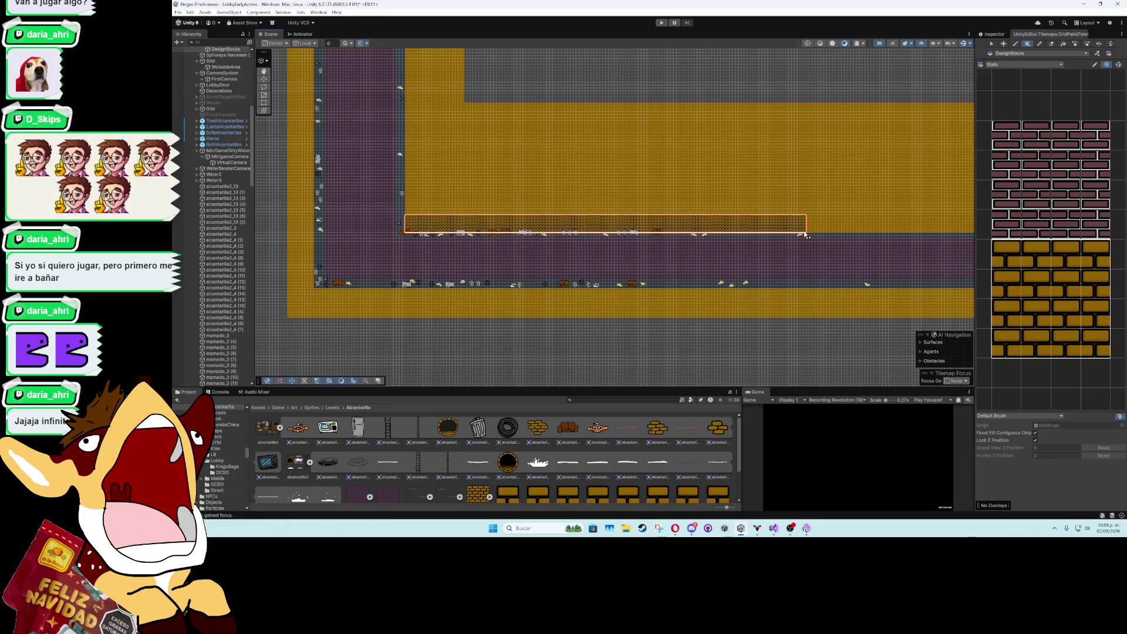
pyautogui.scroll(5, 805, 234)
pyautogui.moveTo(804, 234)
pyautogui.mouseDown()
pyautogui.moveTo(288, 214)
pyautogui.moveTo(970, 221)
pyautogui.moveTo(342, 227)
pyautogui.moveTo(352, 210)
pyautogui.moveTo(943, 226)
pyautogui.moveTo(376, 251)
pyautogui.moveTo(711, 251)
pyautogui.mouseUp()
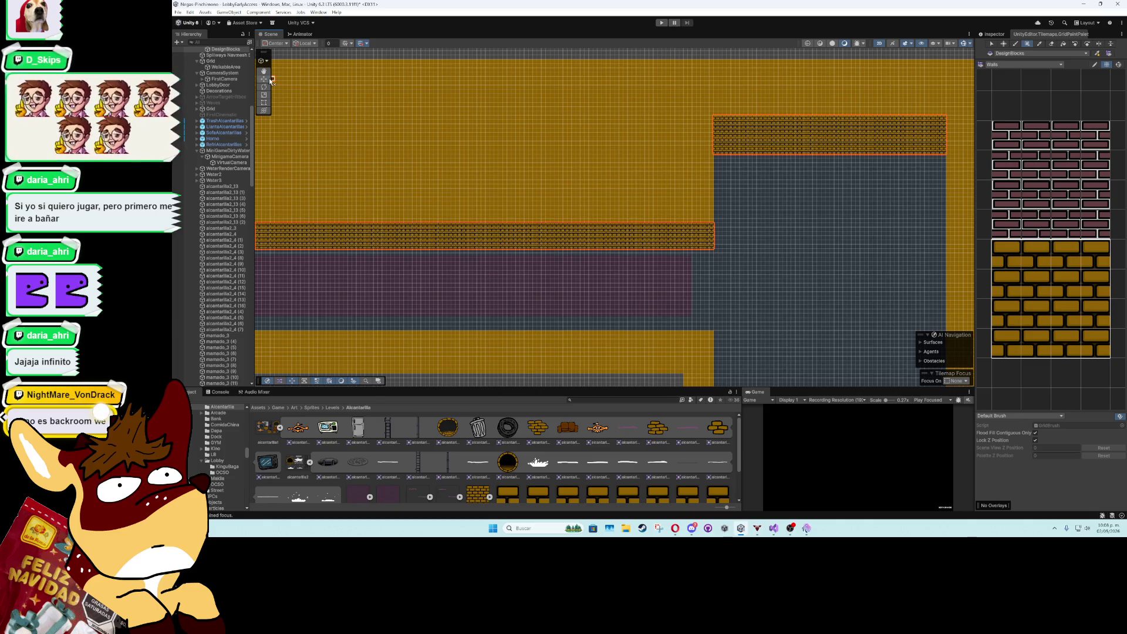
pyautogui.click(456, 290)
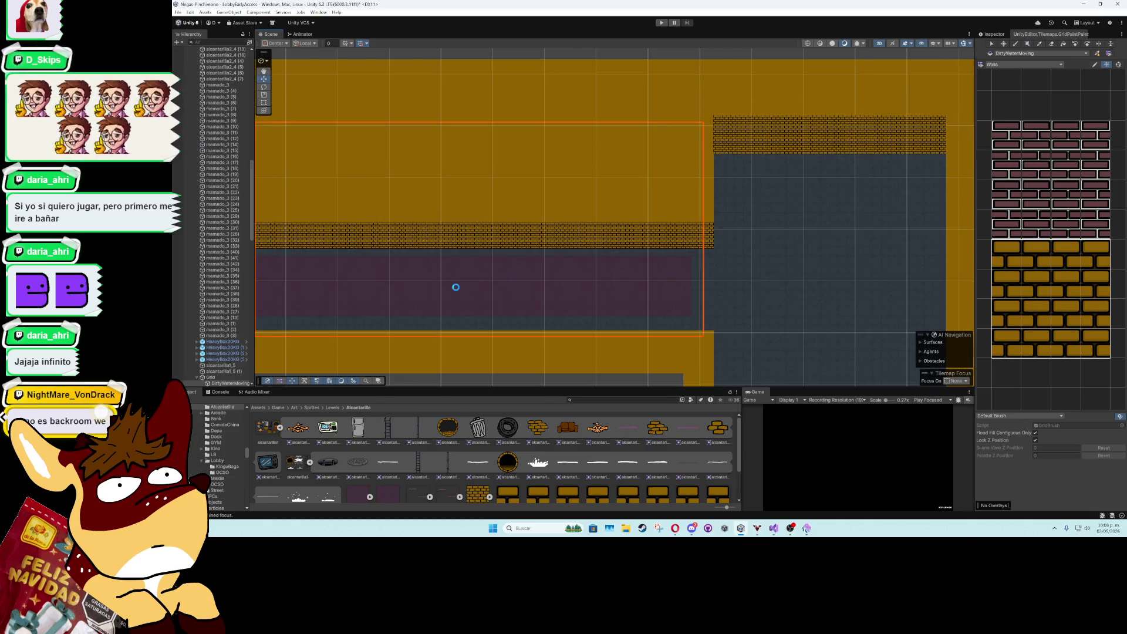
pyautogui.moveTo(455, 287); pyautogui.dragTo(656, 250)
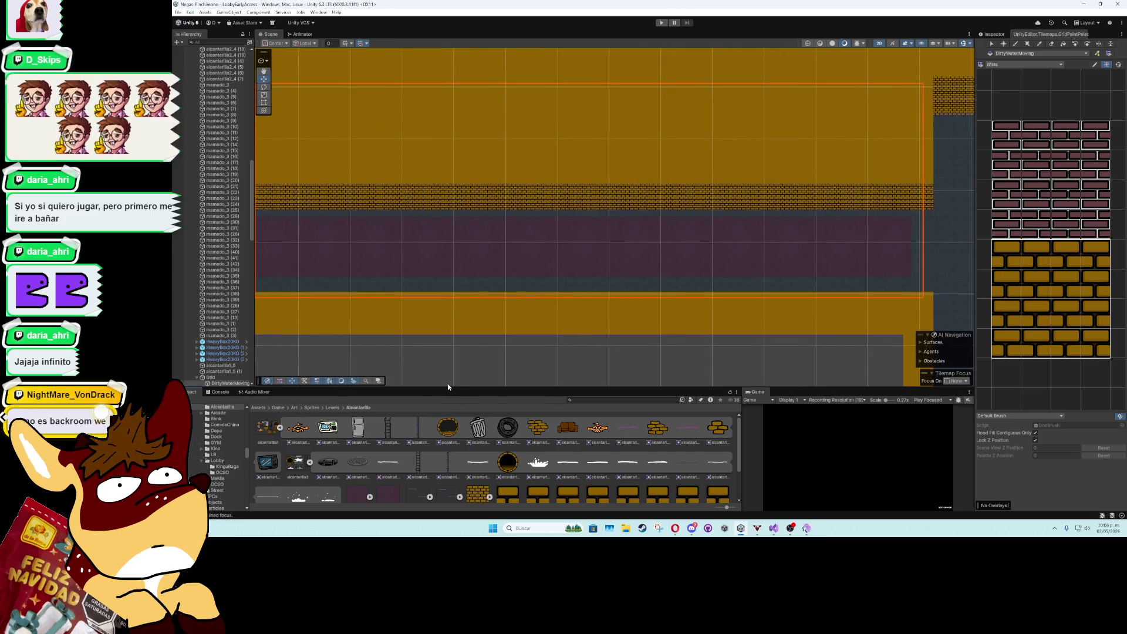
pyautogui.click(444, 379)
pyautogui.scroll(-5, 424, 303)
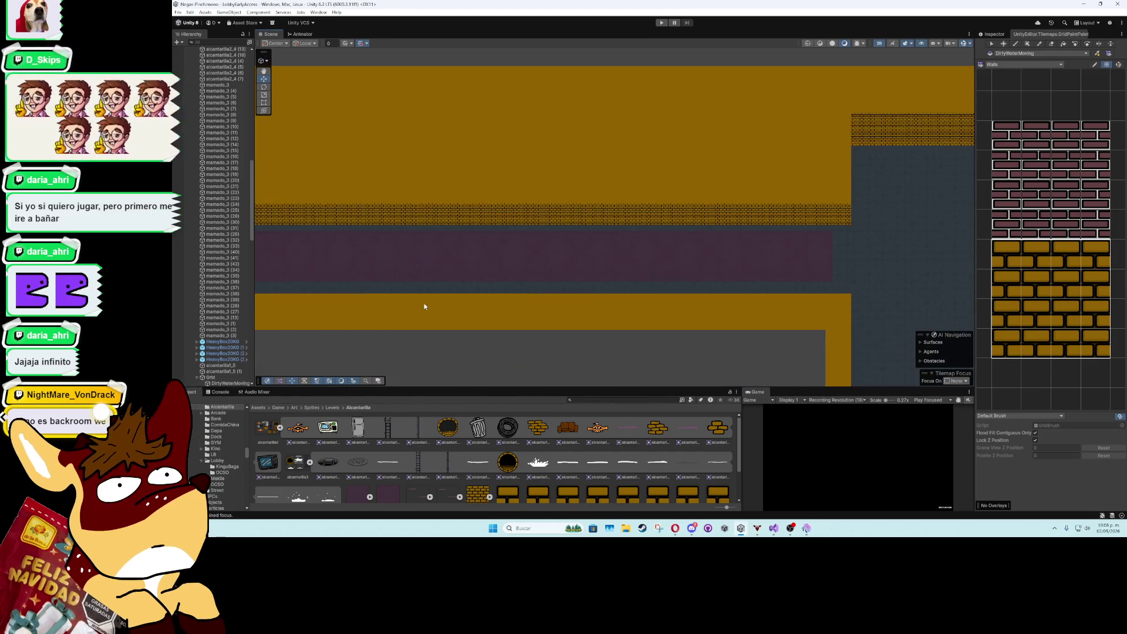
pyautogui.moveTo(424, 303)
pyautogui.mouseDown()
pyautogui.moveTo(896, 261)
pyautogui.moveTo(715, 244)
pyautogui.moveTo(594, 171)
pyautogui.moveTo(561, 238)
pyautogui.moveTo(511, 214)
pyautogui.moveTo(562, 281)
pyautogui.moveTo(555, 253)
pyautogui.moveTo(548, 302)
pyautogui.mouseUp()
pyautogui.scroll(-3, 512, 250)
pyautogui.scroll(6, 573, 327)
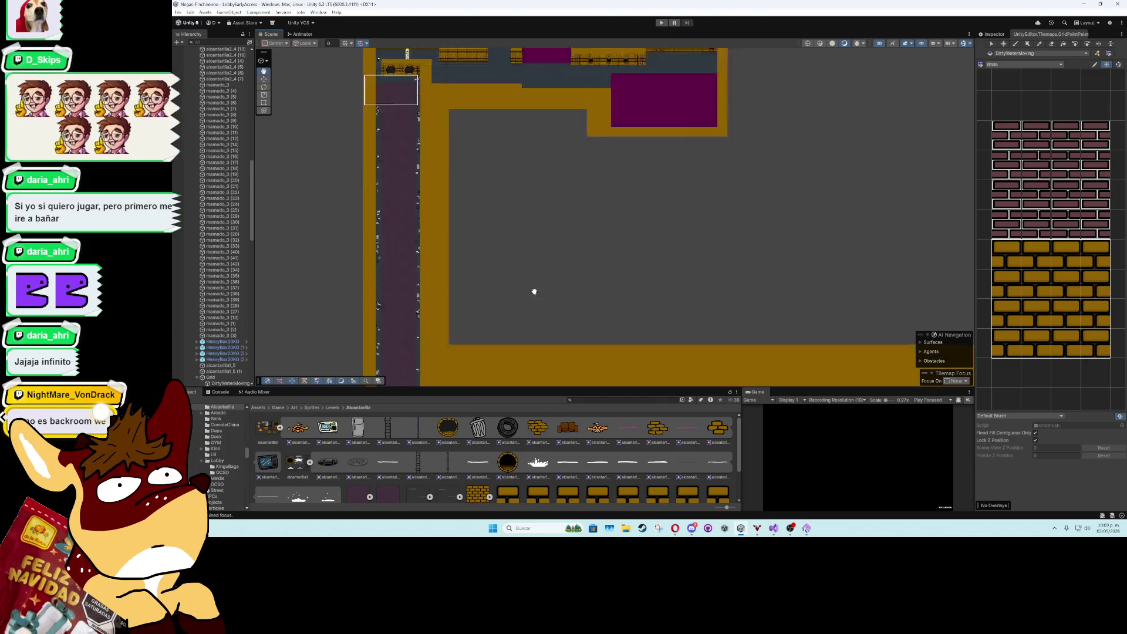
pyautogui.moveTo(458, 229); pyautogui.dragTo(458, 182)
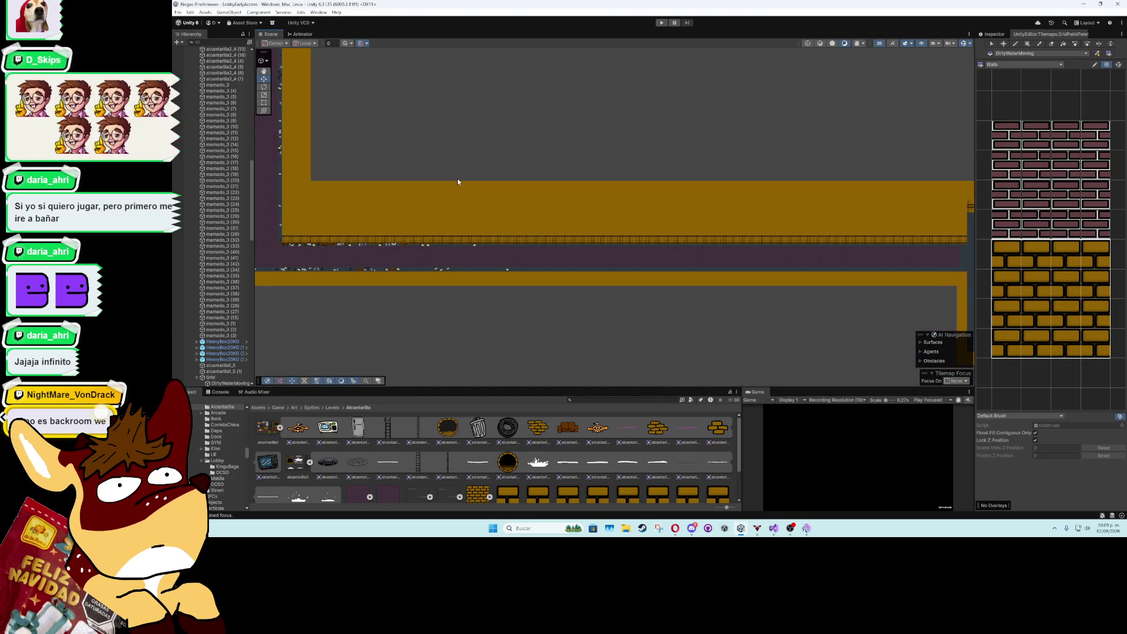
pyautogui.scroll(-1, 458, 182)
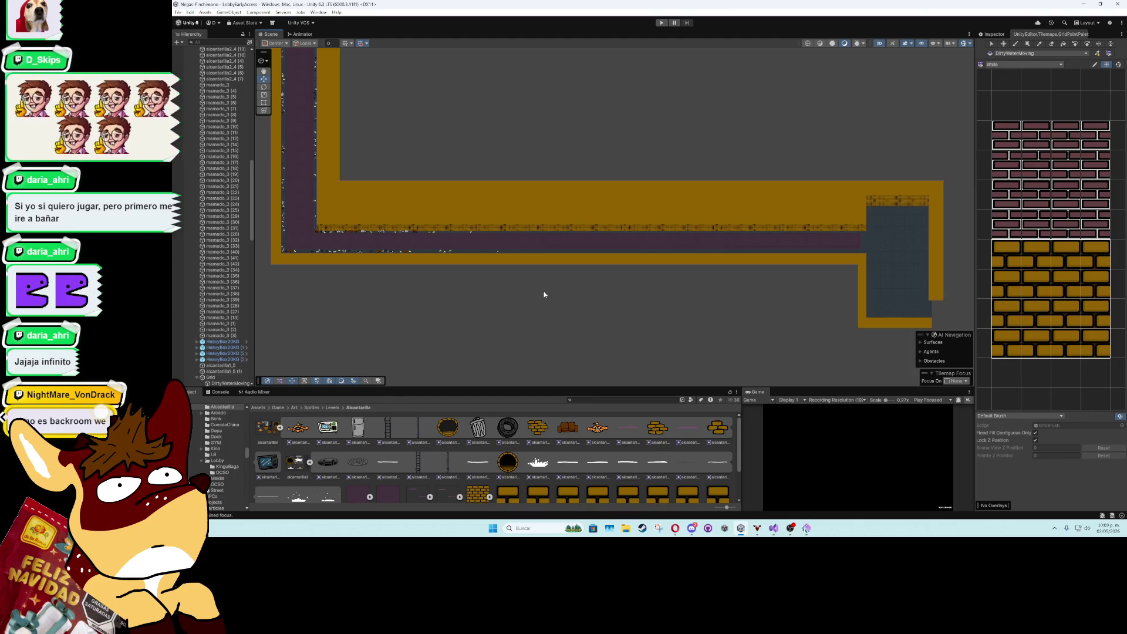
pyautogui.scroll(-6, 593, 236)
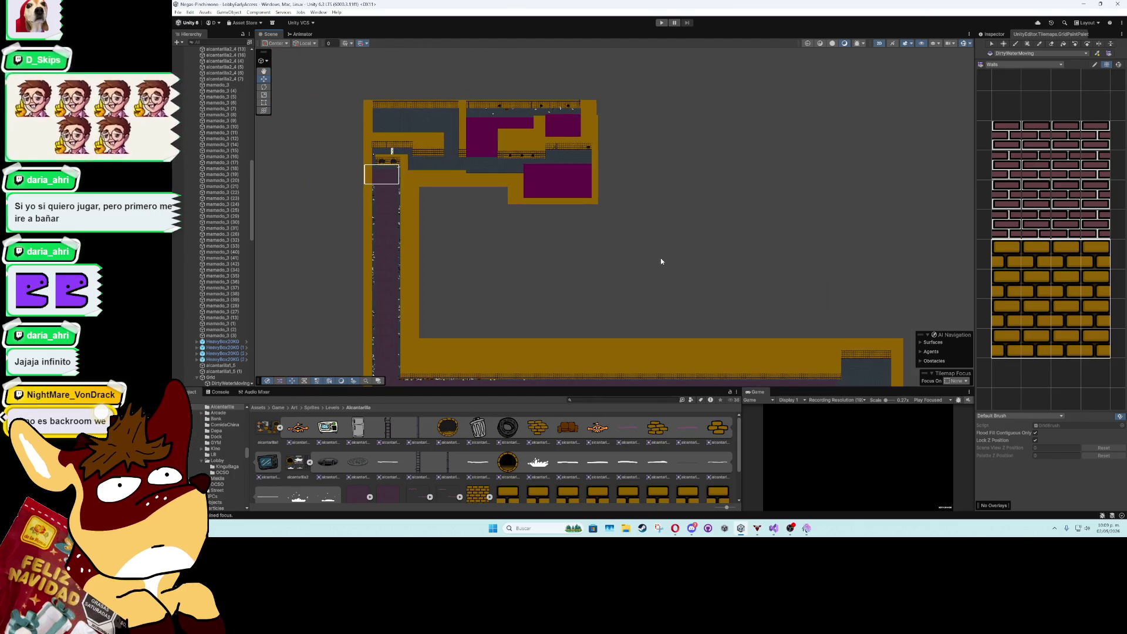
pyautogui.moveTo(686, 261); pyautogui.dragTo(509, 252)
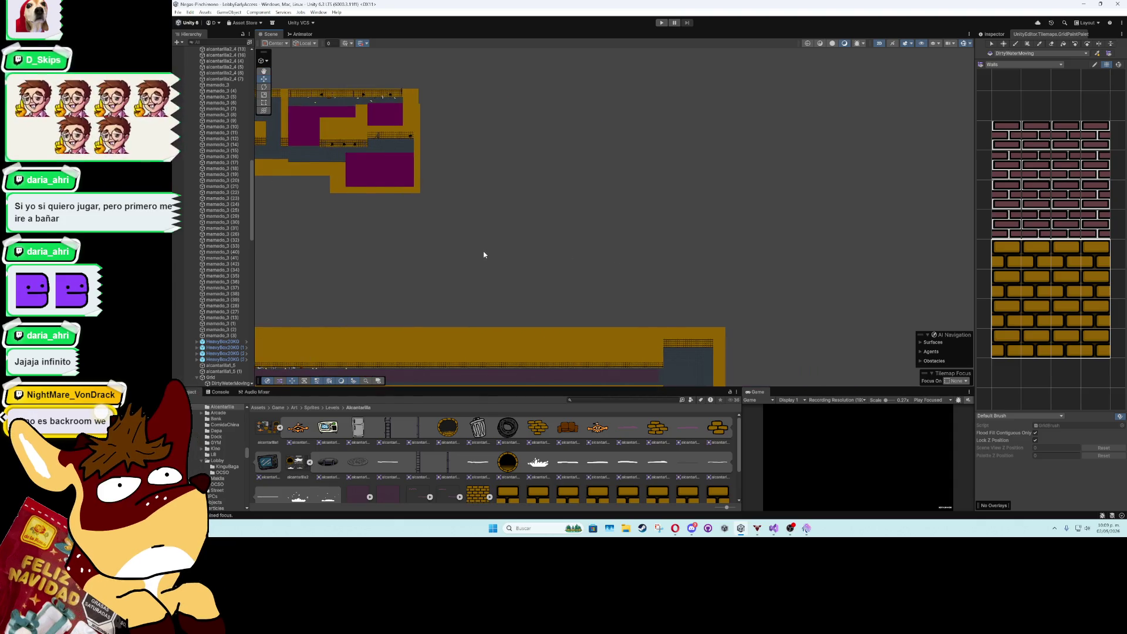
pyautogui.moveTo(484, 255)
pyautogui.mouseDown()
pyautogui.moveTo(675, 206)
pyautogui.moveTo(417, 189)
pyautogui.mouseUp()
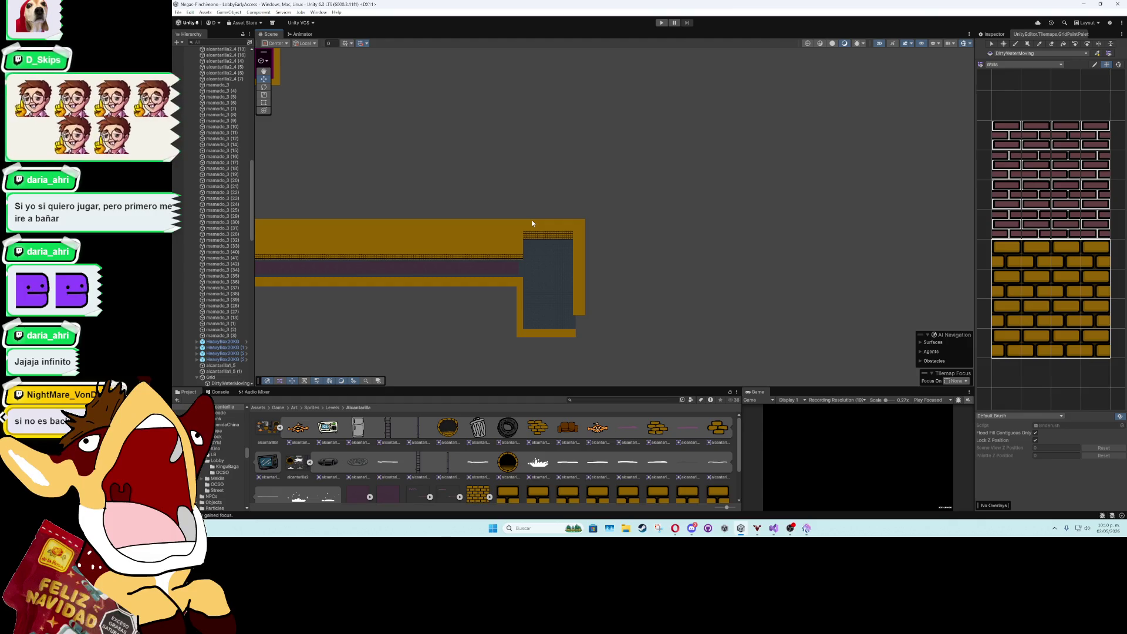
pyautogui.scroll(2, 547, 236)
pyautogui.scroll(4, 561, 241)
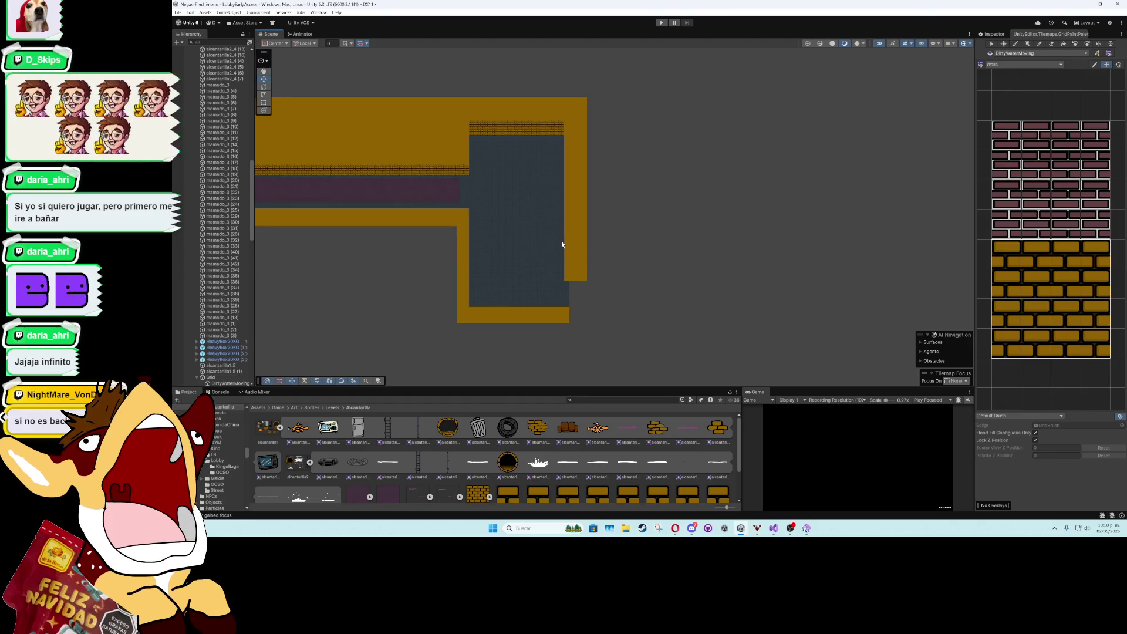
pyautogui.click(402, 216)
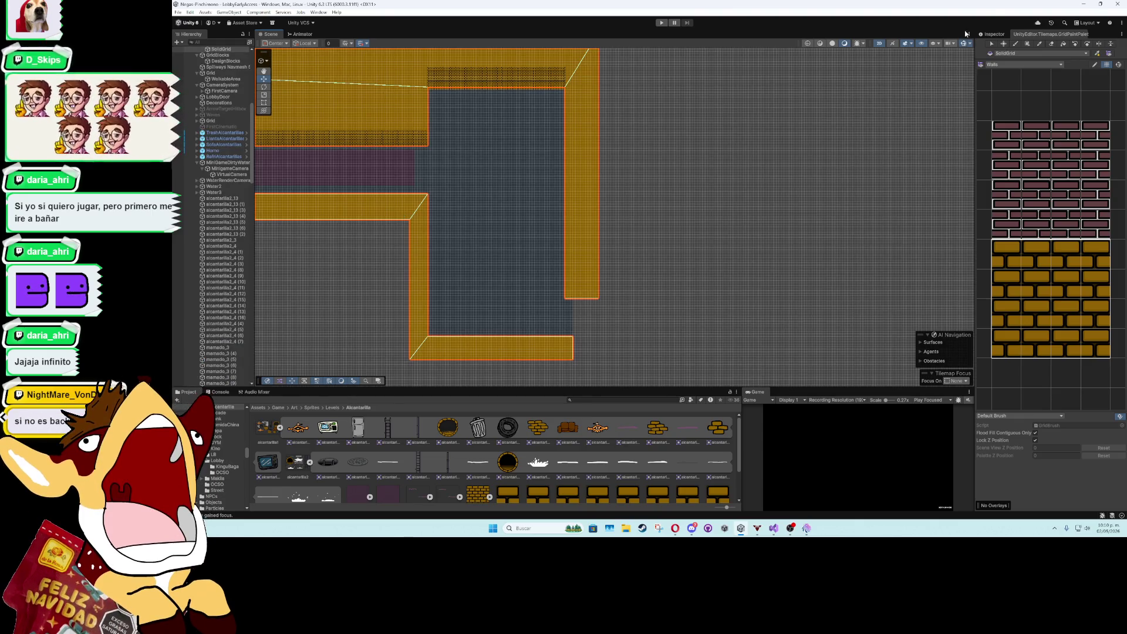
# - Box-fill a CollisionBlocks bar across the top of the pool on SolidGrid
pyautogui.click(994, 35)
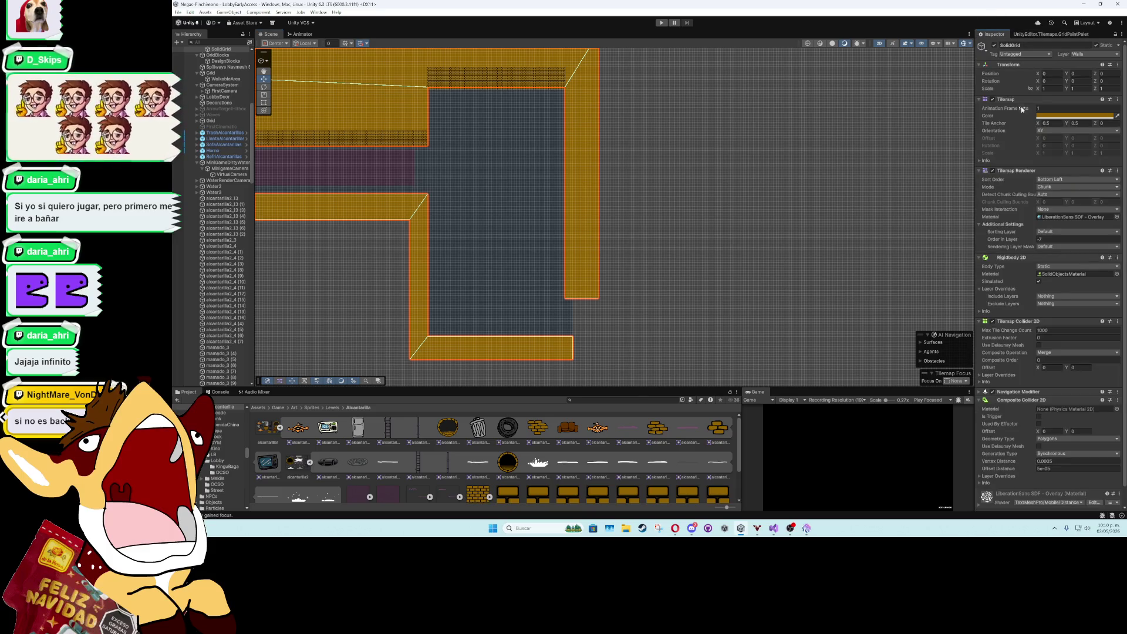
pyautogui.click(1051, 34)
pyautogui.scroll(5, 222, 166)
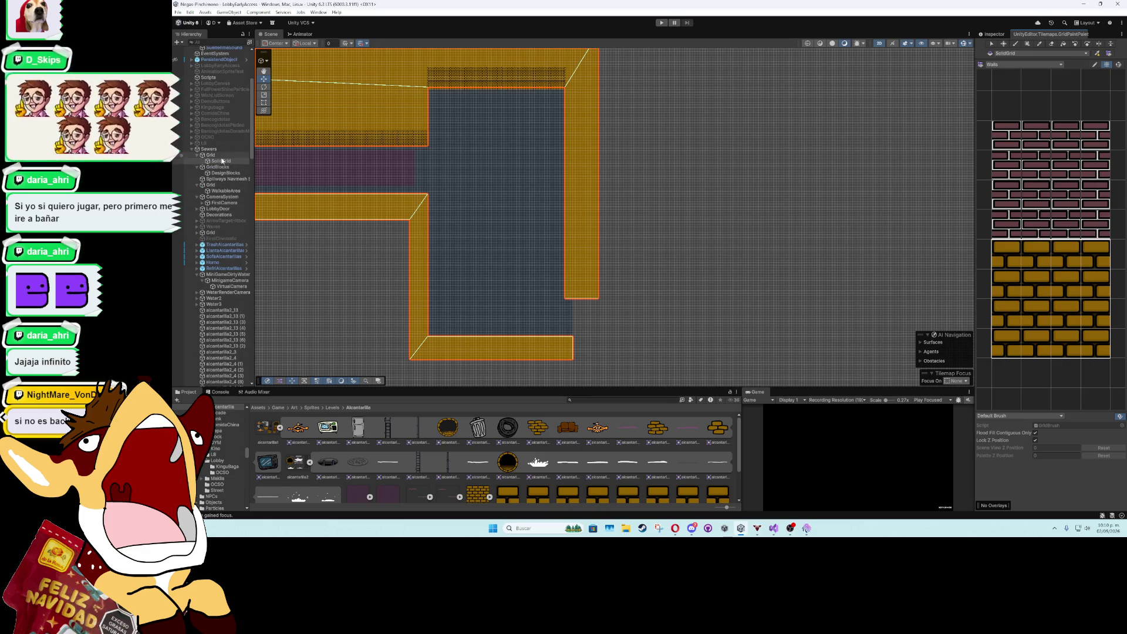
pyautogui.click(1006, 64)
pyautogui.click(1007, 75)
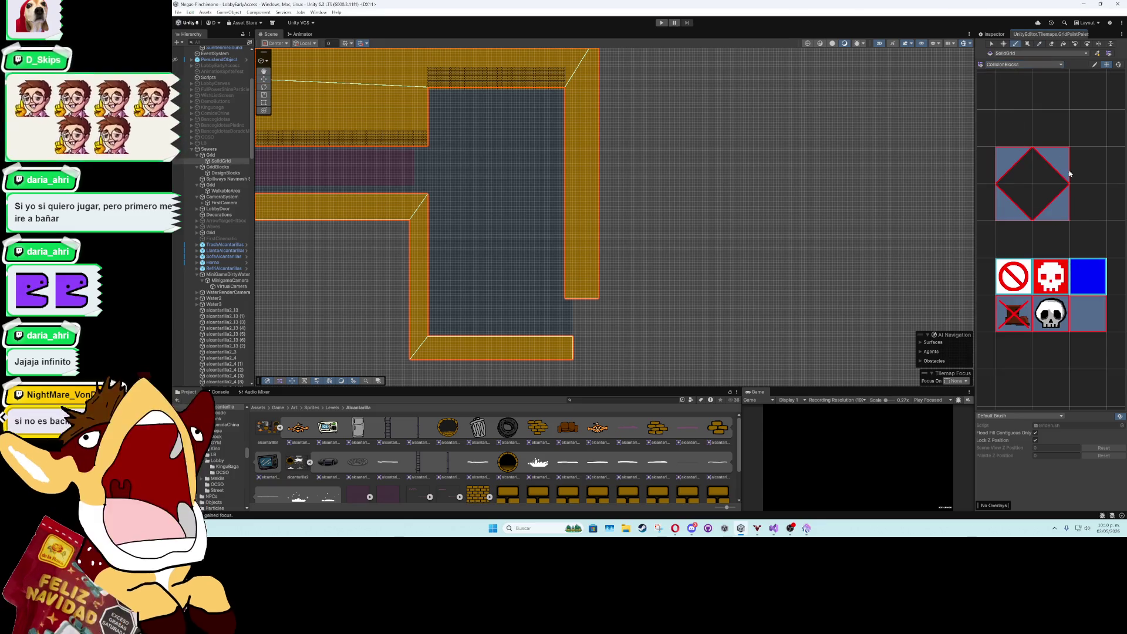
pyautogui.click(1027, 43)
pyautogui.moveTo(429, 199); pyautogui.dragTo(566, 222)
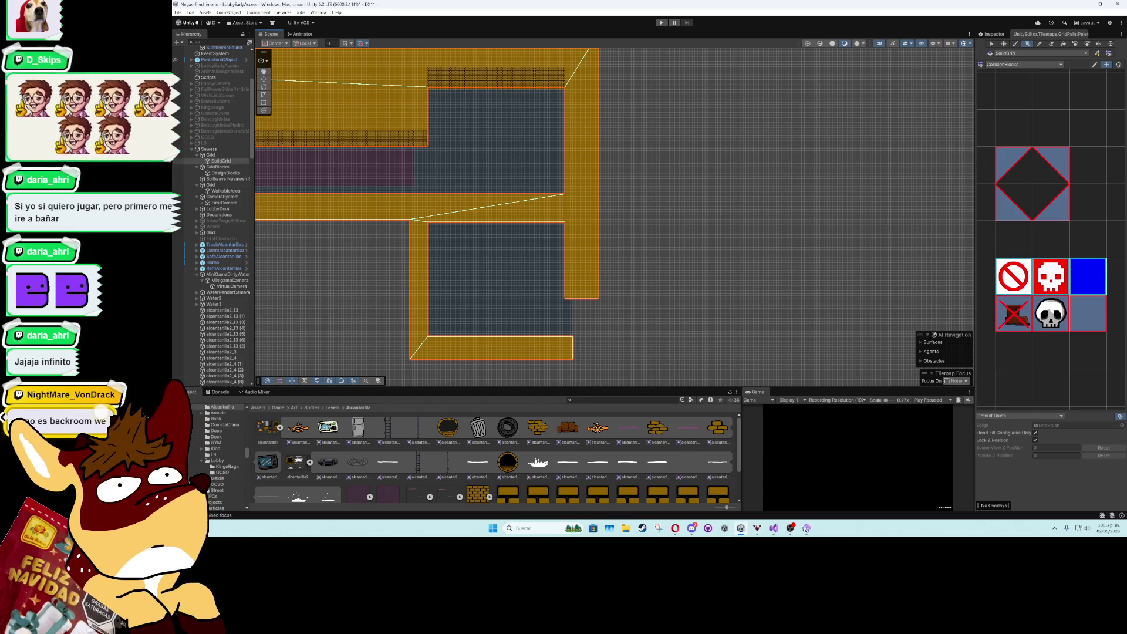
# - Erase the collision column beside the pool, the bottom bar and the right column
pyautogui.scroll(2, 429, 252)
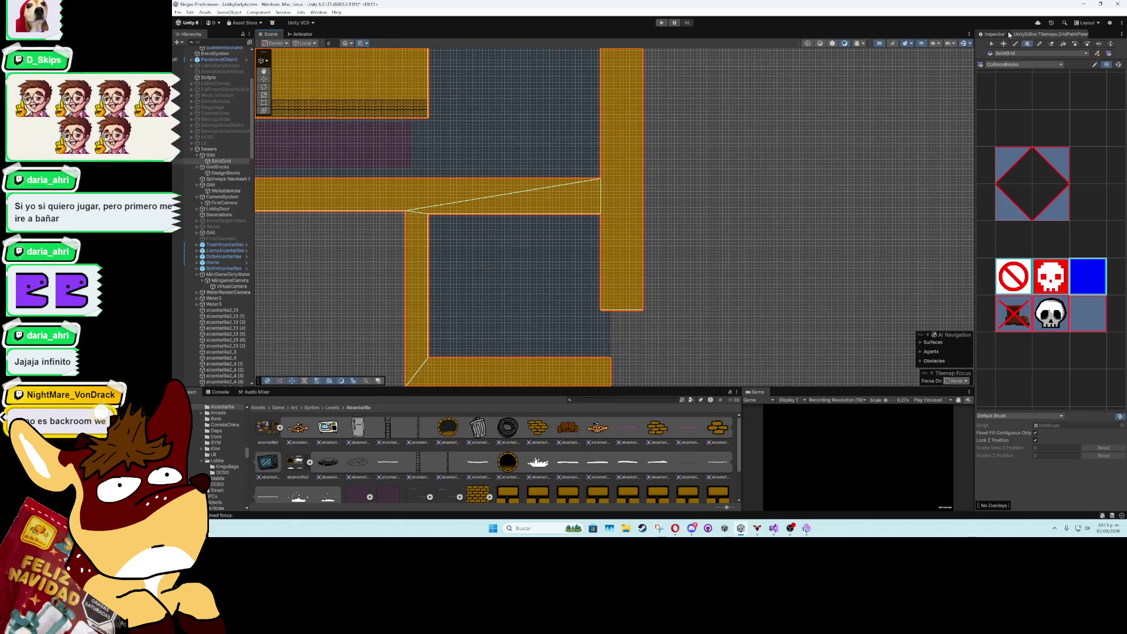
pyautogui.click(994, 34)
pyautogui.click(1048, 34)
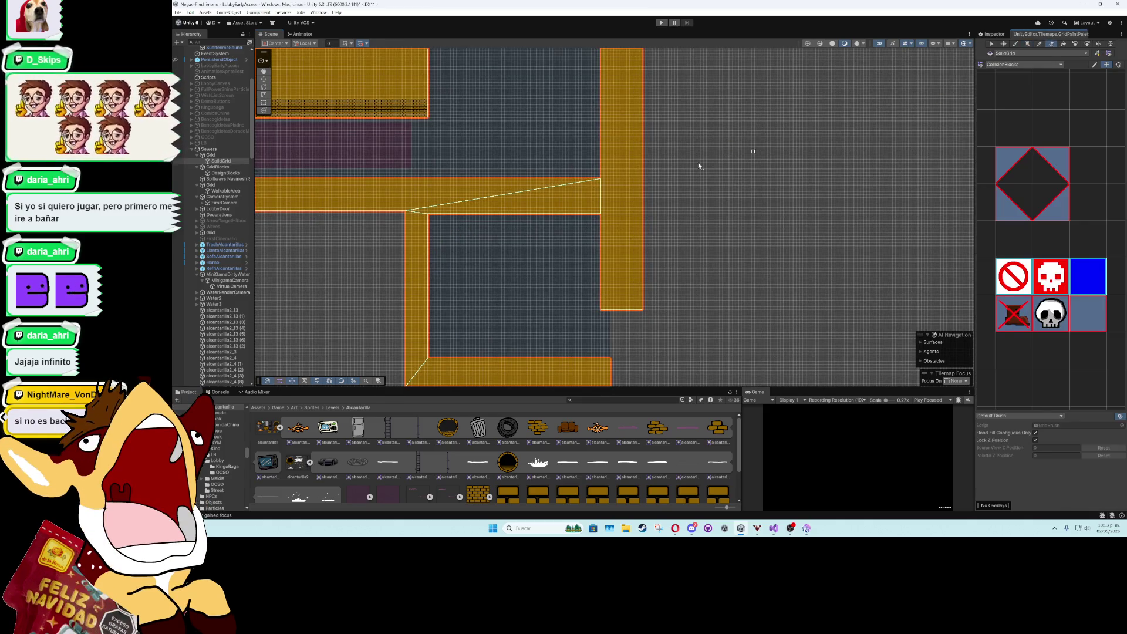
pyautogui.scroll(-10, 1043, 207)
pyautogui.moveTo(1006, 102); pyautogui.dragTo(1076, 167)
pyautogui.click(1051, 44)
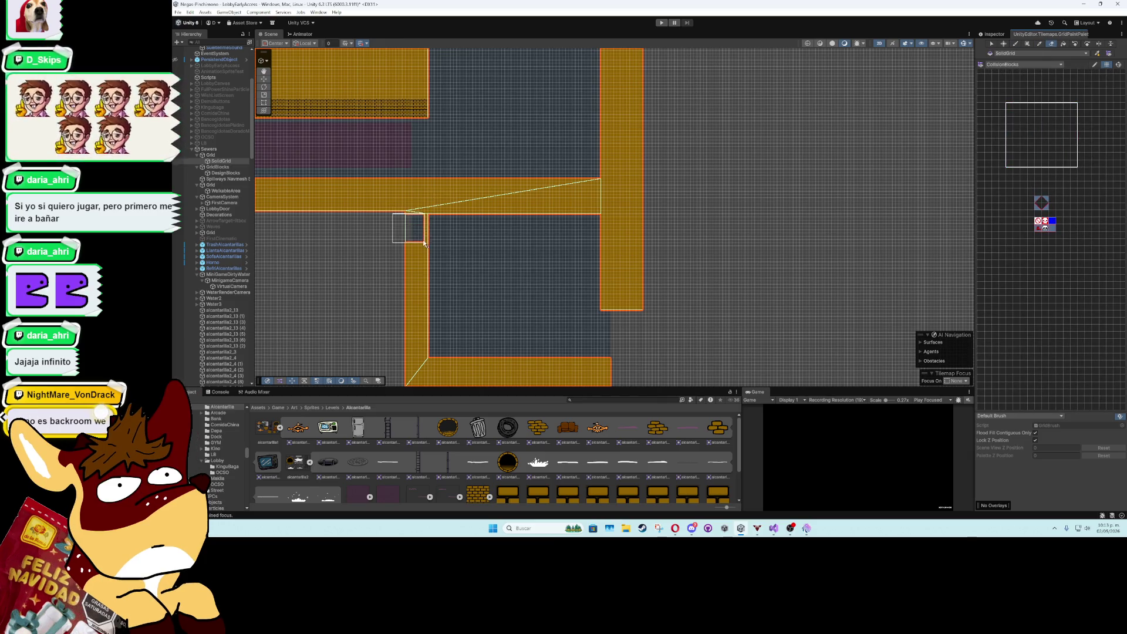
pyautogui.scroll(3, 430, 240)
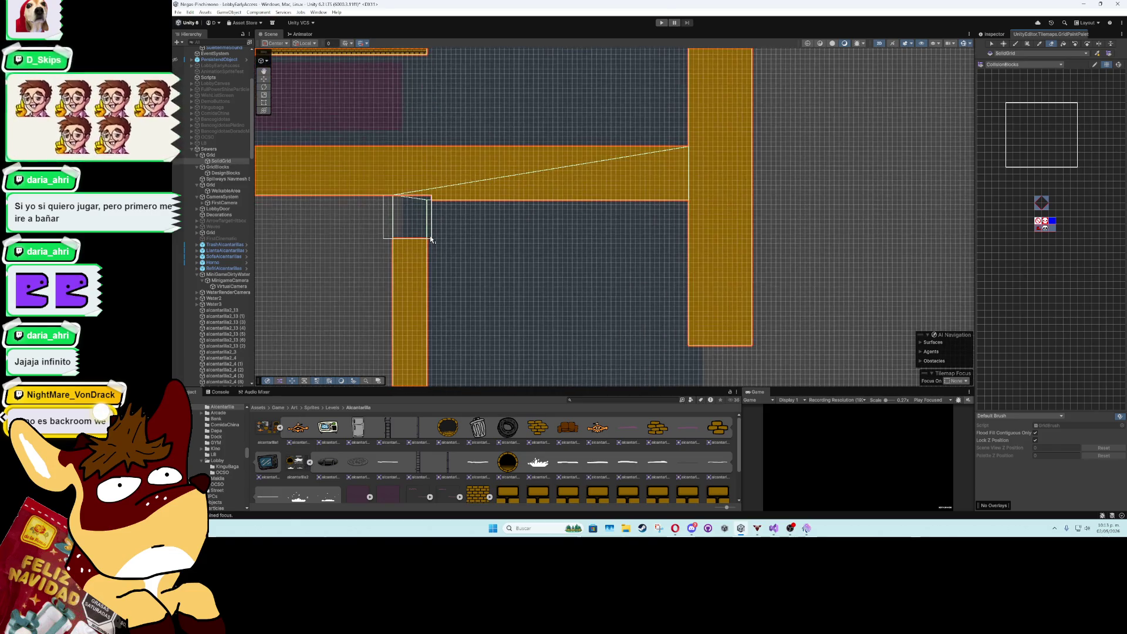
pyautogui.moveTo(431, 240); pyautogui.dragTo(435, 329)
pyautogui.scroll(-2, 435, 330)
pyautogui.moveTo(435, 249)
pyautogui.mouseDown()
pyautogui.moveTo(437, 320)
pyautogui.moveTo(674, 328)
pyautogui.moveTo(481, 339)
pyautogui.mouseUp()
pyautogui.moveTo(699, 217); pyautogui.dragTo(642, 274)
pyautogui.moveTo(630, 208)
pyautogui.mouseDown()
pyautogui.moveTo(631, 287)
pyautogui.moveTo(631, 230)
pyautogui.mouseUp()
# - Erase the top row of blue WalkableArea tiles above the pool, then return to the Move tool
pyautogui.press('w')
pyautogui.click(497, 254)
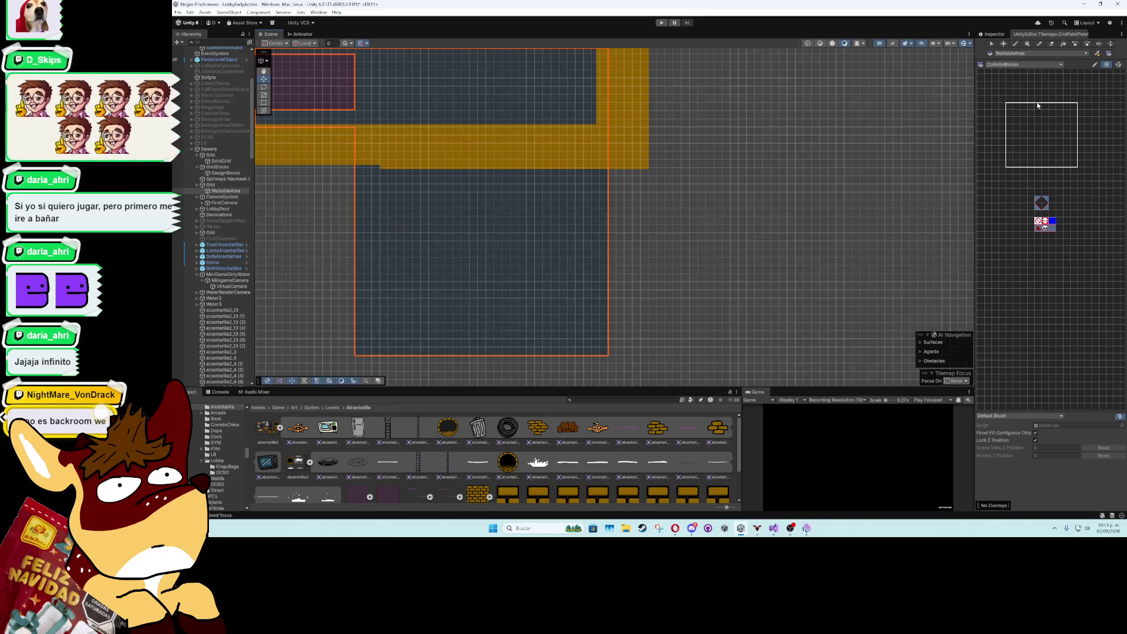
pyautogui.click(1052, 44)
pyautogui.moveTo(643, 232)
pyautogui.mouseDown()
pyautogui.moveTo(427, 234)
pyautogui.moveTo(419, 353)
pyautogui.moveTo(626, 330)
pyautogui.moveTo(625, 308)
pyautogui.moveTo(494, 212)
pyautogui.moveTo(497, 230)
pyautogui.moveTo(626, 231)
pyautogui.mouseUp()
pyautogui.click(992, 44)
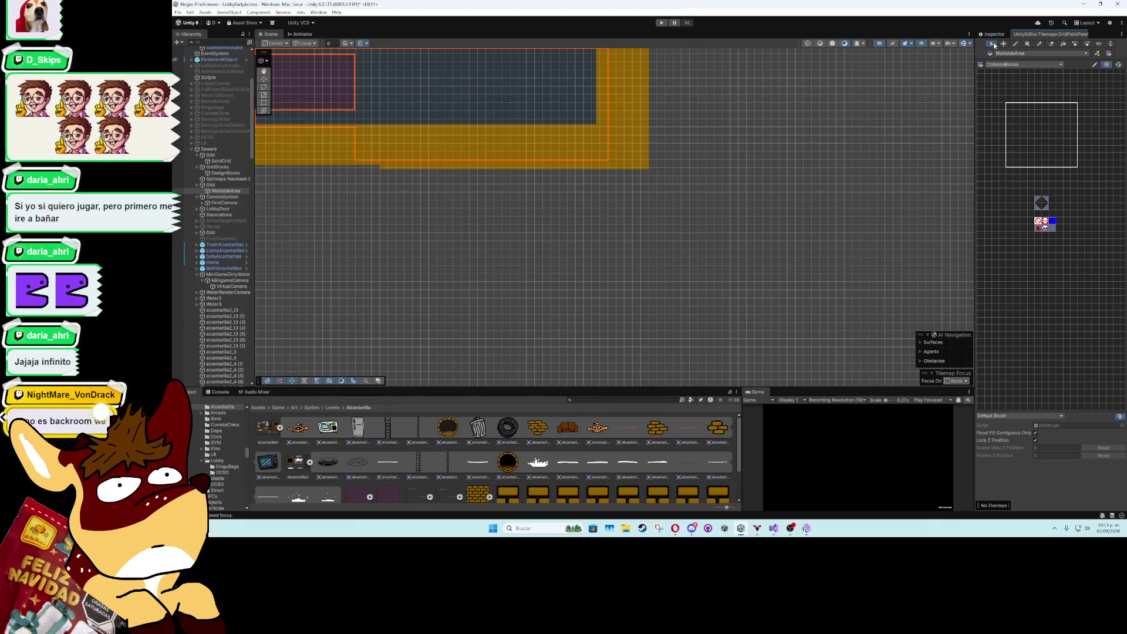
pyautogui.click(265, 80)
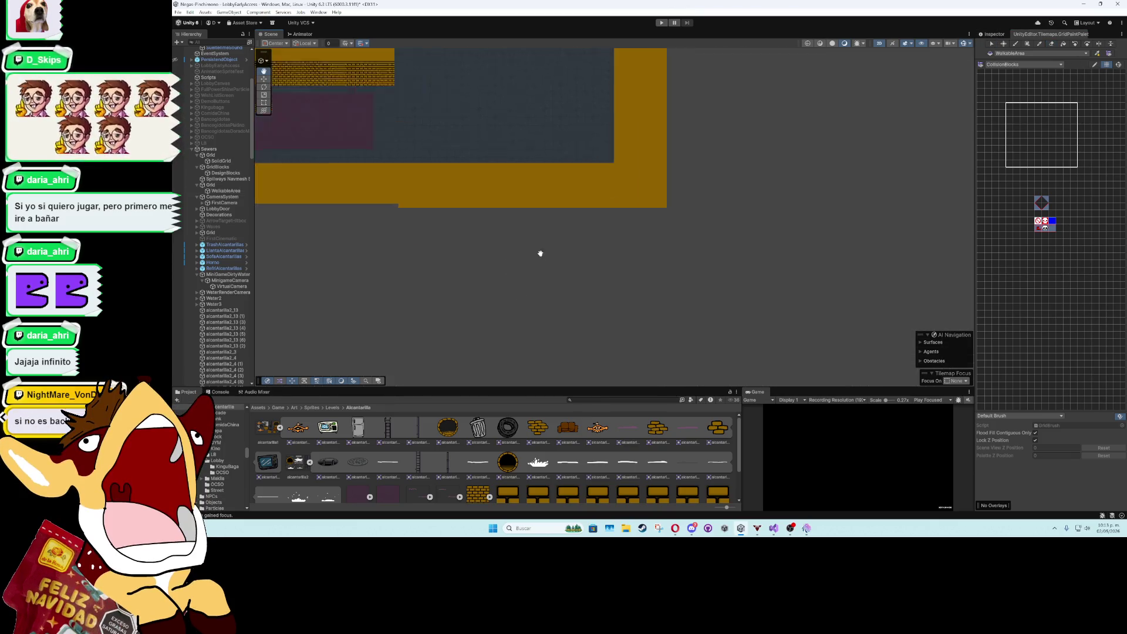
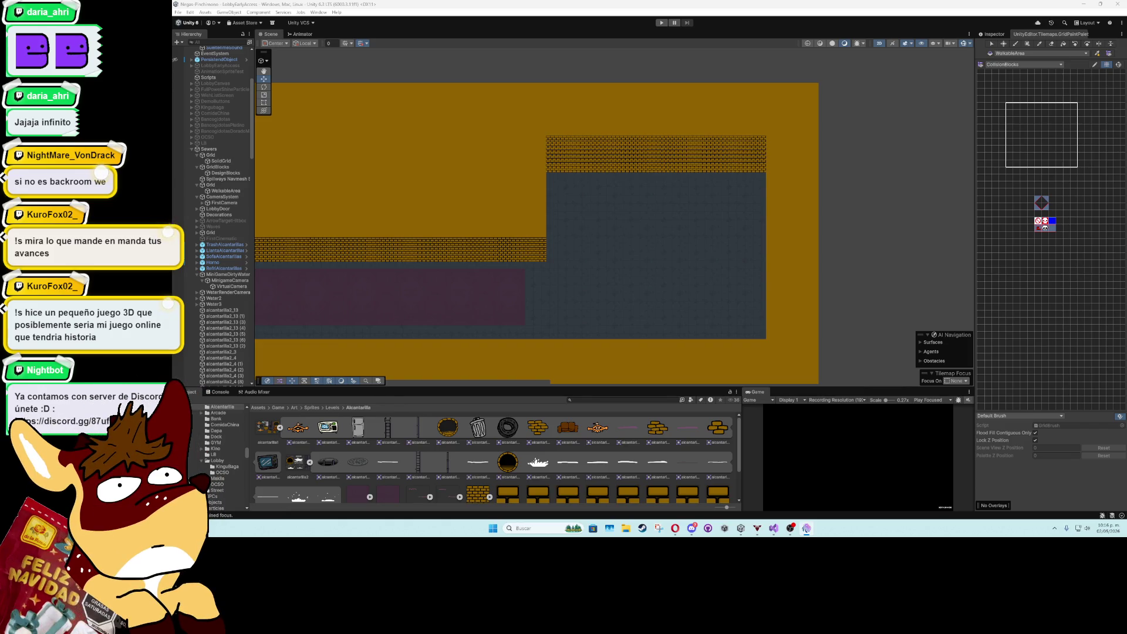
# - Pan and zoom the Scene view toward the upper room and the brick band above the pool
pyautogui.hotkey('alt', 'Tab')
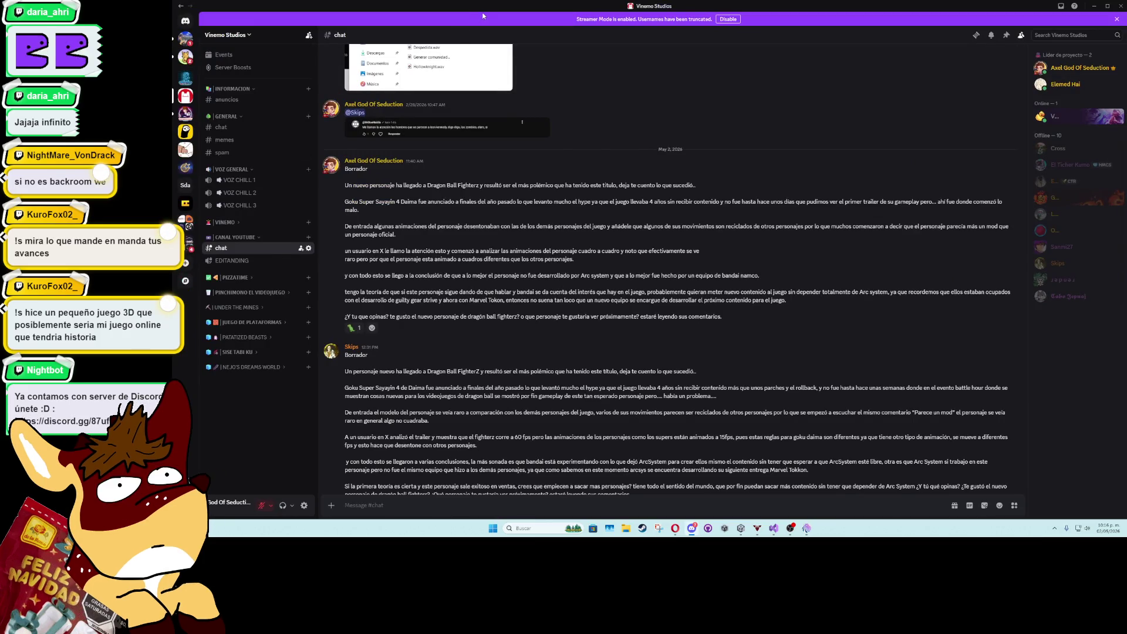
pyautogui.hotkey('alt', 'Tab')
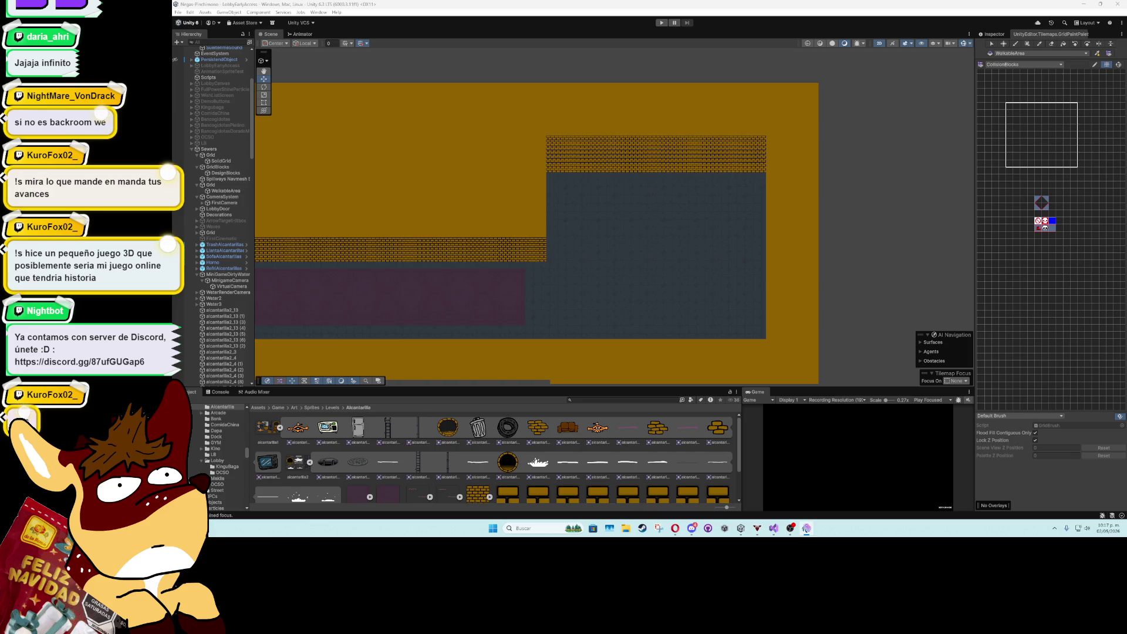
pyautogui.moveTo(518, 232)
pyautogui.mouseDown()
pyautogui.moveTo(610, 204)
pyautogui.moveTo(360, 214)
pyautogui.moveTo(485, 200)
pyautogui.mouseUp()
pyautogui.scroll(2, 521, 239)
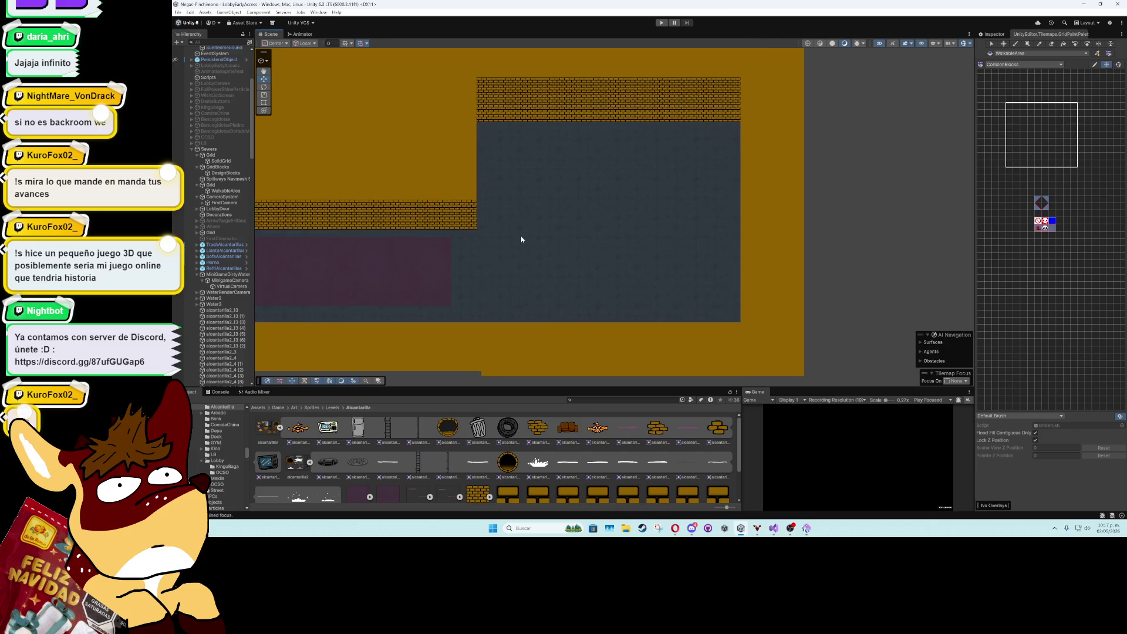
pyautogui.scroll(1, 521, 239)
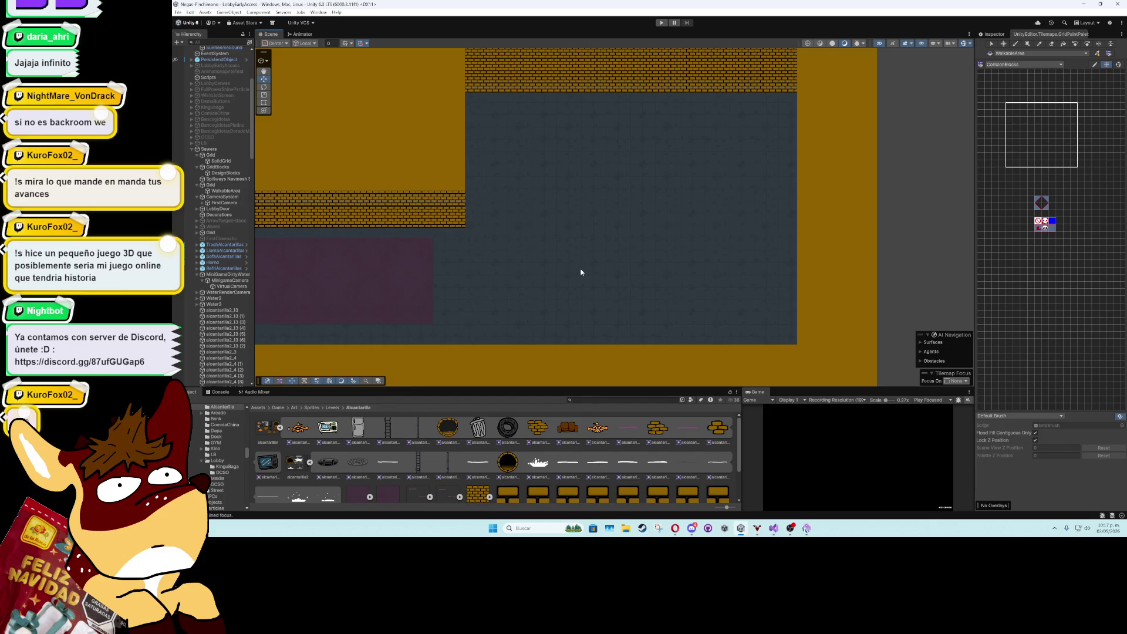
pyautogui.moveTo(390, 268)
pyautogui.mouseDown()
pyautogui.moveTo(370, 226)
pyautogui.moveTo(632, 247)
pyautogui.moveTo(520, 251)
pyautogui.moveTo(808, 278)
pyautogui.moveTo(643, 234)
pyautogui.moveTo(657, 186)
pyautogui.moveTo(726, 129)
pyautogui.moveTo(712, 329)
pyautogui.moveTo(712, 224)
pyautogui.moveTo(434, 183)
pyautogui.moveTo(433, 279)
pyautogui.mouseUp()
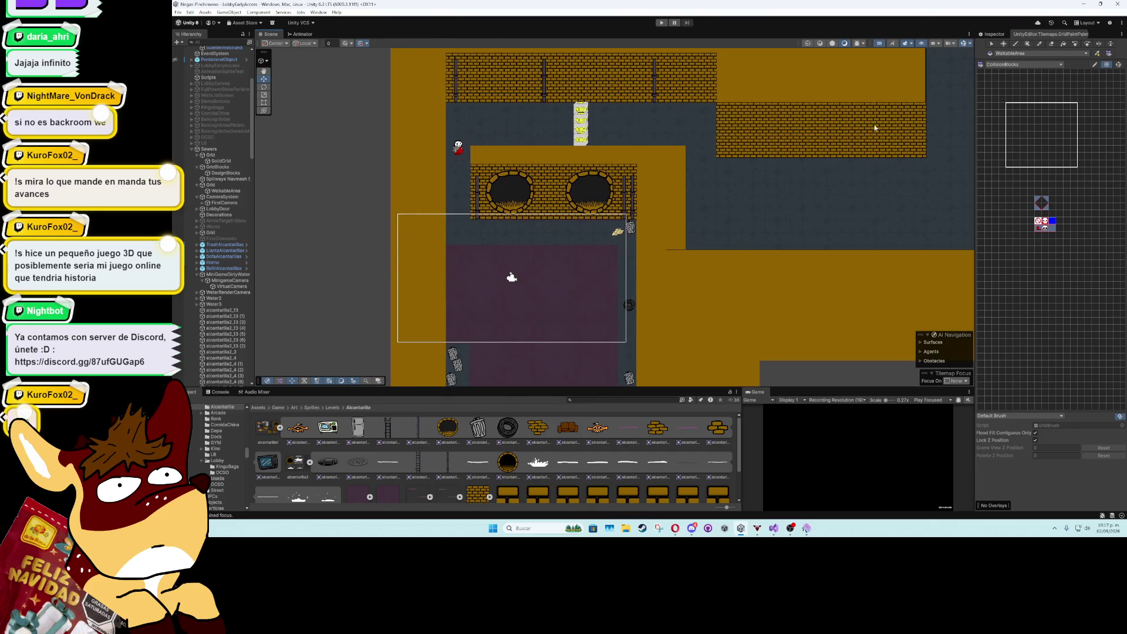
# - Show the Inspector and frame the sewer entrance with its pipes in the Scene view
pyautogui.click(991, 34)
pyautogui.scroll(-2, 573, 250)
pyautogui.moveTo(573, 250)
pyautogui.mouseDown()
pyautogui.moveTo(518, 217)
pyautogui.moveTo(603, 262)
pyautogui.mouseUp()
pyautogui.scroll(3, 518, 217)
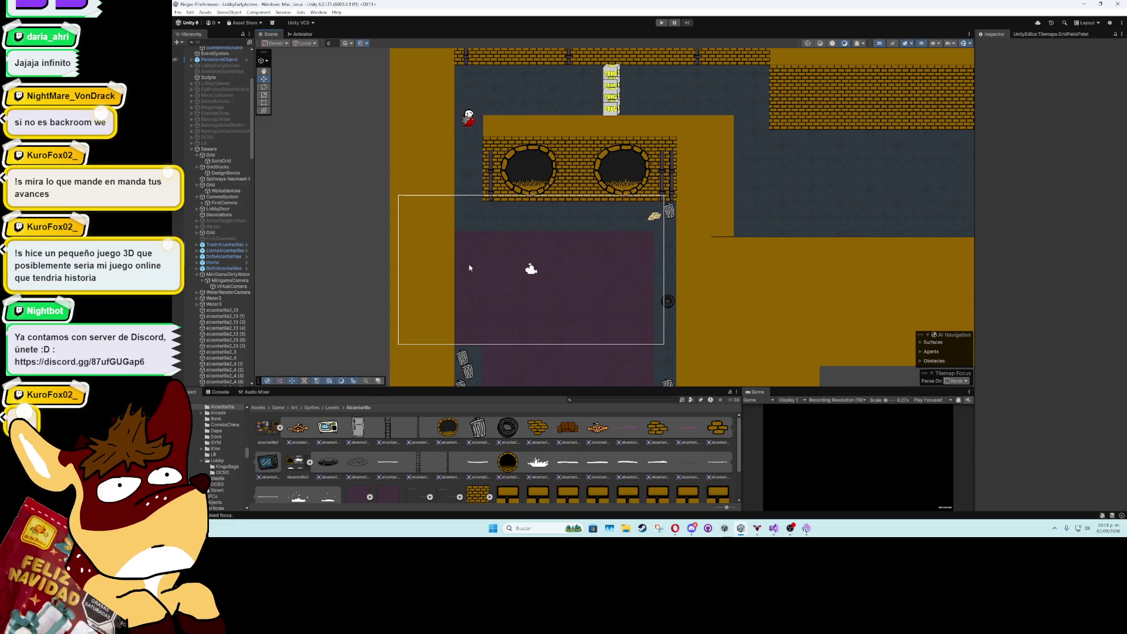
pyautogui.scroll(-2, 469, 267)
# - Find the magenta Water object, frame it in view, and deactivate it
pyautogui.press('Right')
pyautogui.press('Up')
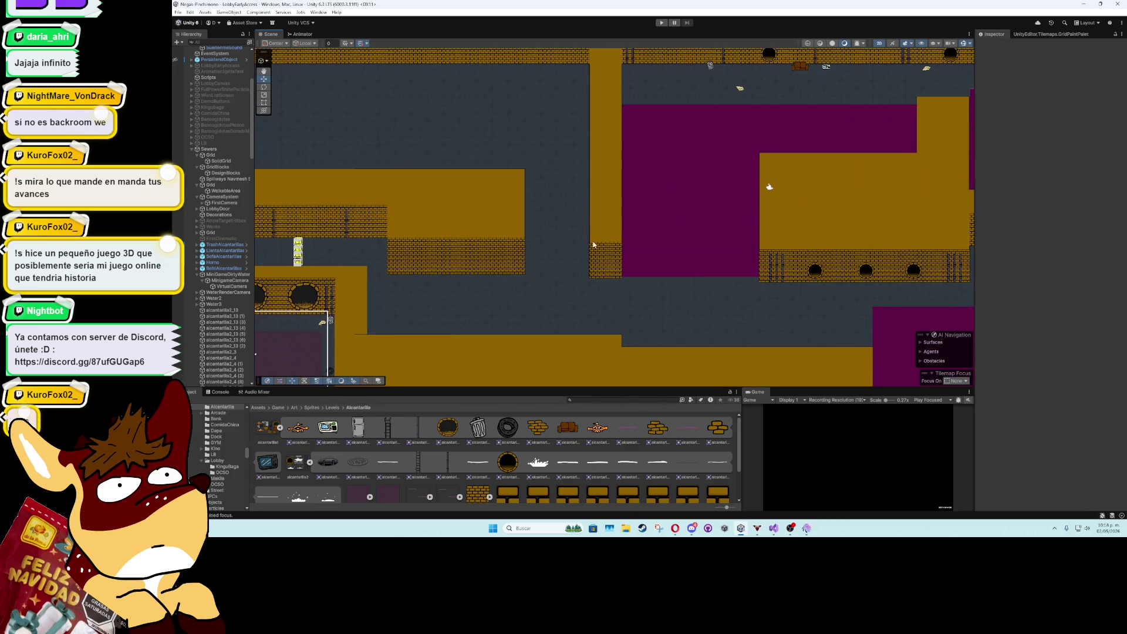
pyautogui.press('Left')
pyautogui.press('Down')
pyautogui.click(695, 228)
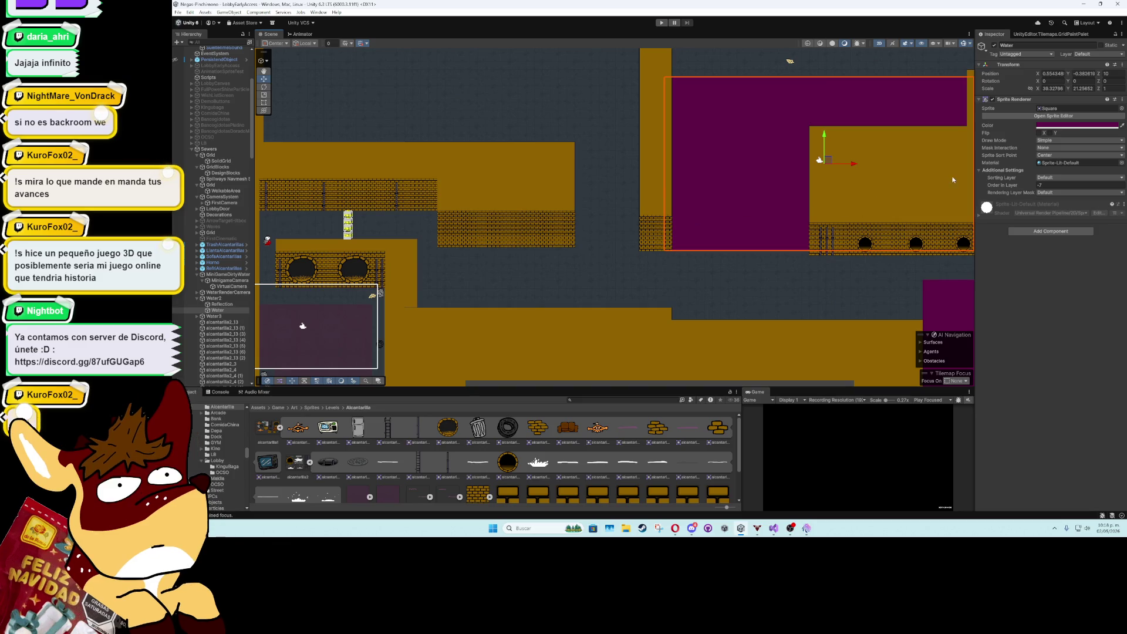
pyautogui.press('f')
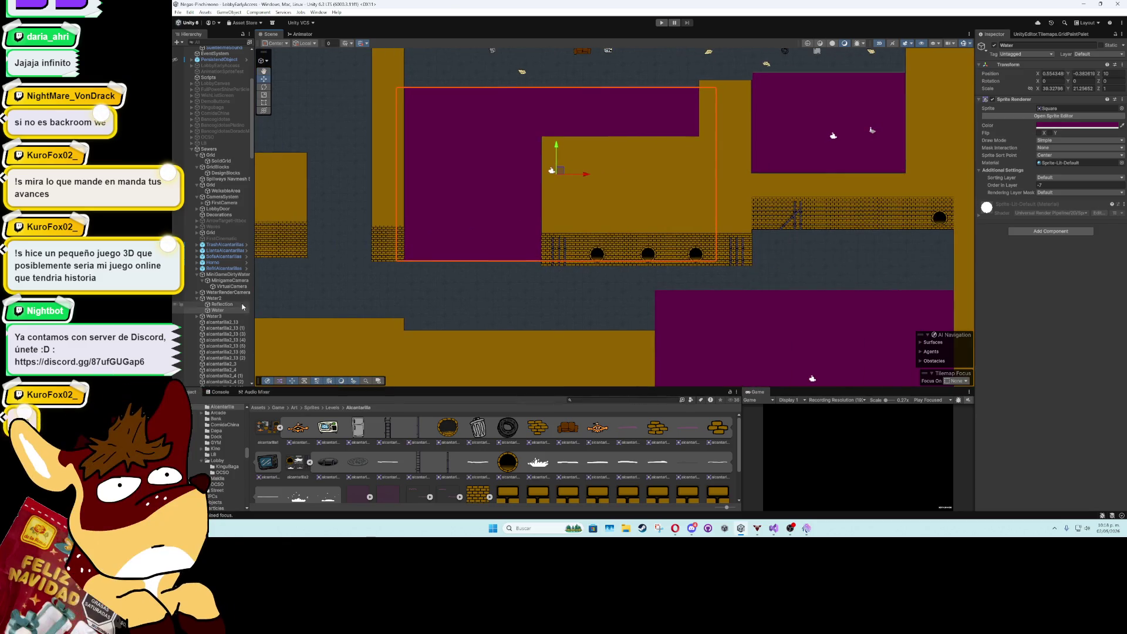
pyautogui.scroll(-3, 409, 311)
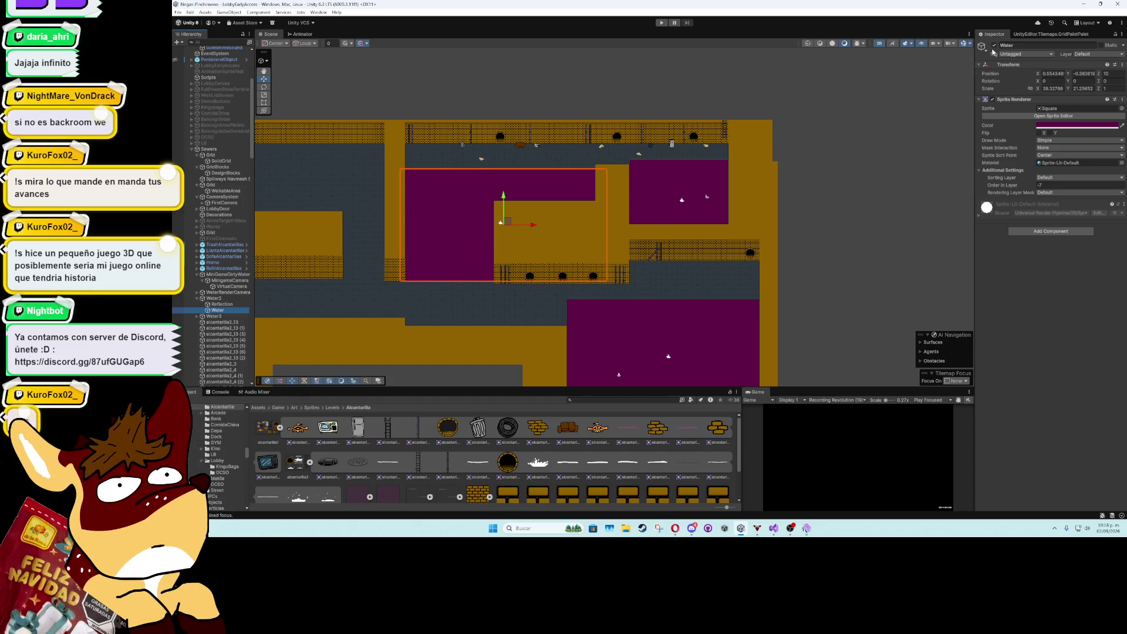
pyautogui.click(994, 45)
# - Deactivate the lower and upper magenta Water objects as well
pyautogui.click(664, 346)
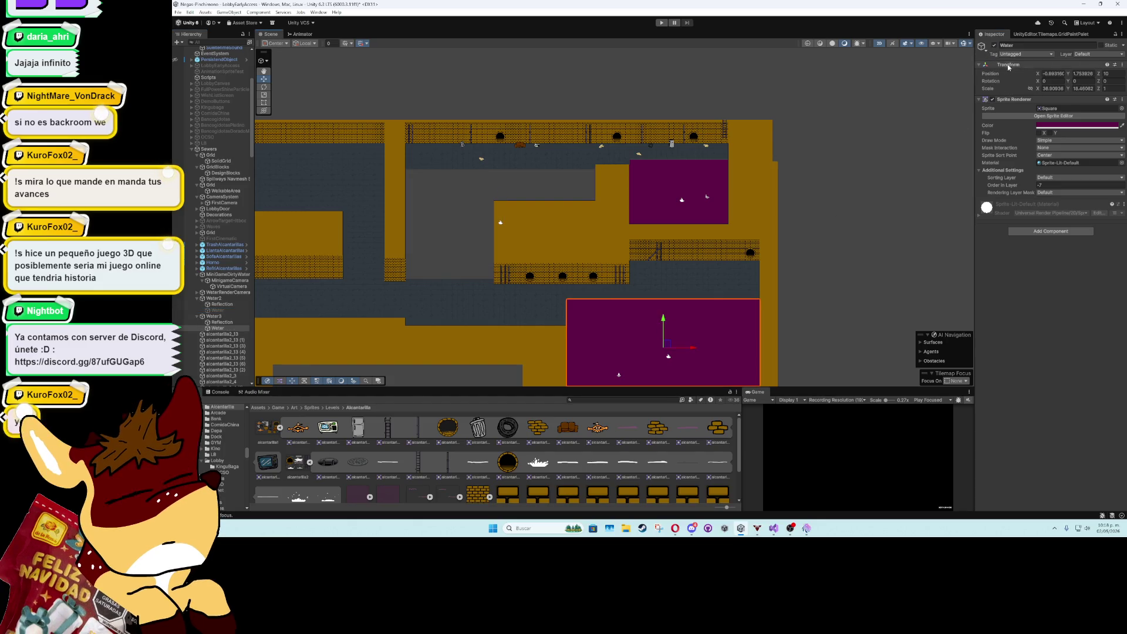
pyautogui.click(994, 45)
pyautogui.click(679, 194)
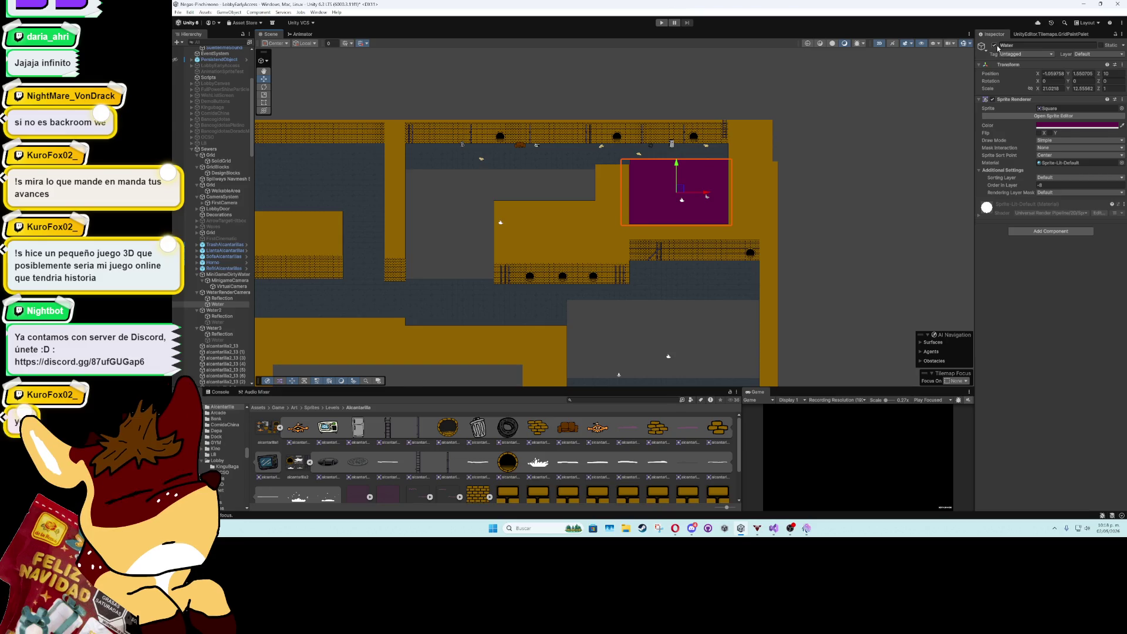
pyautogui.click(994, 45)
pyautogui.doubleClick(224, 304)
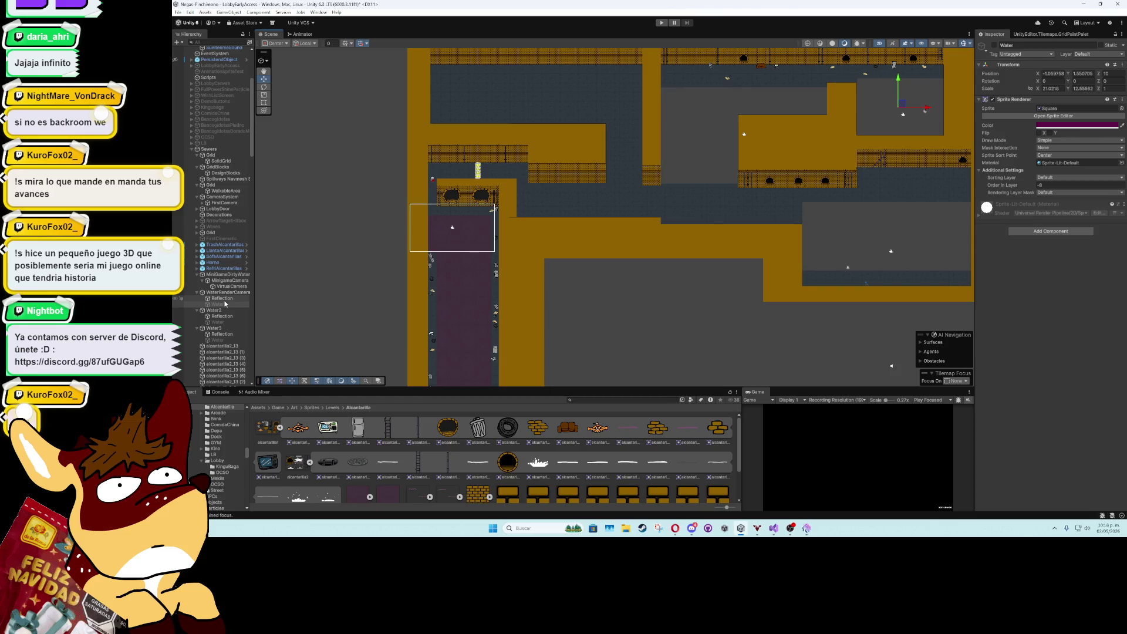
# - Select the DirtyWaterMoving tilemap and pick the purple Floor-palette tile with Box Fill
pyautogui.click(517, 264)
pyautogui.click(1035, 34)
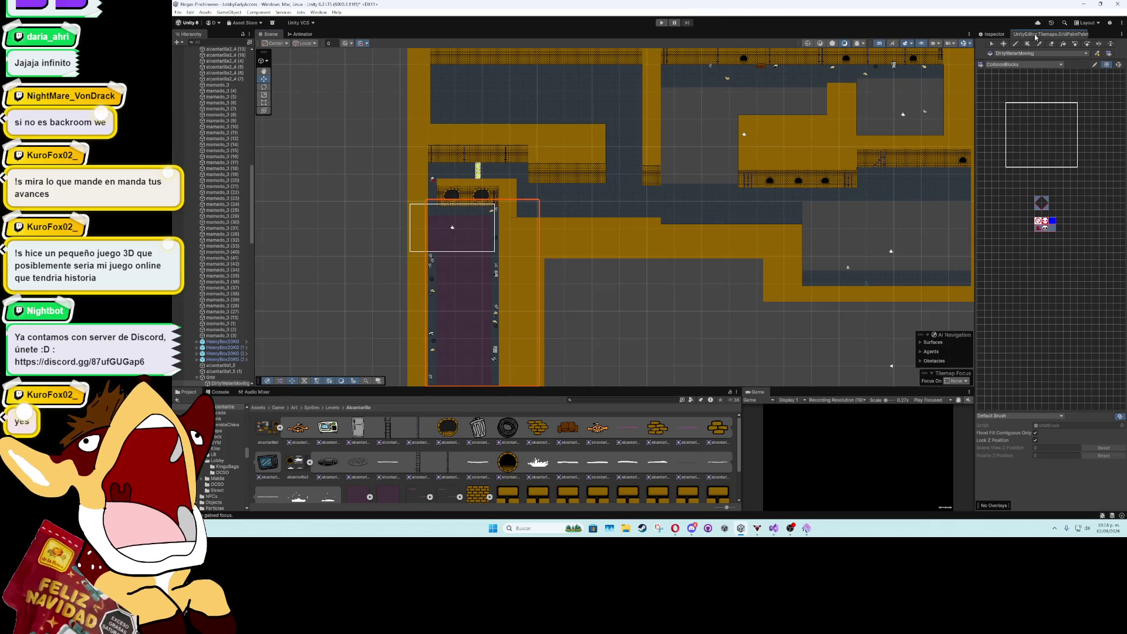
pyautogui.click(1023, 66)
pyautogui.click(1005, 109)
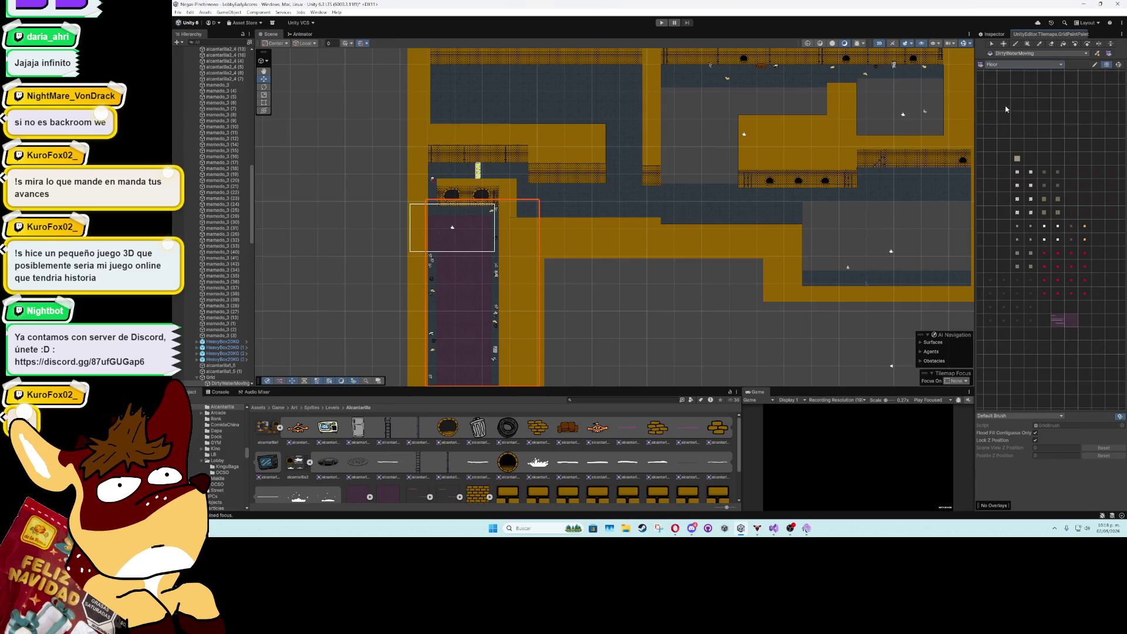
pyautogui.click(1071, 320)
pyautogui.click(1026, 43)
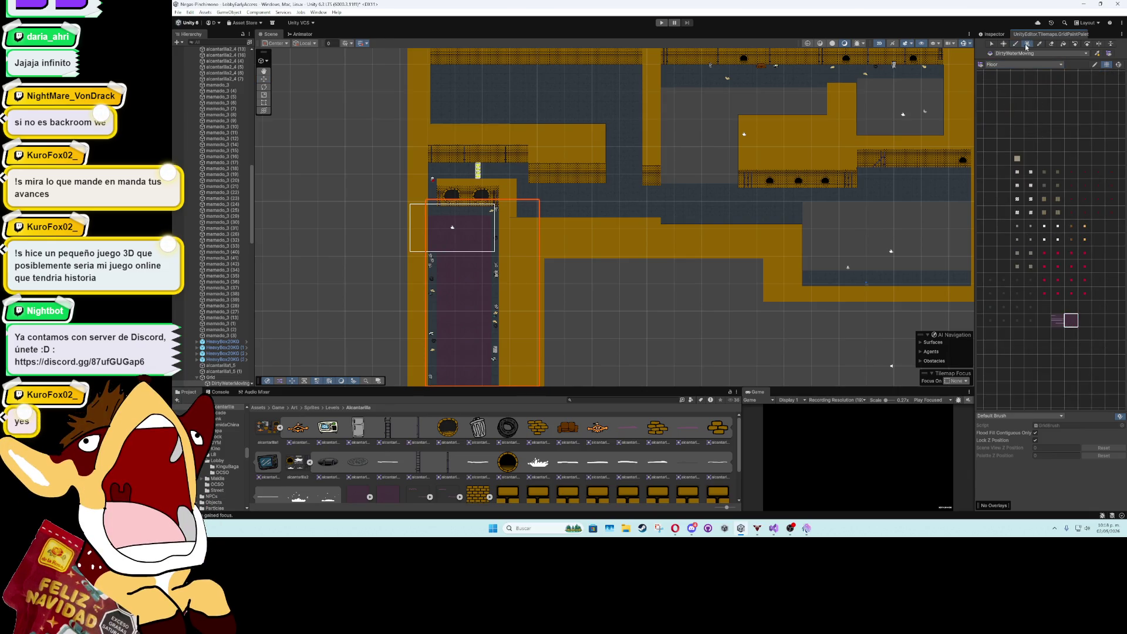
# - Box-fill the large central rooms and a lower strip with purple water tiles
pyautogui.hscroll(5, 646, 194)
pyautogui.scroll(2, 646, 194)
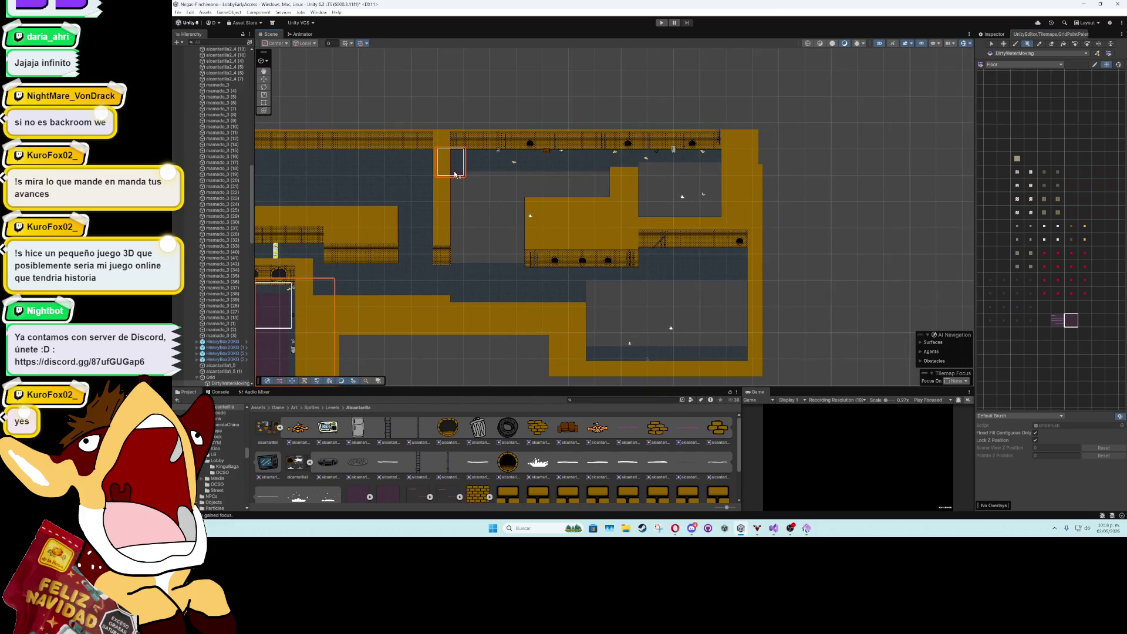
pyautogui.moveTo(452, 160)
pyautogui.mouseDown()
pyautogui.moveTo(565, 226)
pyautogui.moveTo(717, 269)
pyautogui.moveTo(744, 307)
pyautogui.moveTo(741, 356)
pyautogui.moveTo(749, 330)
pyautogui.mouseUp()
pyautogui.moveTo(595, 346); pyautogui.dragTo(746, 345)
pyautogui.click(264, 79)
pyautogui.click(777, 255)
pyautogui.scroll(8, 684, 245)
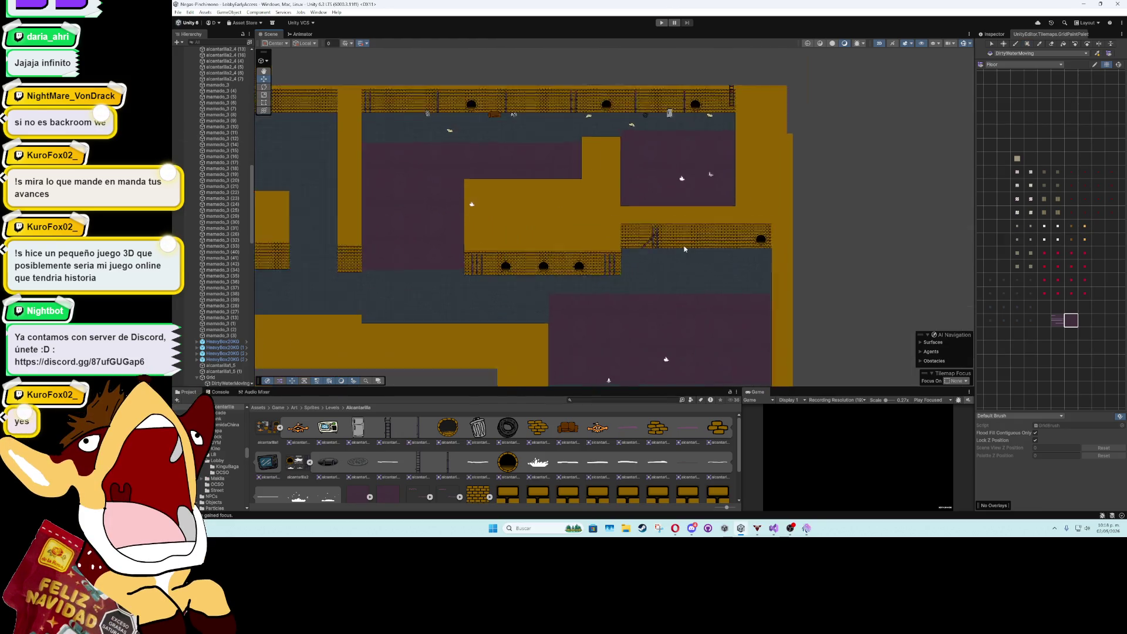
pyautogui.press('Down')
pyautogui.press('Down')
pyautogui.press('Down')
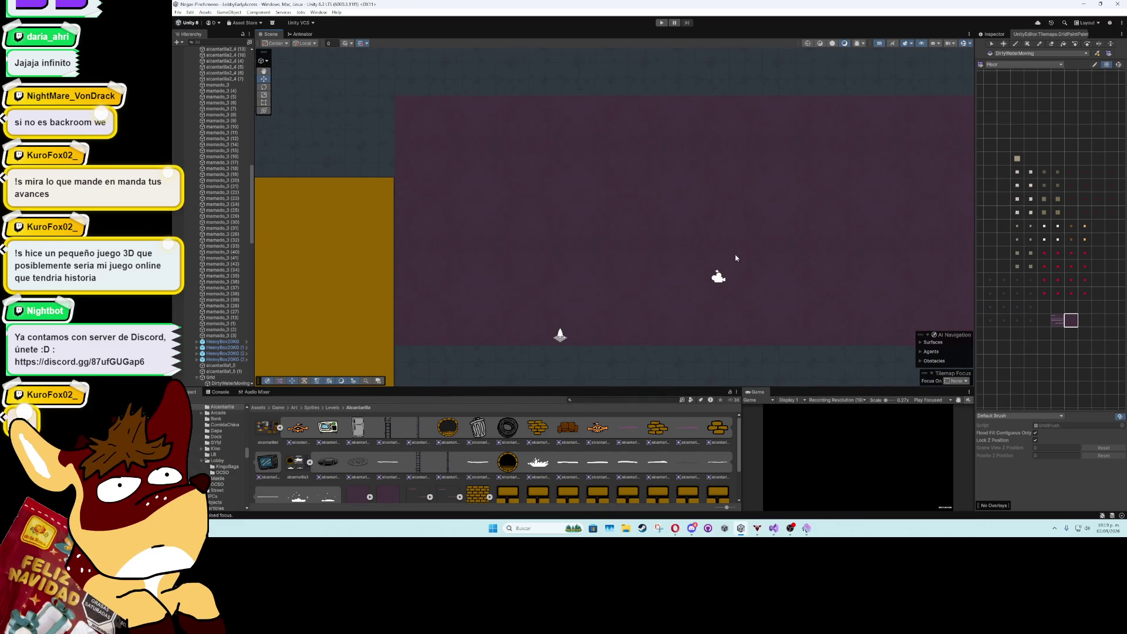
pyautogui.press('Right')
pyautogui.press('Right')
pyautogui.press('Right')
pyautogui.press('Left')
pyautogui.press('Left')
pyautogui.press('Left')
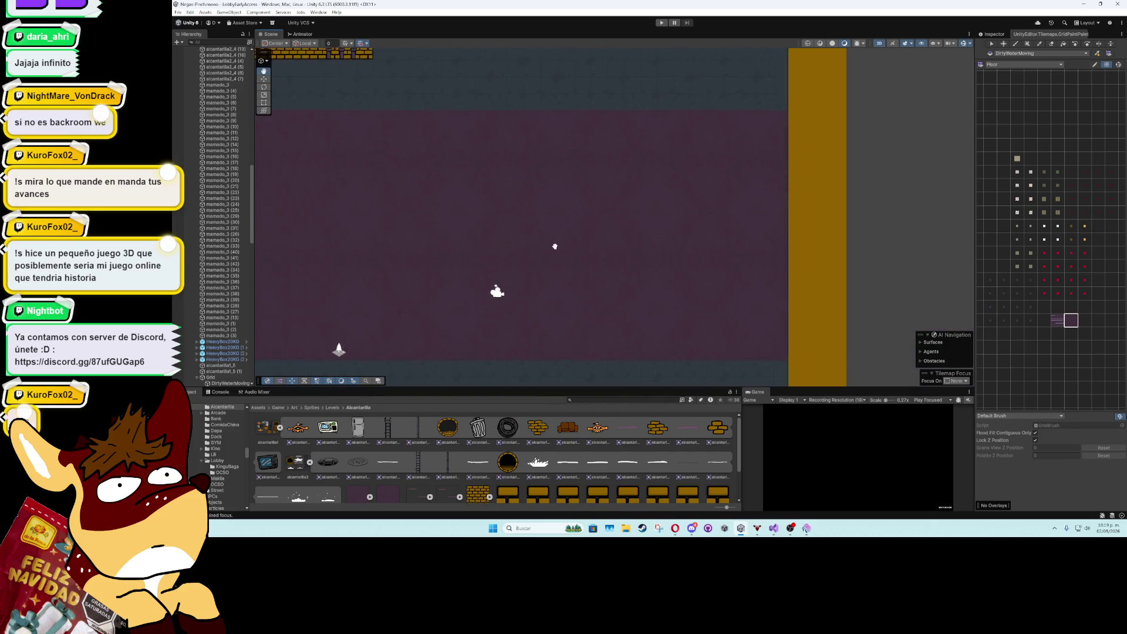
pyautogui.press('Left')
pyautogui.press('Left')
pyautogui.press('Left')
pyautogui.press('Up')
pyautogui.press('Up')
pyautogui.press('Up')
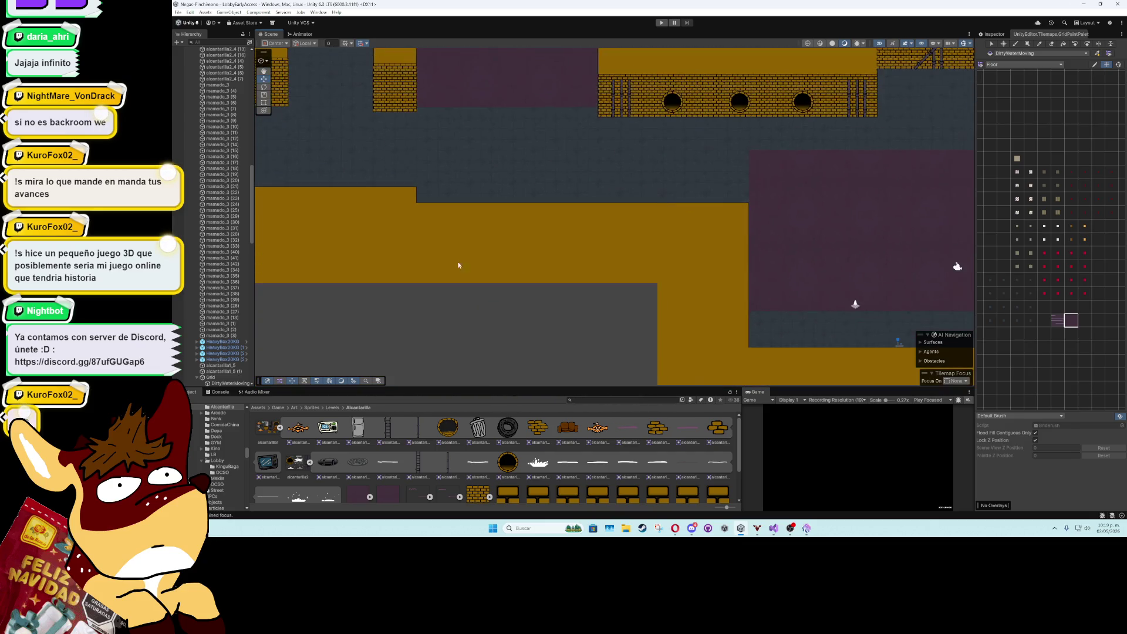
pyautogui.press('Up')
pyautogui.press('Up')
pyautogui.press('Up')
pyautogui.press('Right')
pyautogui.press('Right')
pyautogui.press('Right')
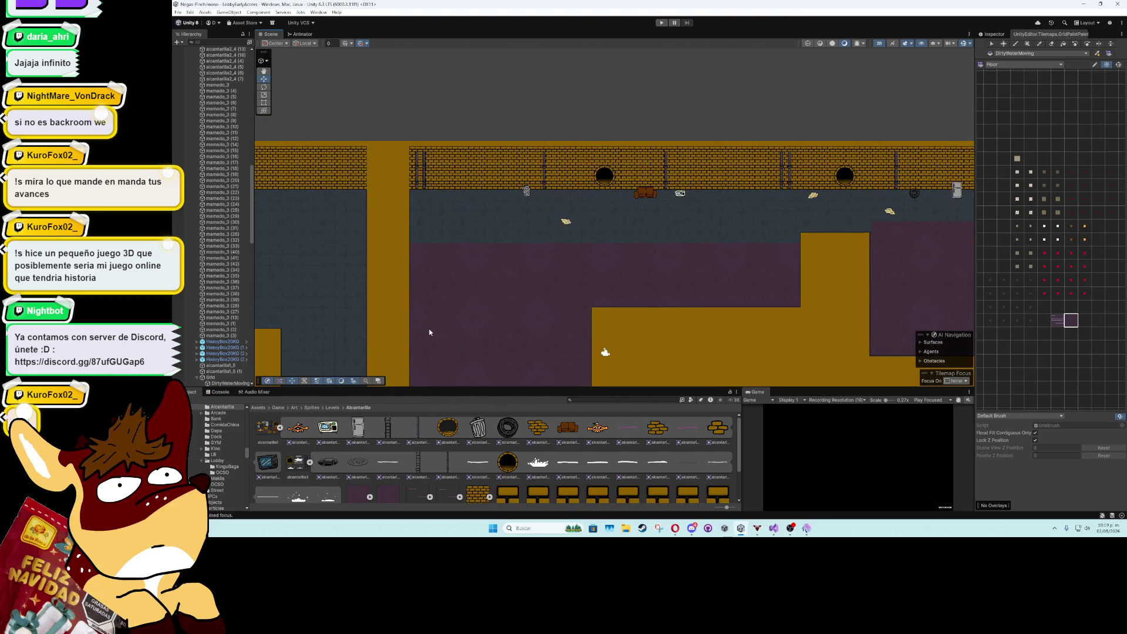
pyautogui.moveTo(429, 332); pyautogui.dragTo(237, 296)
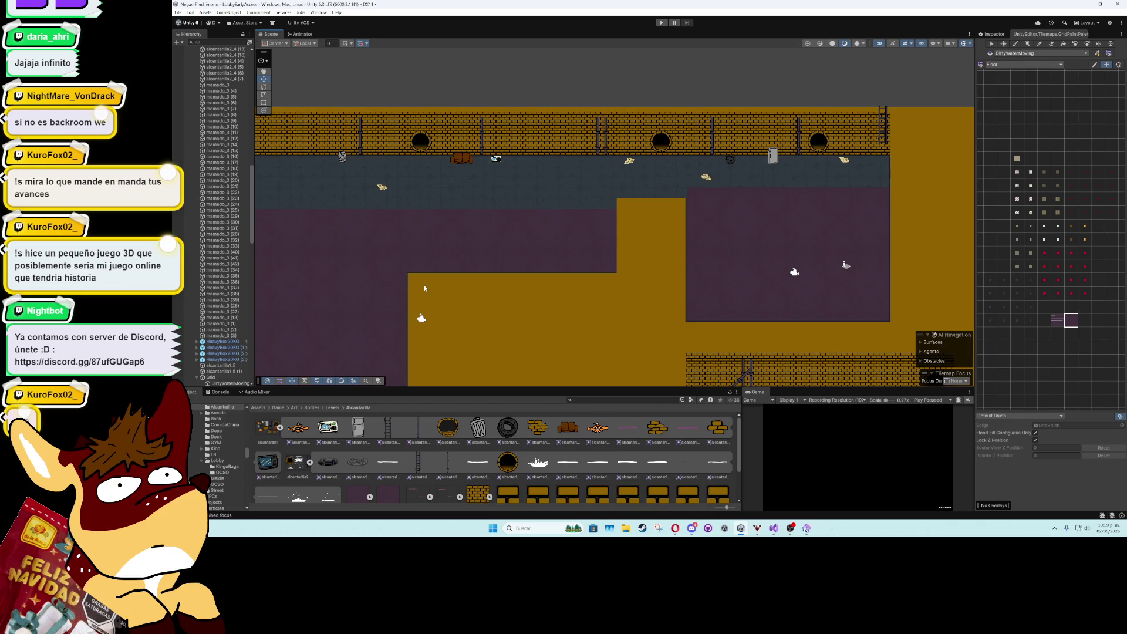
pyautogui.press('Left')
pyautogui.press('Left')
pyautogui.press('Left')
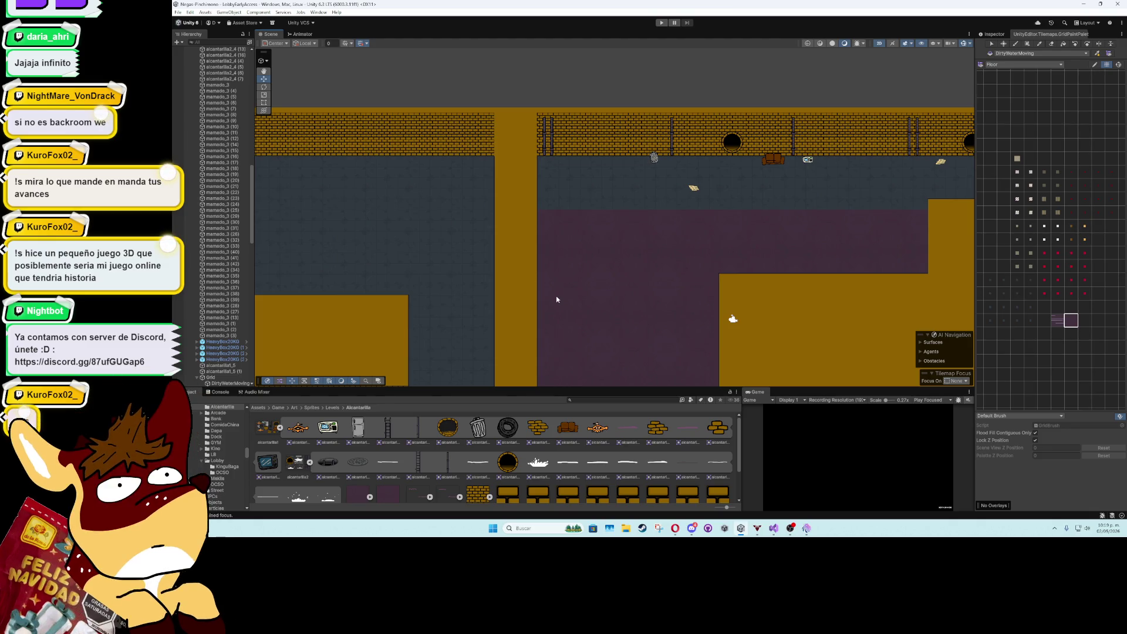
pyautogui.press('Left')
pyautogui.press('Left')
pyautogui.press('Left')
pyautogui.press('Down')
pyautogui.press('Down')
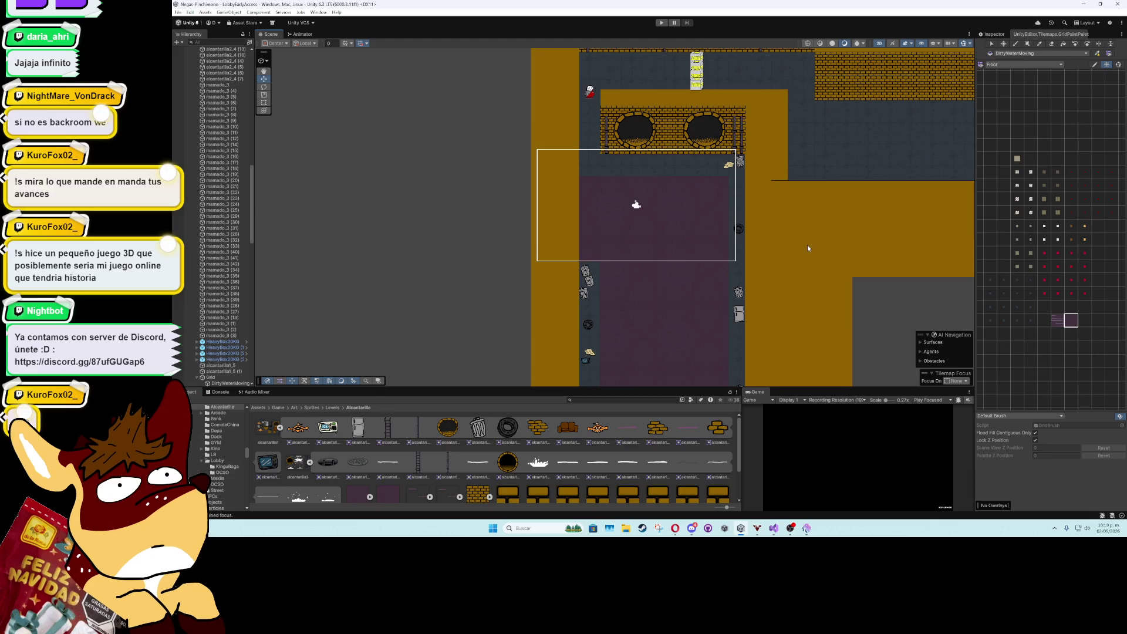
pyautogui.moveTo(808, 245); pyautogui.dragTo(755, 286)
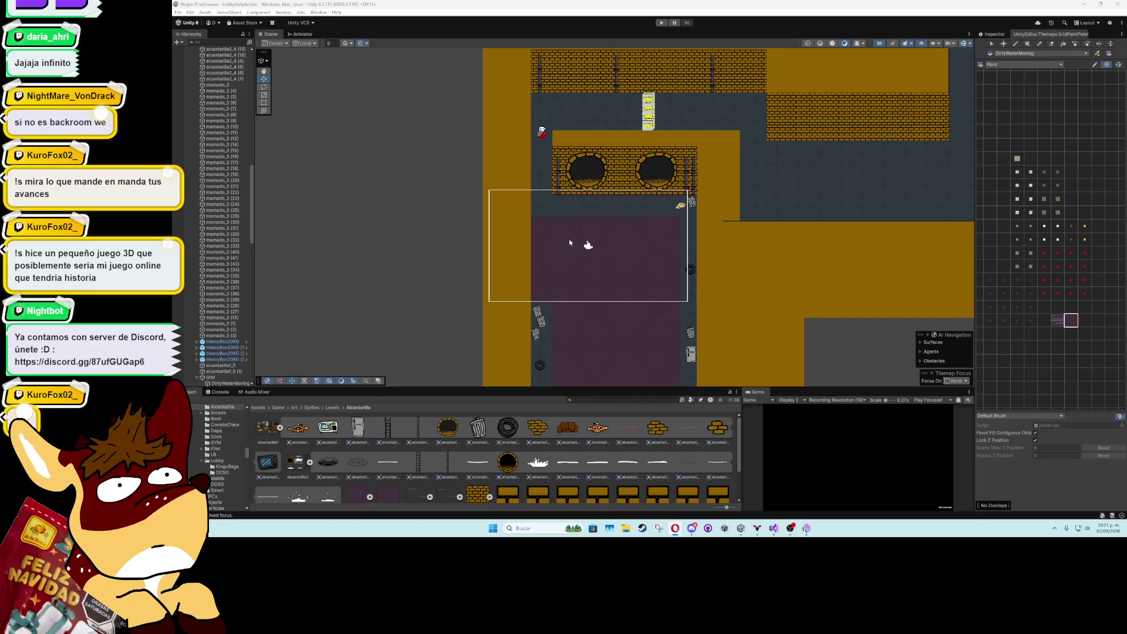
# - Scroll the Scene view over the brick wall, two pipes and purple water pool
pyautogui.scroll(5, 569, 242)
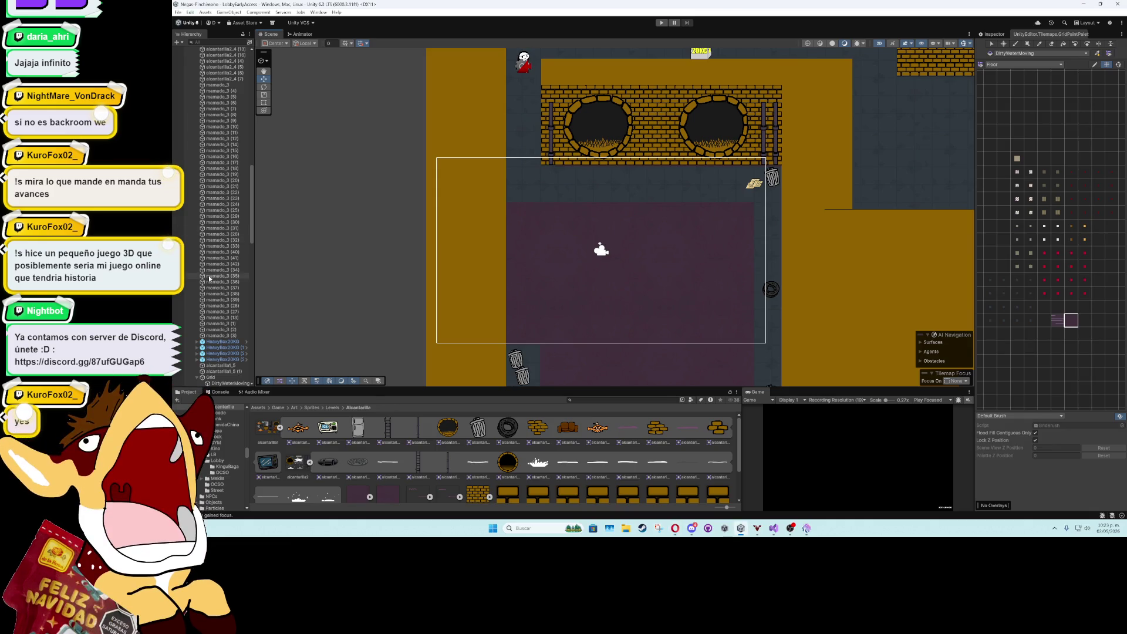
pyautogui.scroll(2, 664, 206)
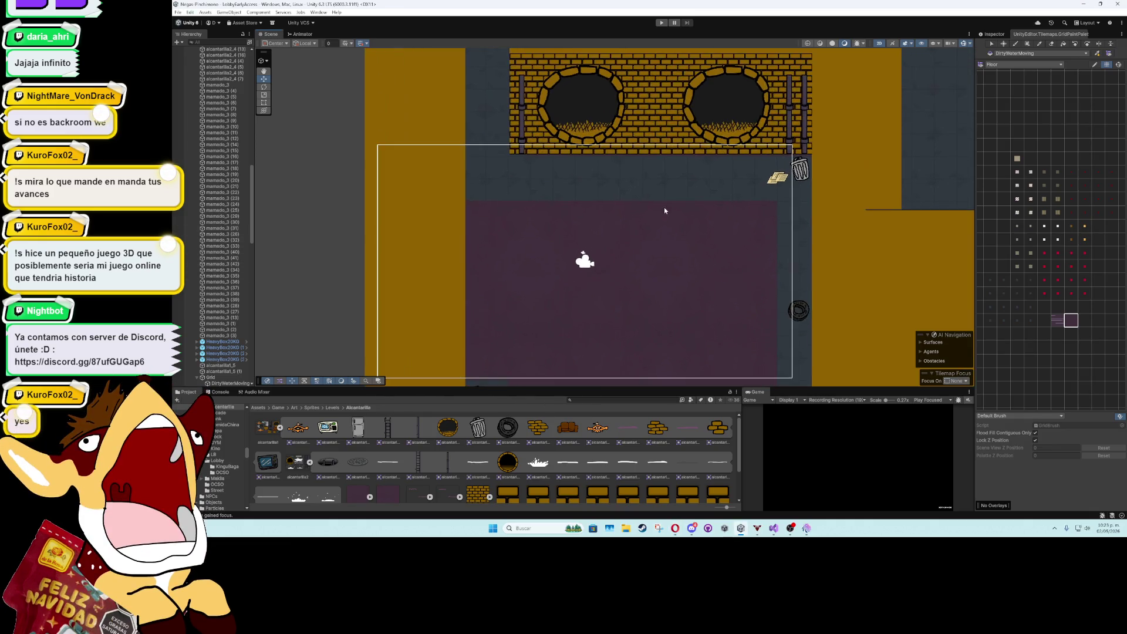
# - Scroll the Hierarchy back to the top and fold up the Sewers group
pyautogui.scroll(-5, 669, 246)
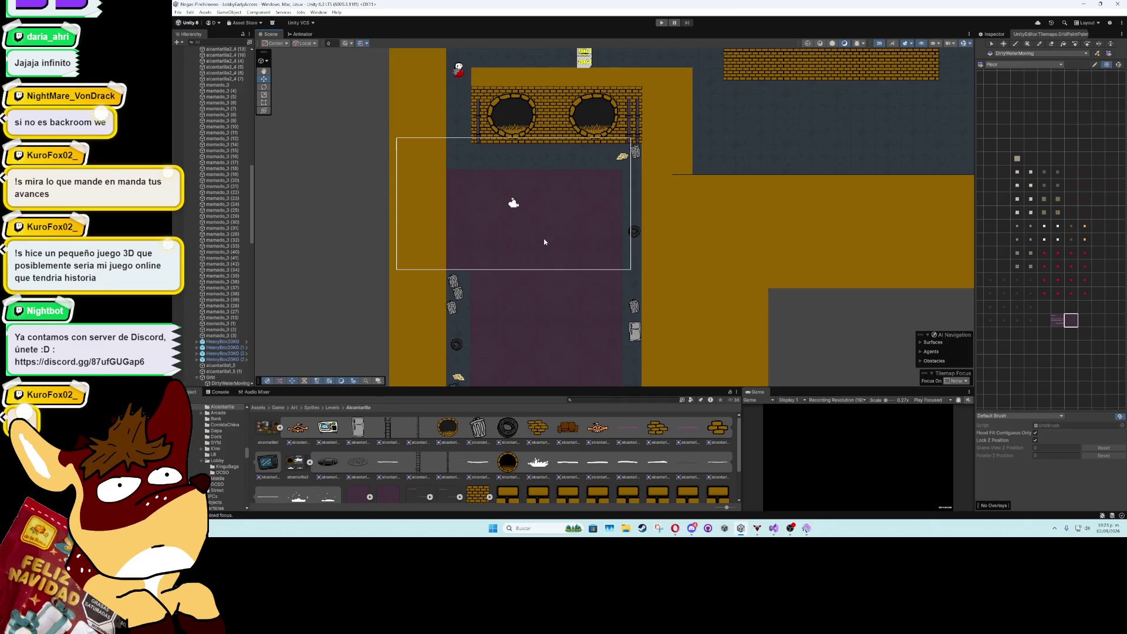
pyautogui.scroll(1, 544, 241)
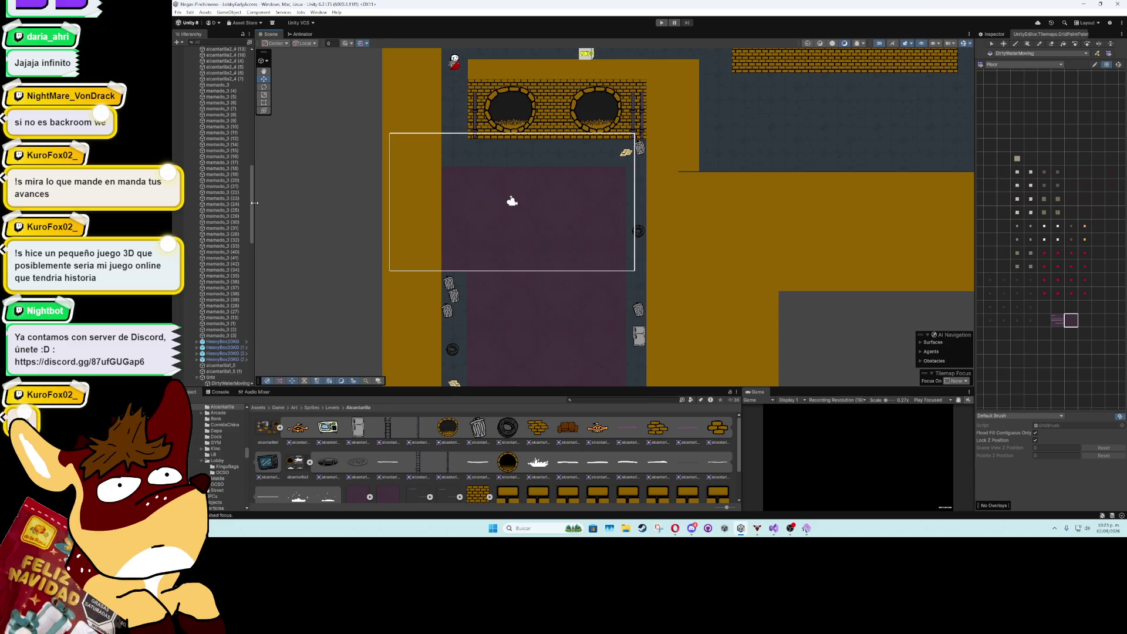
pyautogui.moveTo(253, 206); pyautogui.dragTo(251, 100)
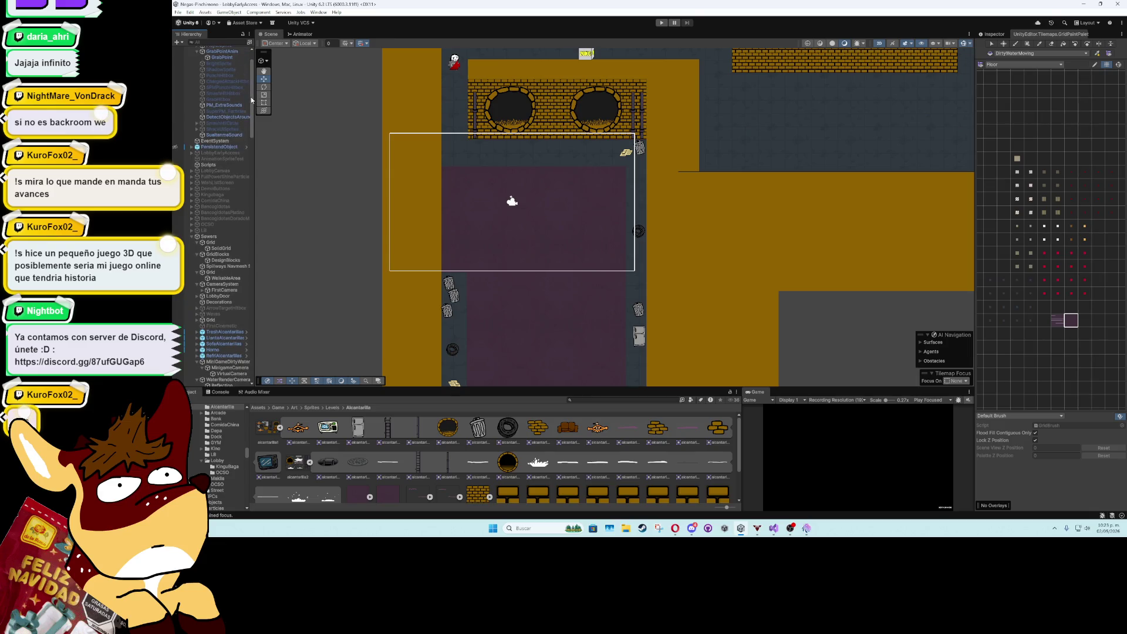
pyautogui.click(194, 236)
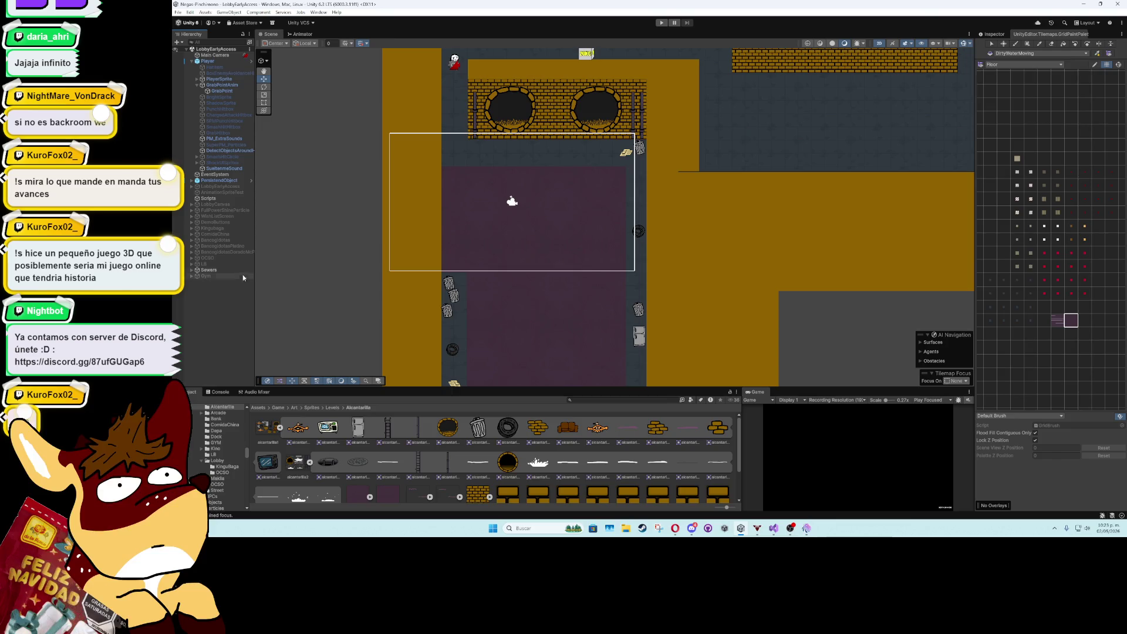
# - Create an empty GameObject and name it Skateboard
pyautogui.rightClick(216, 296)
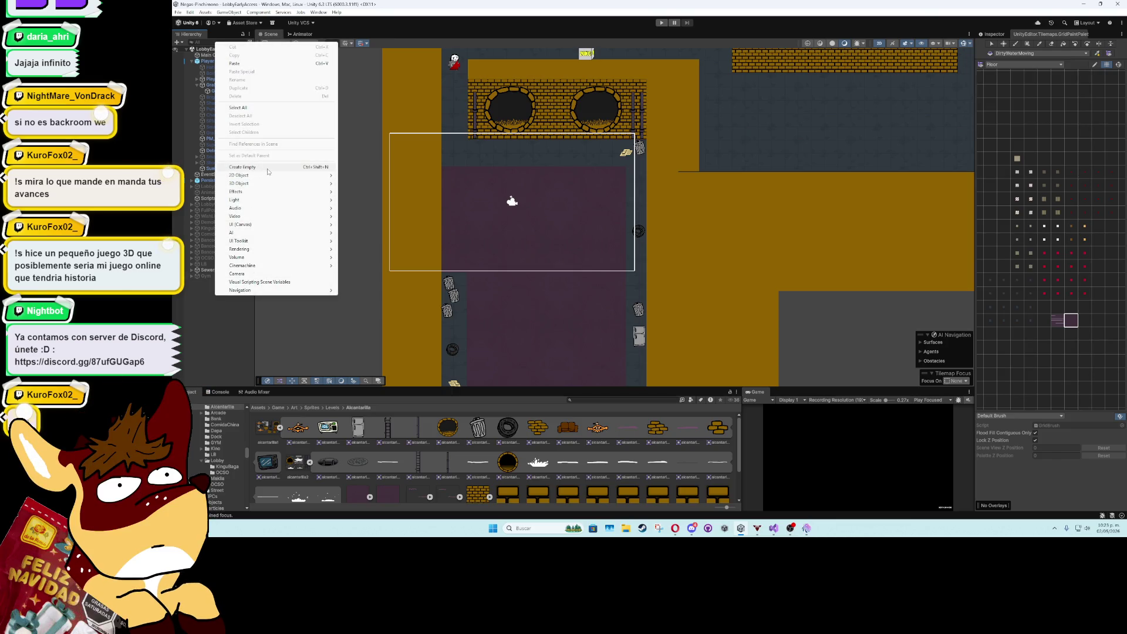
pyautogui.click(268, 169)
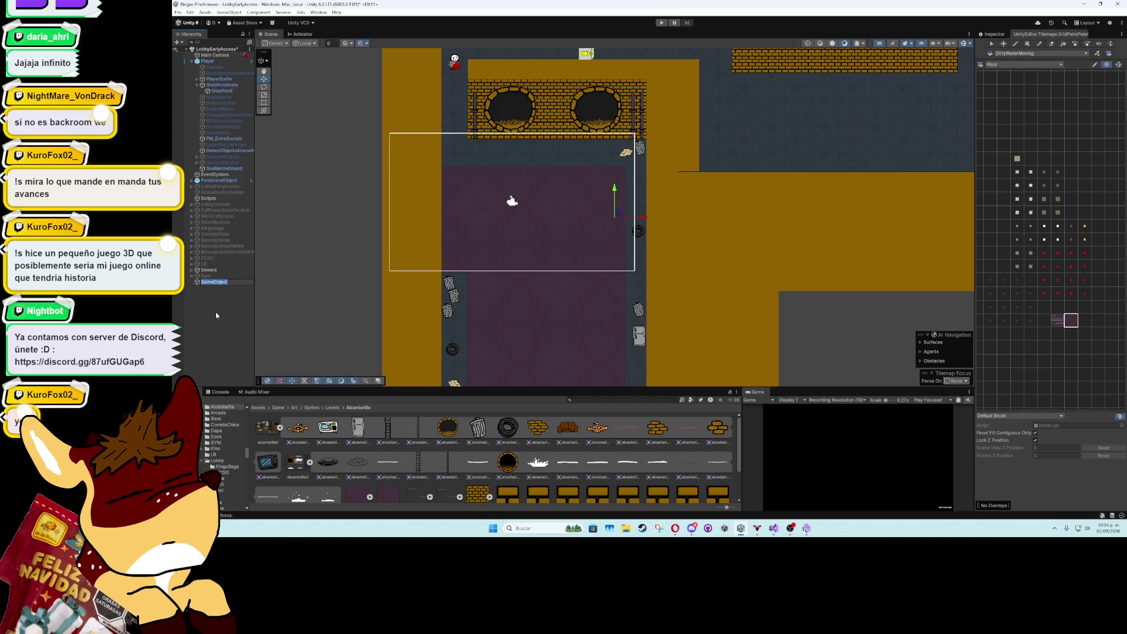
pyautogui.write('Skateboard')
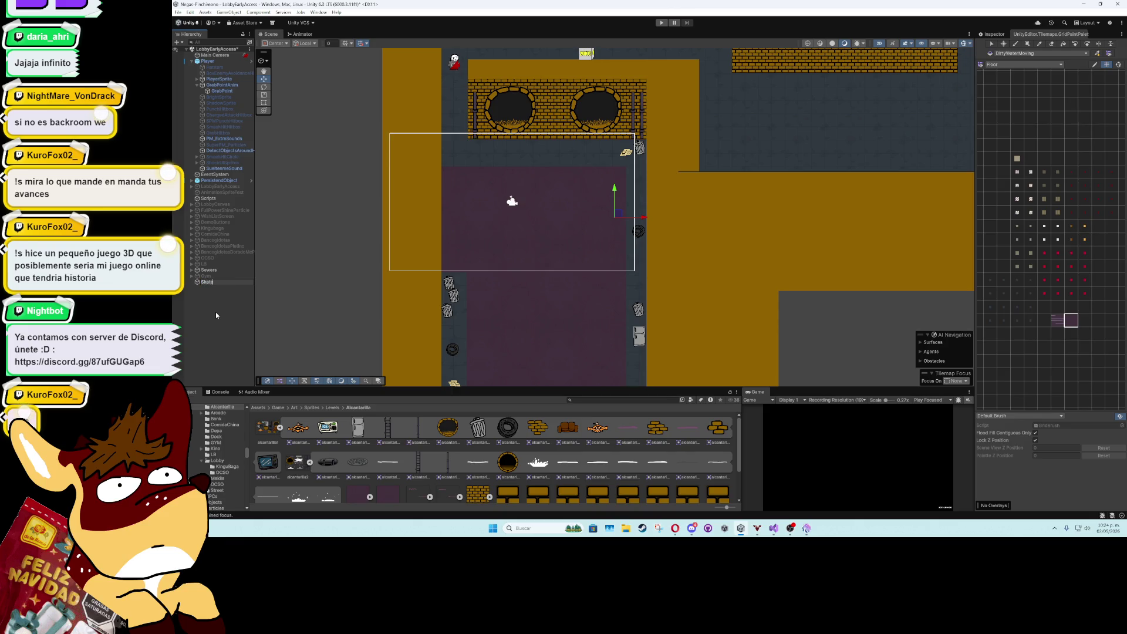
# - Add a 2D Sprites > Square object as a child of Skateboard
pyautogui.rightClick(205, 283)
pyautogui.moveTo(304, 363)
pyautogui.moveTo(355, 355)
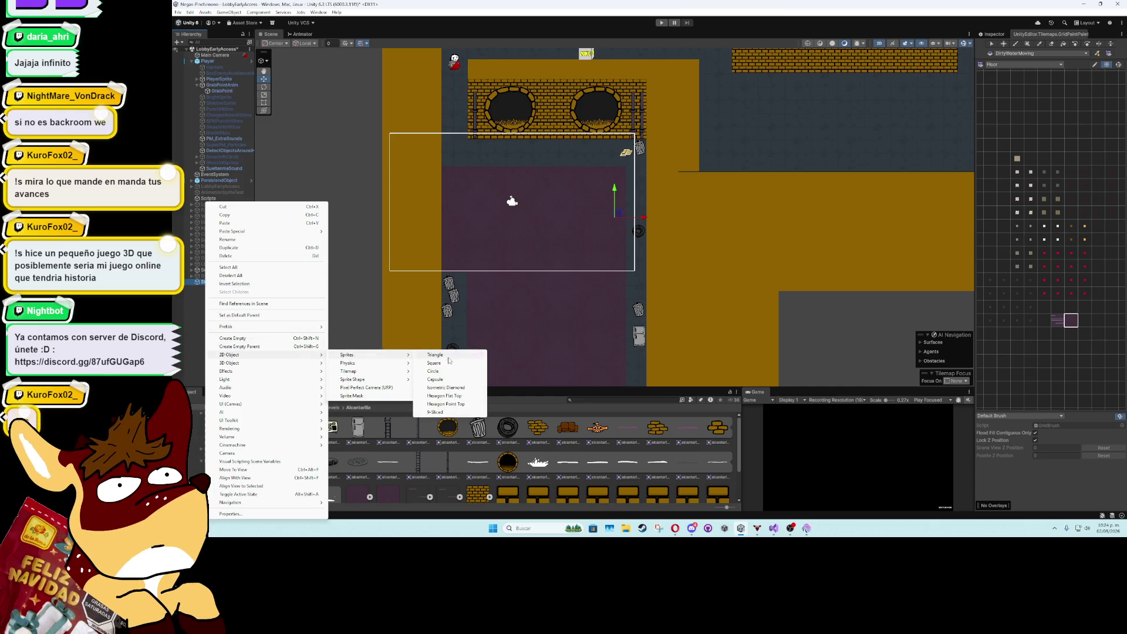
pyautogui.click(435, 362)
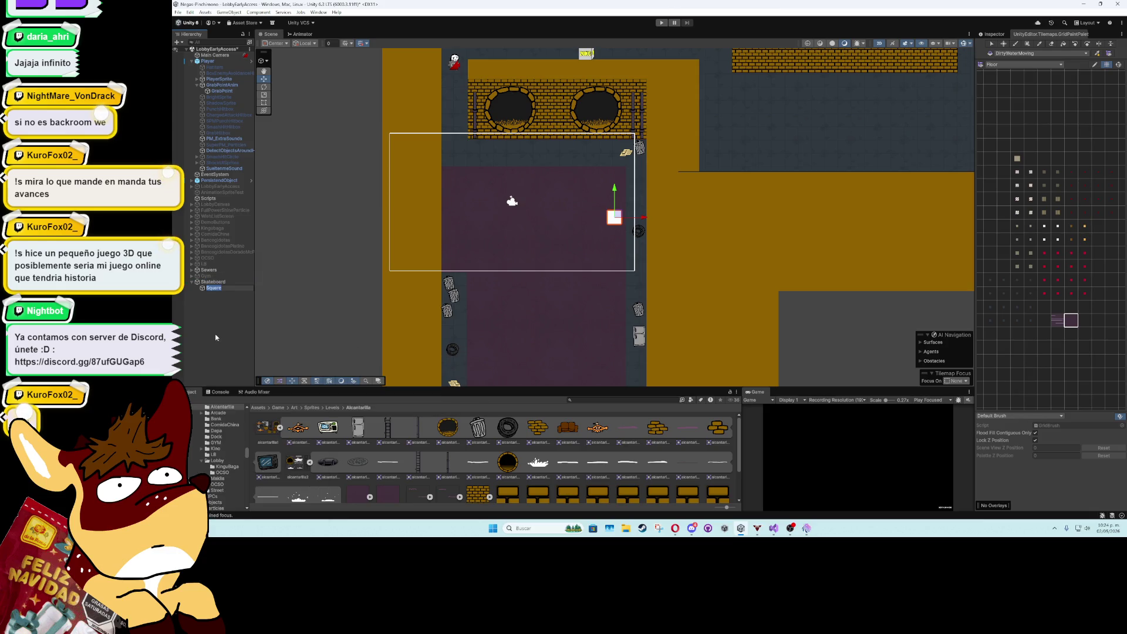
# - Name the child Sprite and assign it an image via the Inspector's Sprite picker
pyautogui.write('te')
pyautogui.press('Return')
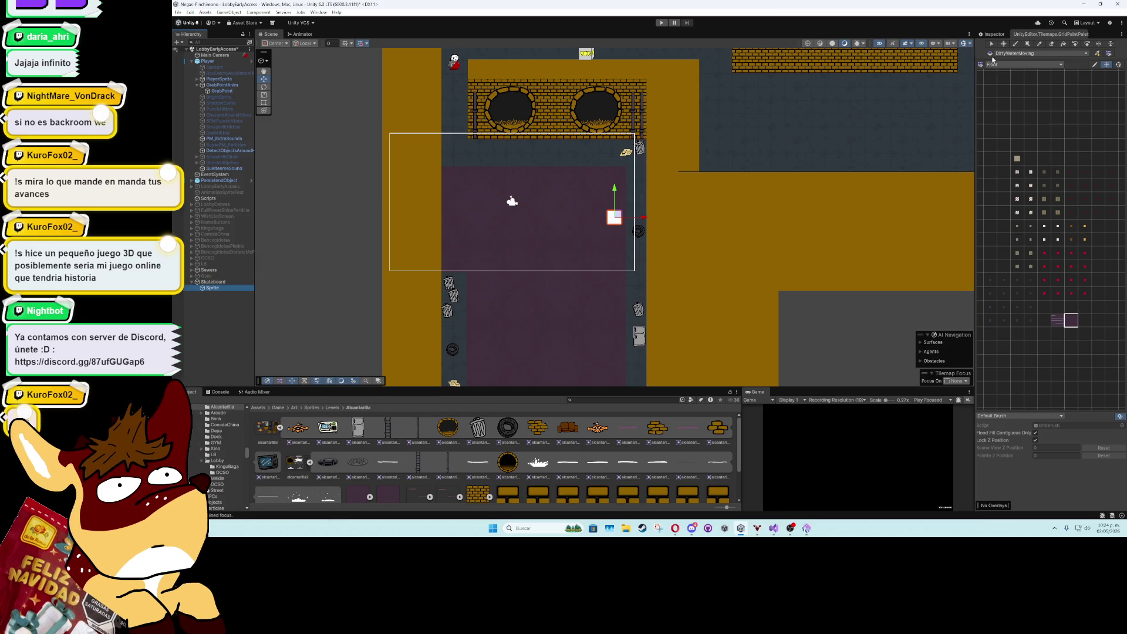
pyautogui.click(996, 36)
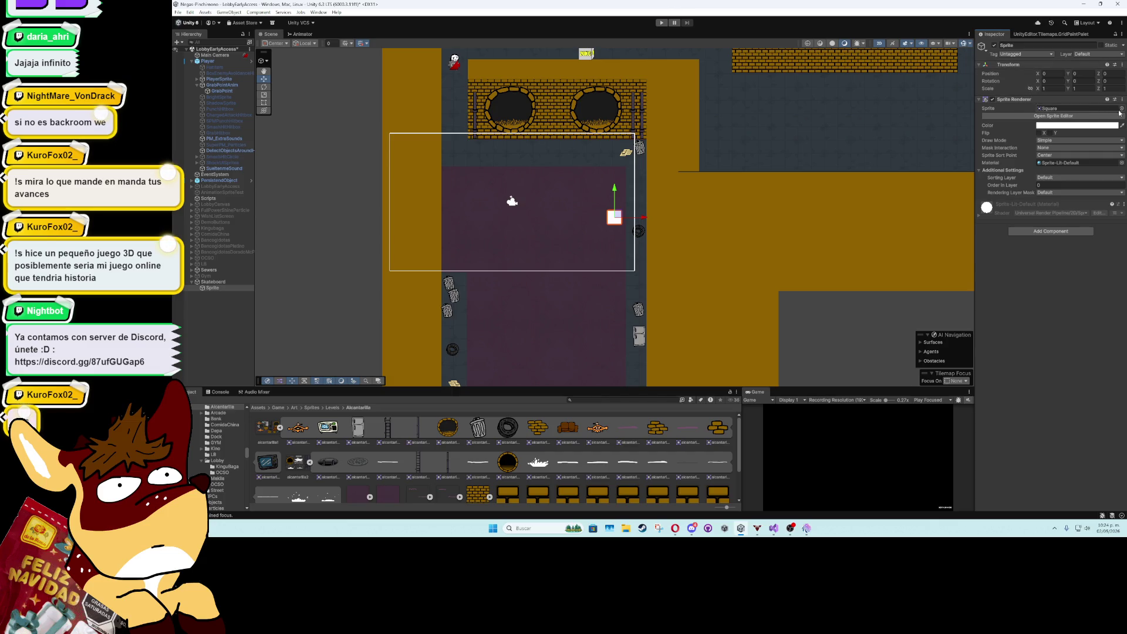
pyautogui.click(1121, 109)
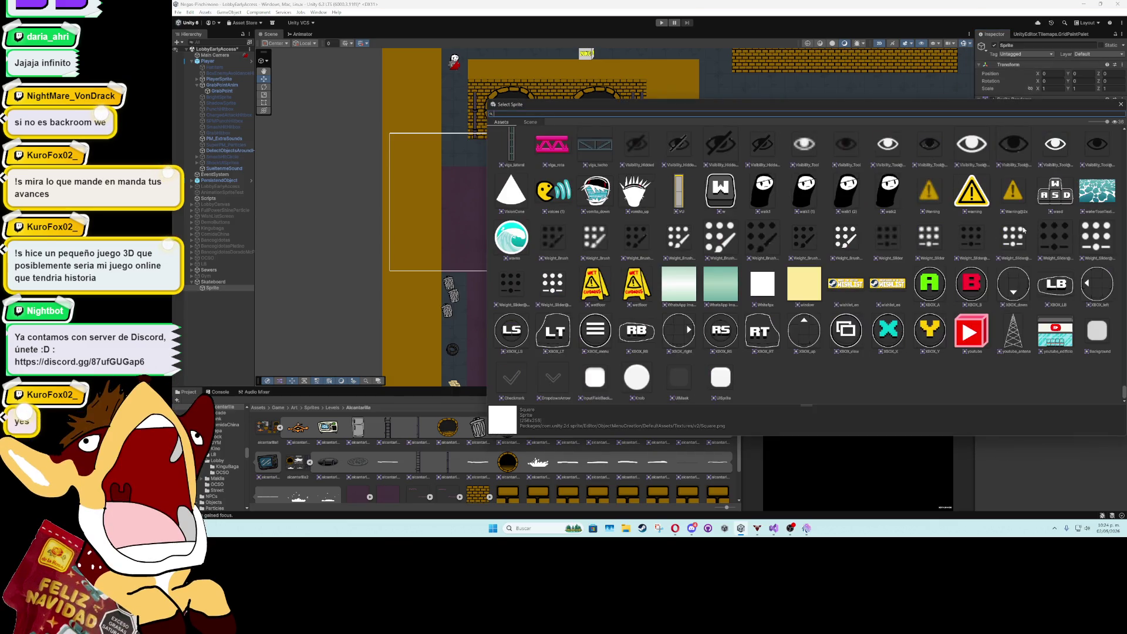
pyautogui.scroll(5, 960, 234)
pyautogui.scroll(3, 964, 256)
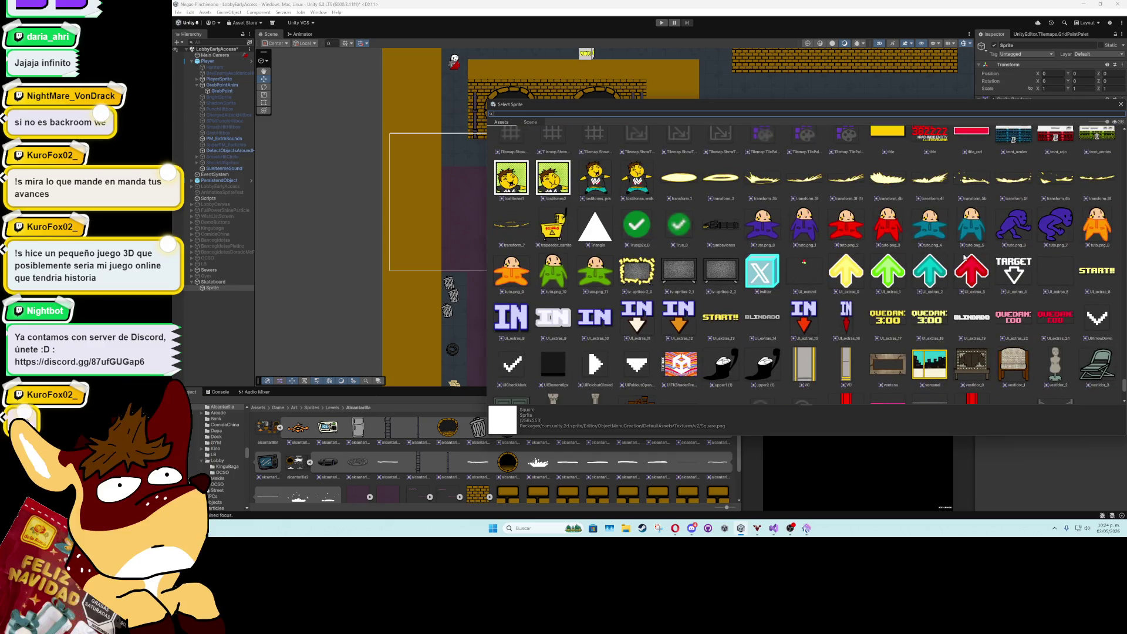
pyautogui.scroll(6, 963, 257)
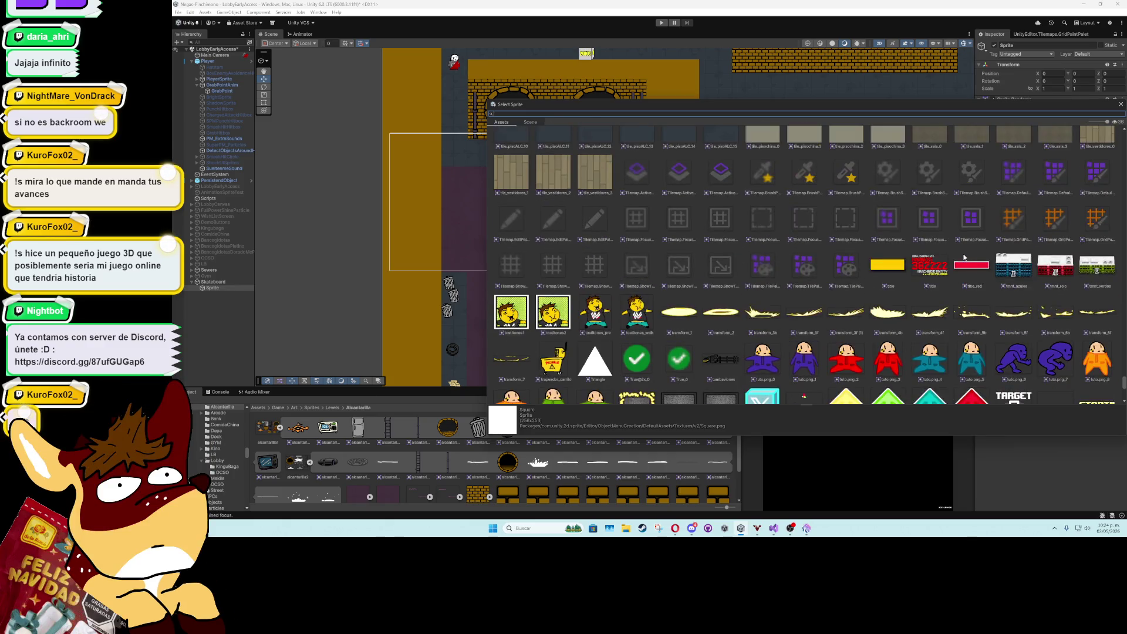
pyautogui.doubleClick(898, 377)
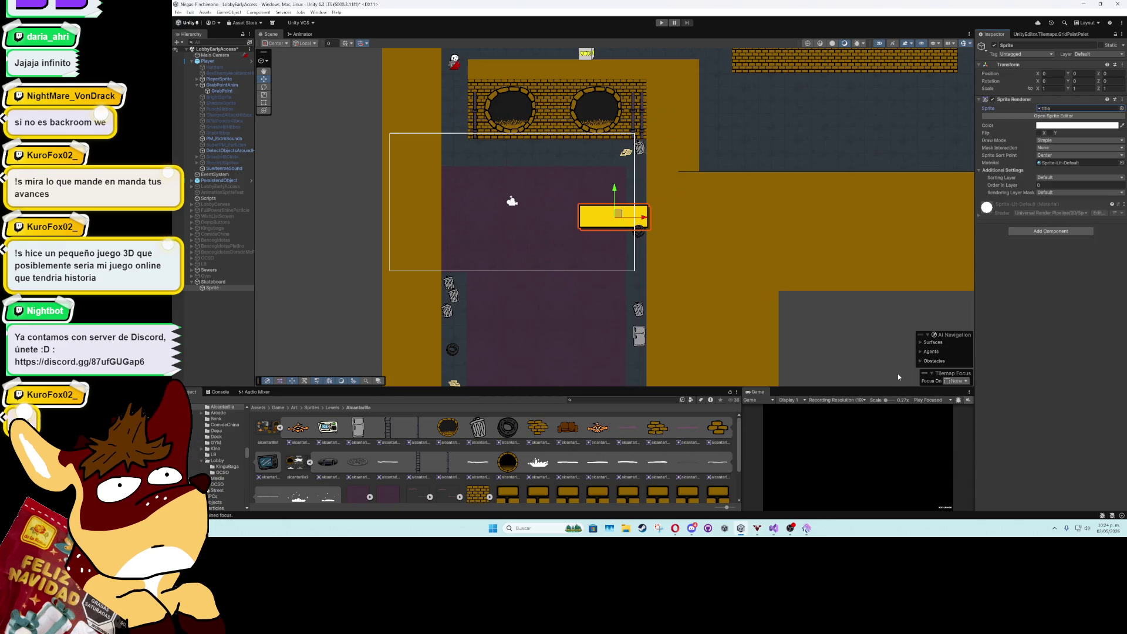
# - Replace the sprite's image with tile_barrachina11
pyautogui.scroll(2, 556, 234)
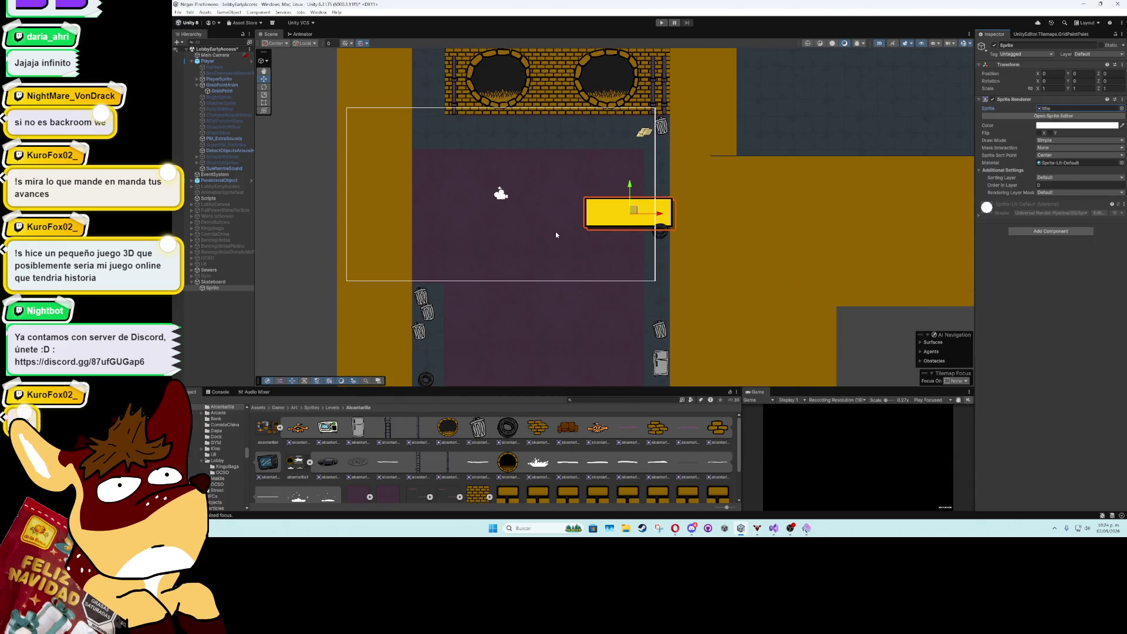
pyautogui.scroll(2, 556, 234)
pyautogui.scroll(-2, 556, 234)
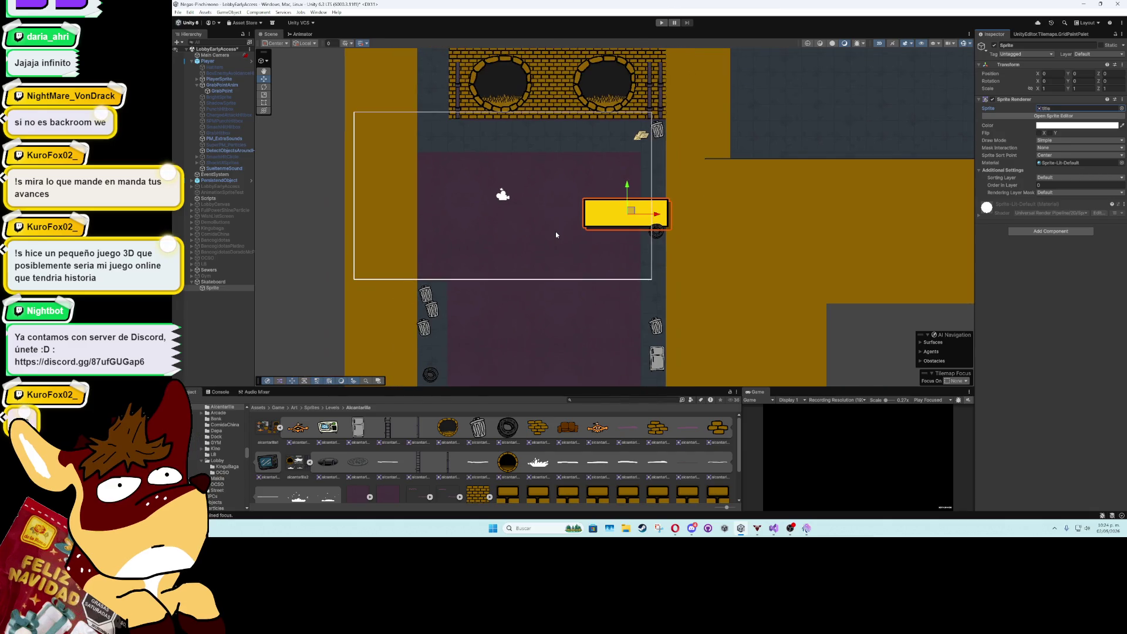
pyautogui.click(1122, 108)
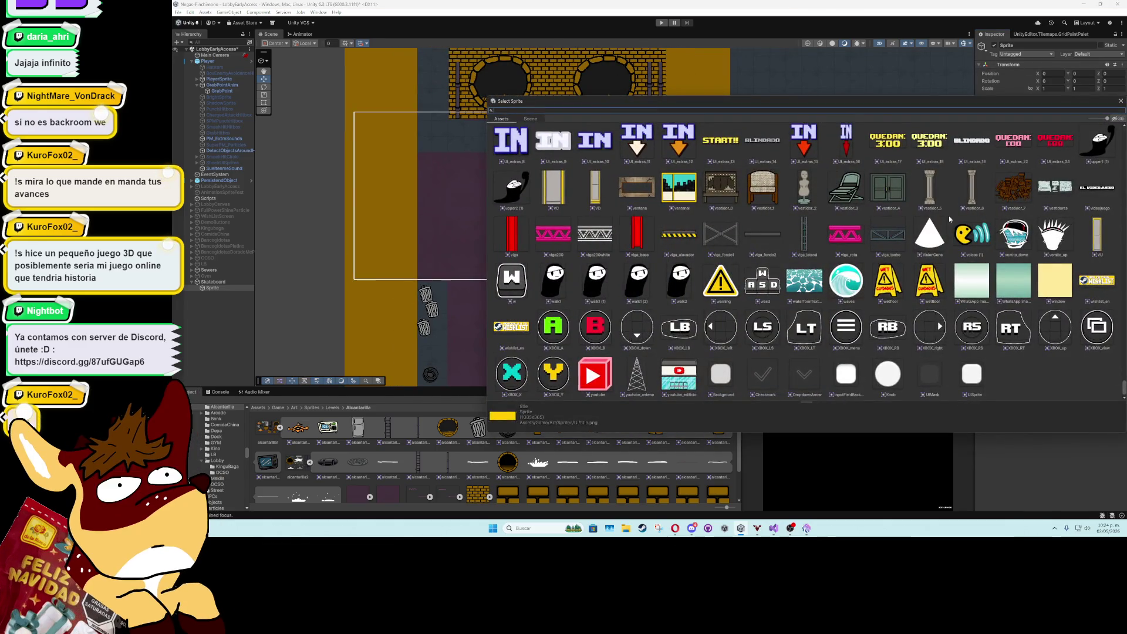
pyautogui.scroll(10, 793, 273)
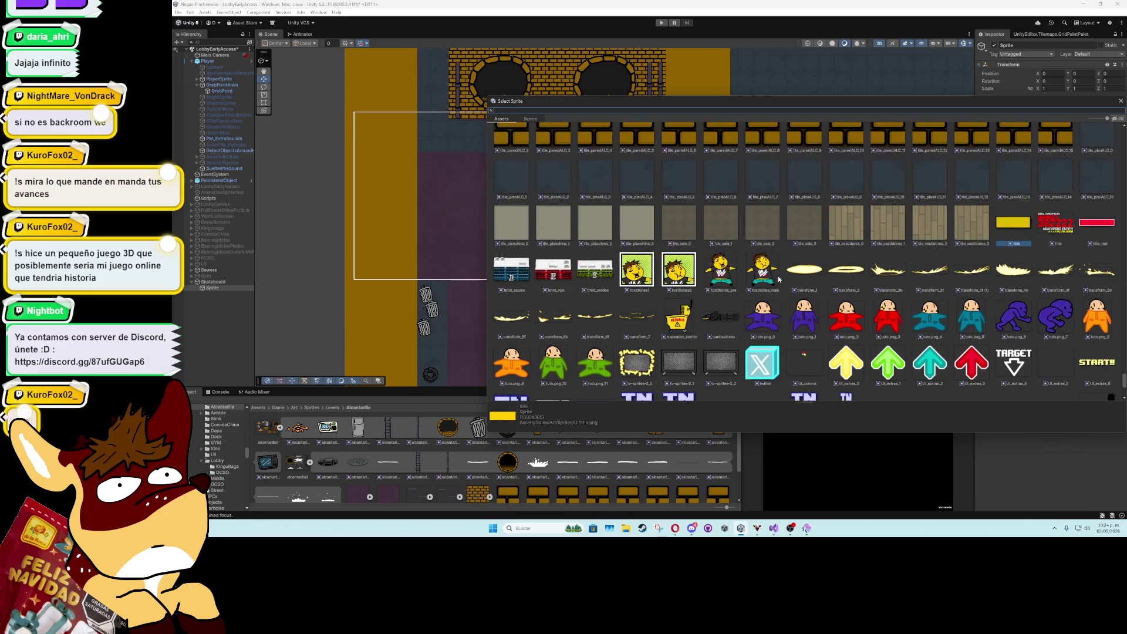
pyautogui.scroll(6, 779, 280)
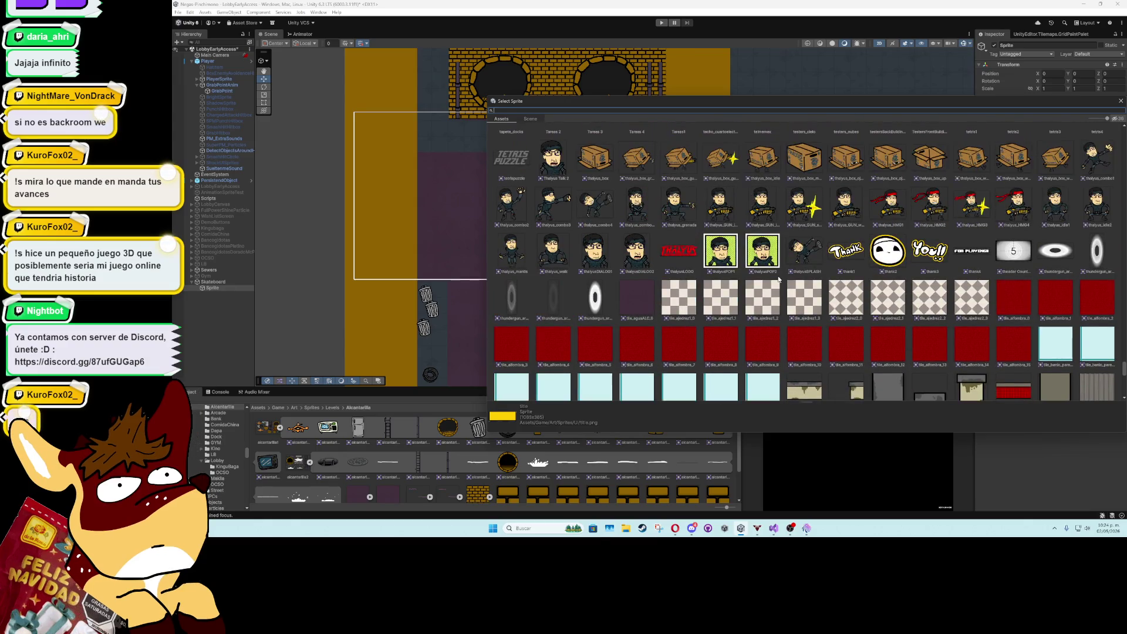
pyautogui.scroll(-5, 778, 280)
pyautogui.doubleClick(813, 269)
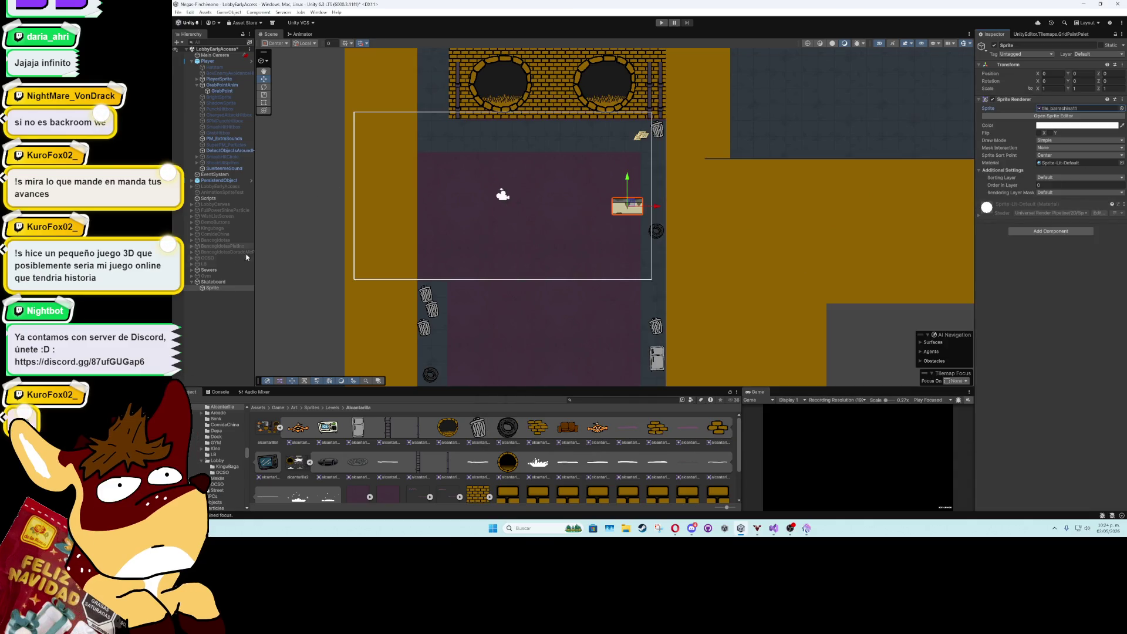
# - Move the Skateboard up-left to the top edge of the purple water below the pipes
pyautogui.click(213, 282)
pyautogui.moveTo(637, 206)
pyautogui.mouseDown()
pyautogui.moveTo(631, 182)
pyautogui.moveTo(554, 158)
pyautogui.mouseUp()
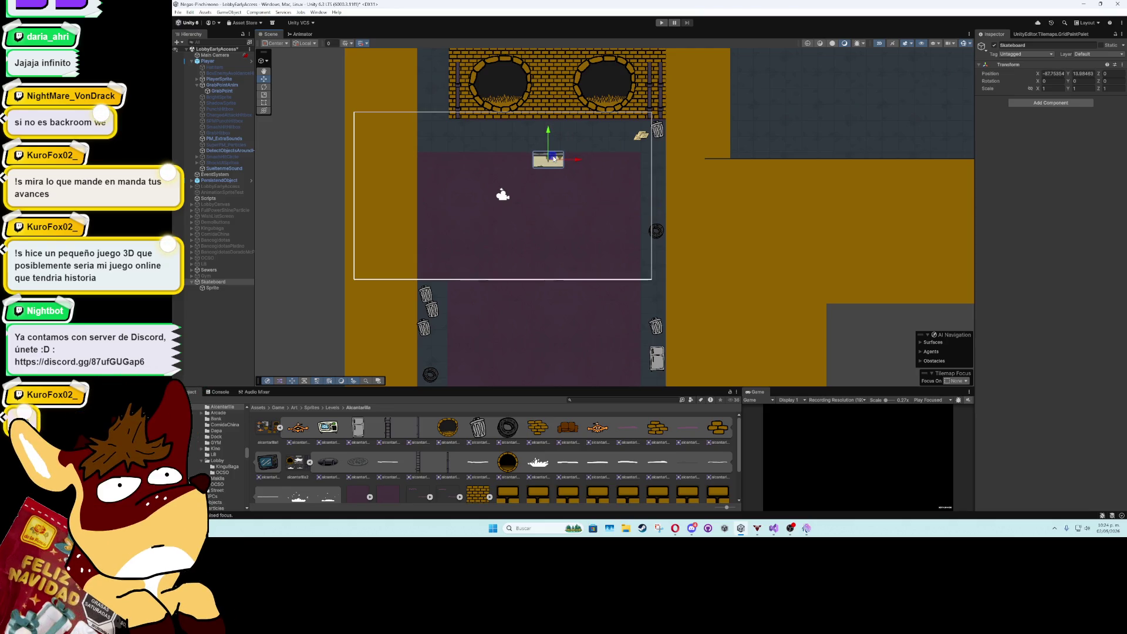
pyautogui.scroll(5, 551, 170)
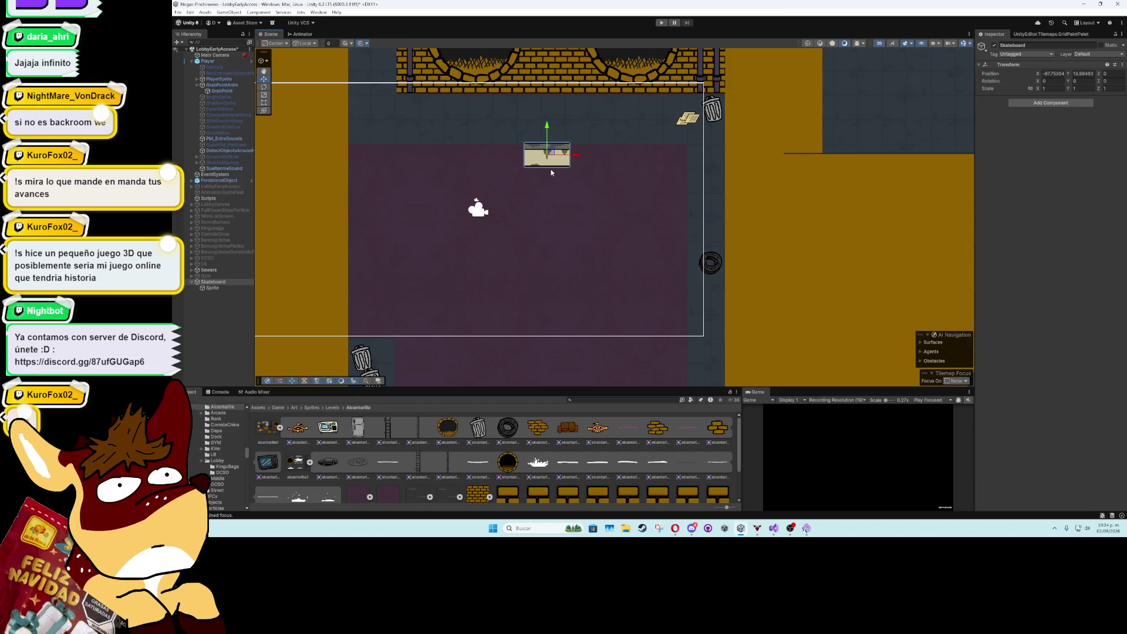
pyautogui.scroll(-2, 551, 170)
pyautogui.moveTo(554, 157); pyautogui.dragTo(563, 158)
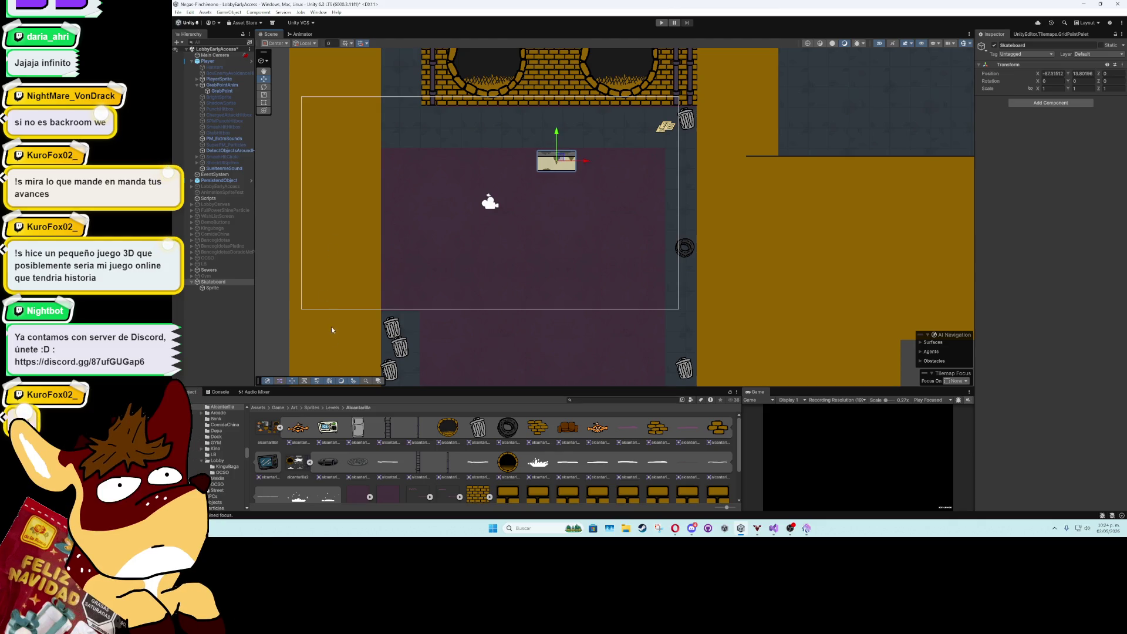
pyautogui.click(576, 401)
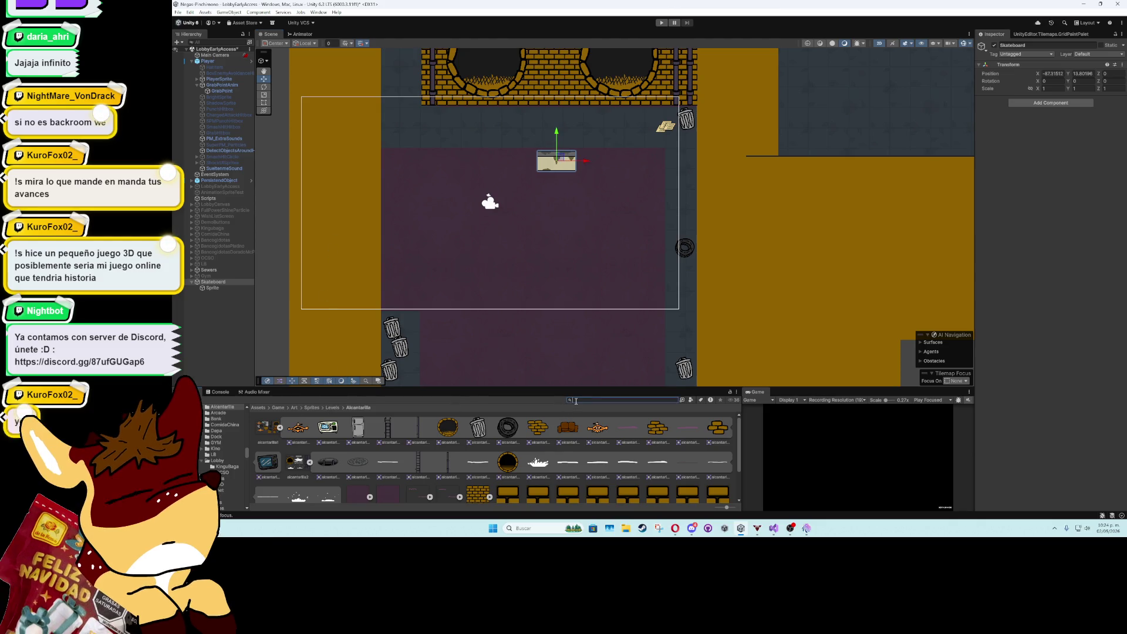
# - Search the Project for 'ca' and open VehiclePrefab in Prefab Mode
pyautogui.write('ca')
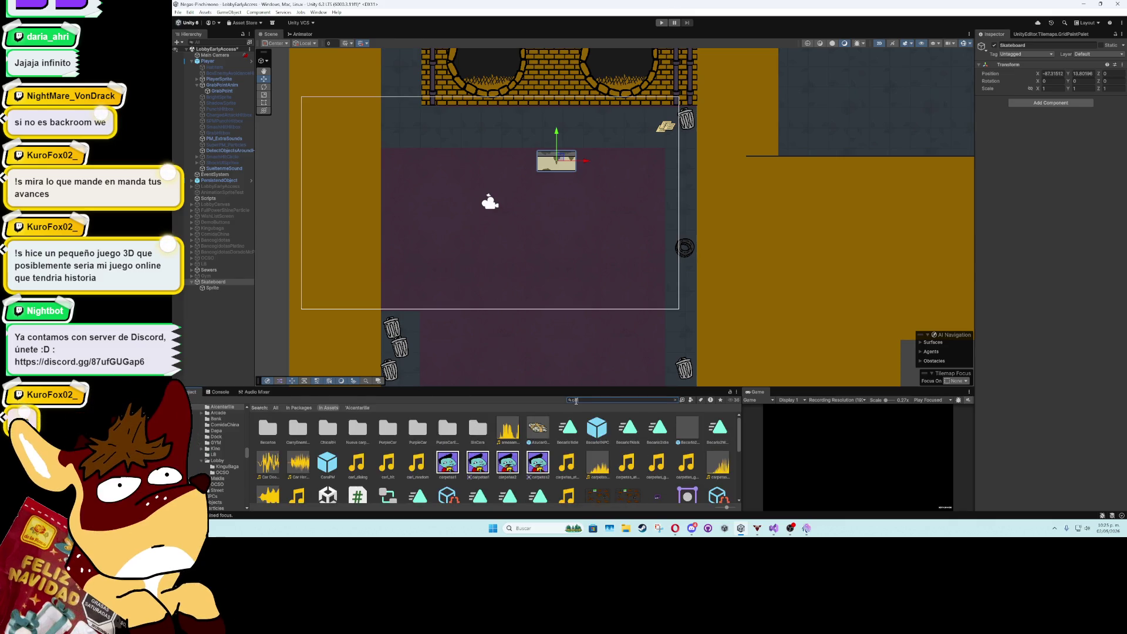
pyautogui.scroll(-3, 635, 467)
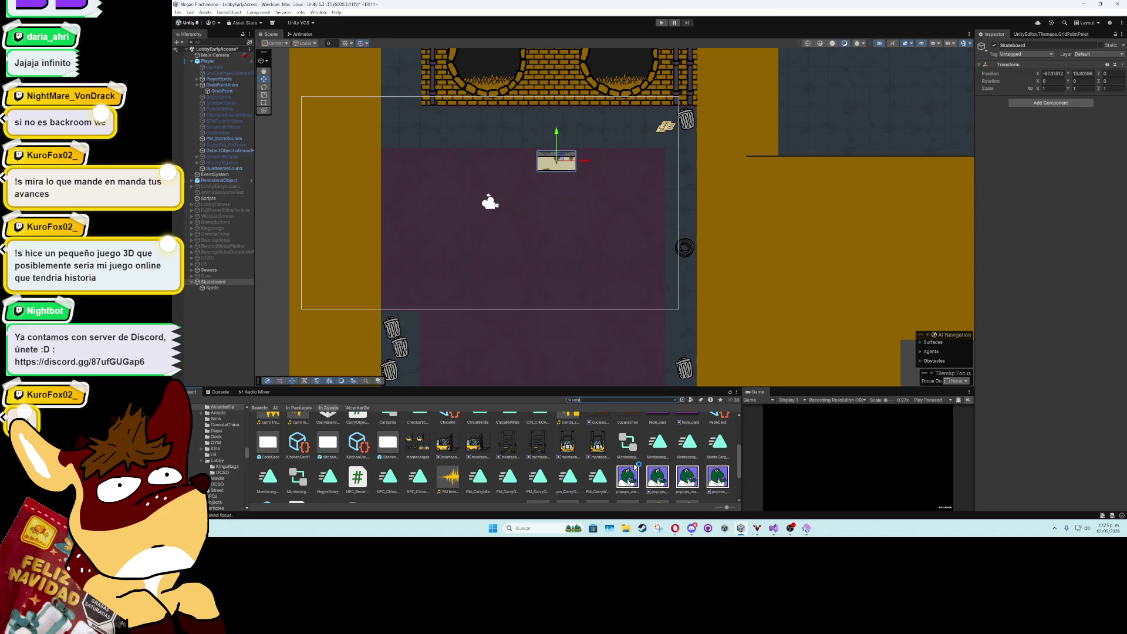
pyautogui.write('c')
pyautogui.doubleClick(323, 428)
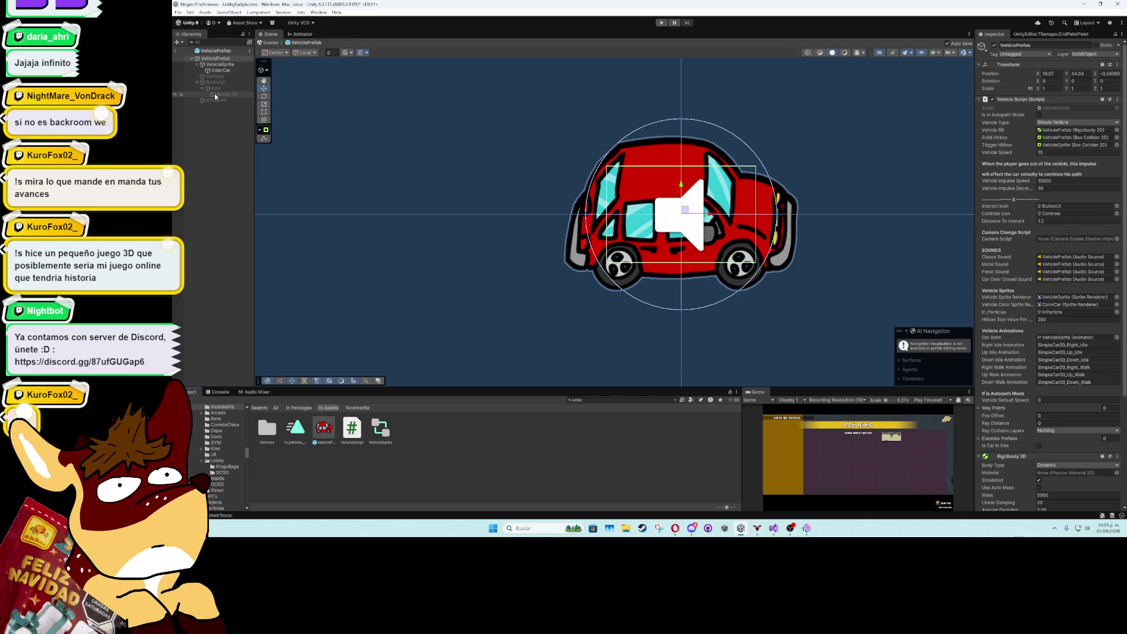
# - Inspect the prefab's Icon, ButtonUI and InParticle parts, then return to the sewer scene
pyautogui.click(206, 88)
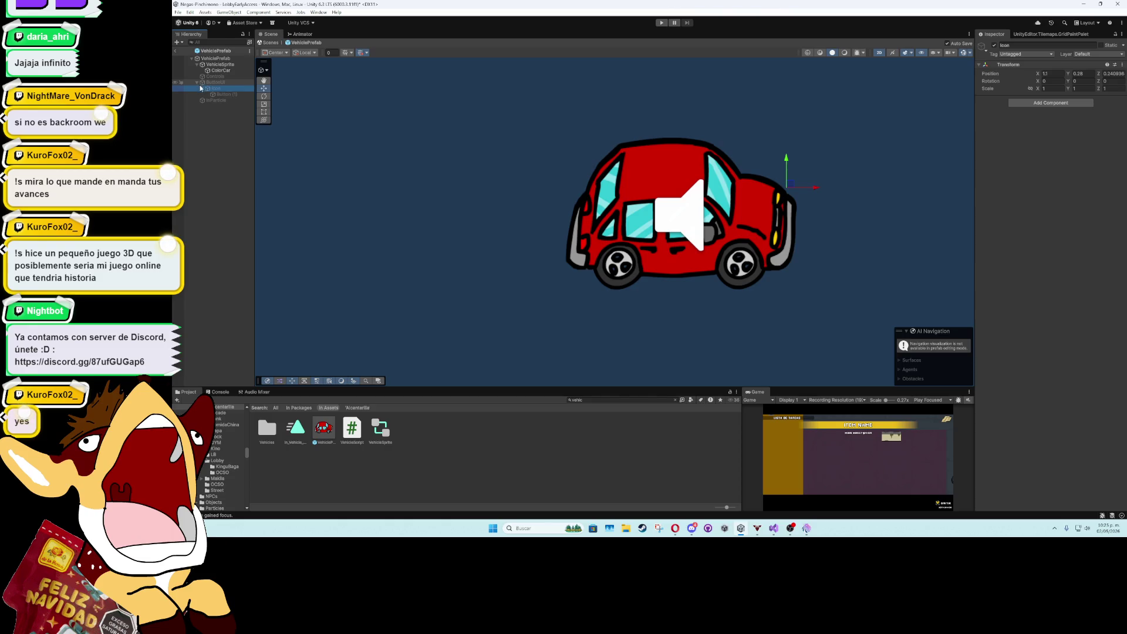
pyautogui.click(211, 84)
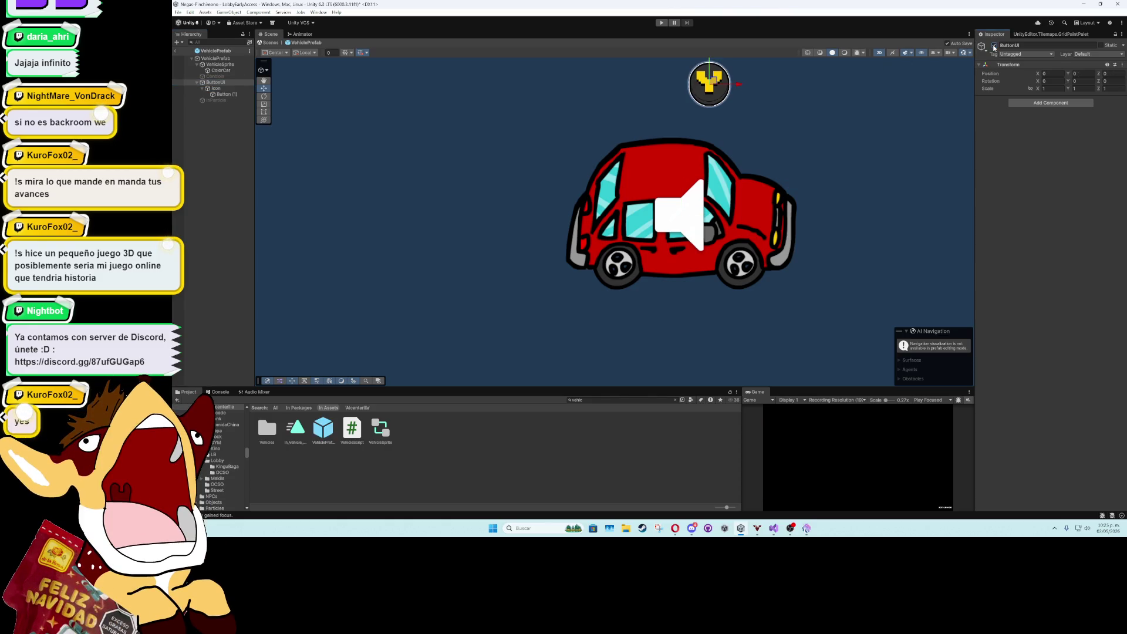
pyautogui.click(233, 101)
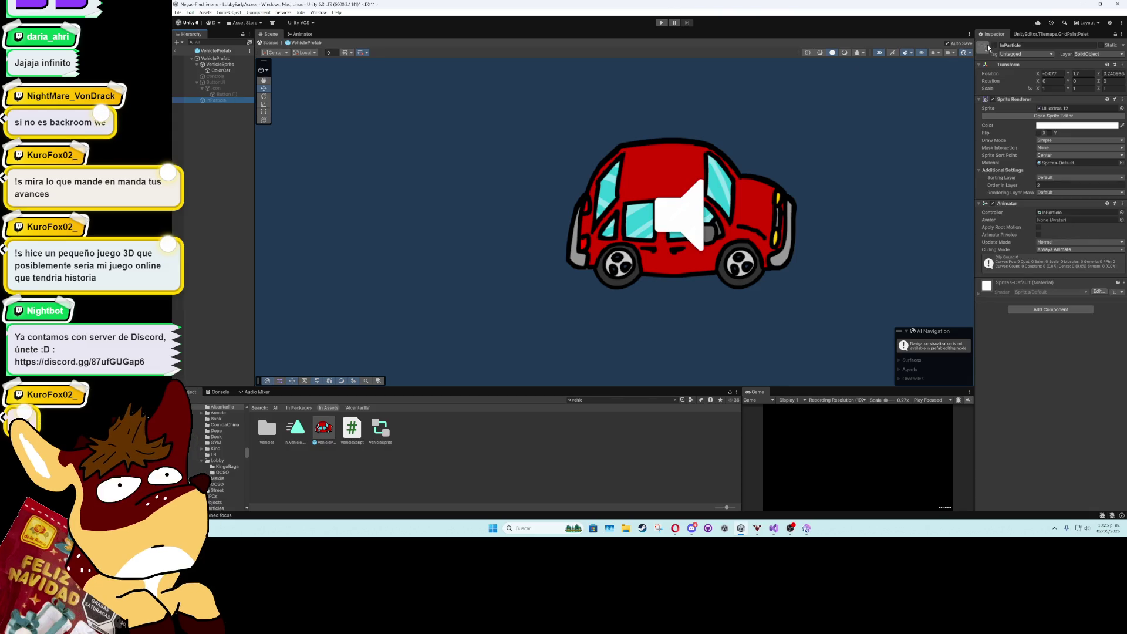
pyautogui.click(223, 101)
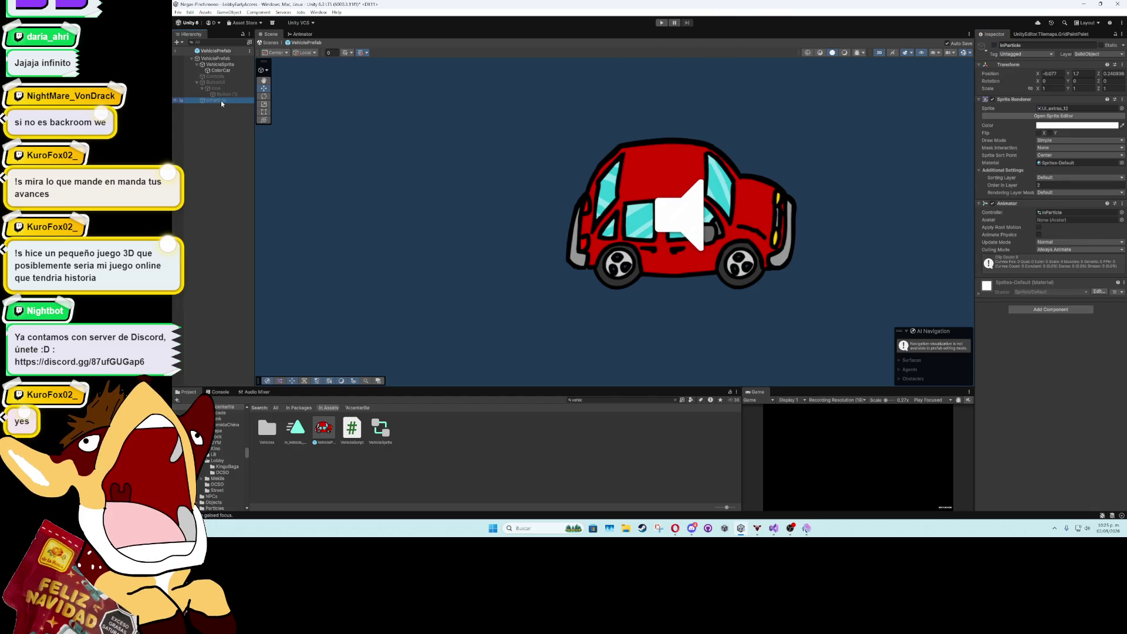
pyautogui.click(175, 50)
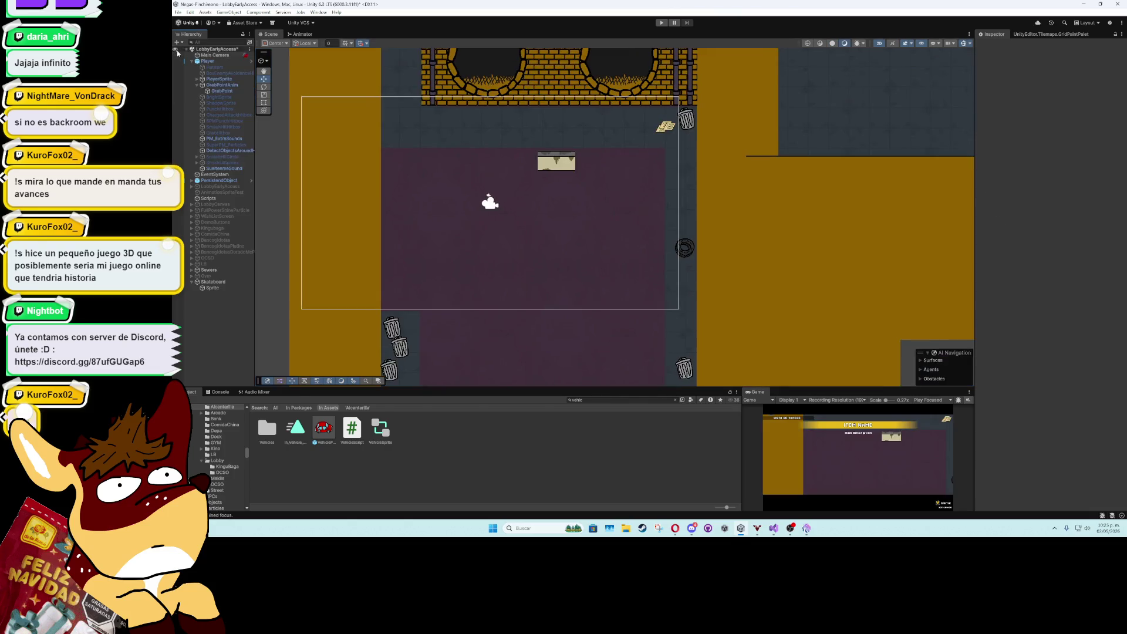
# - Select the InParticle object under Skateboard and drag it toward the left sewer corridor
pyautogui.click(547, 164)
pyautogui.click(547, 164)
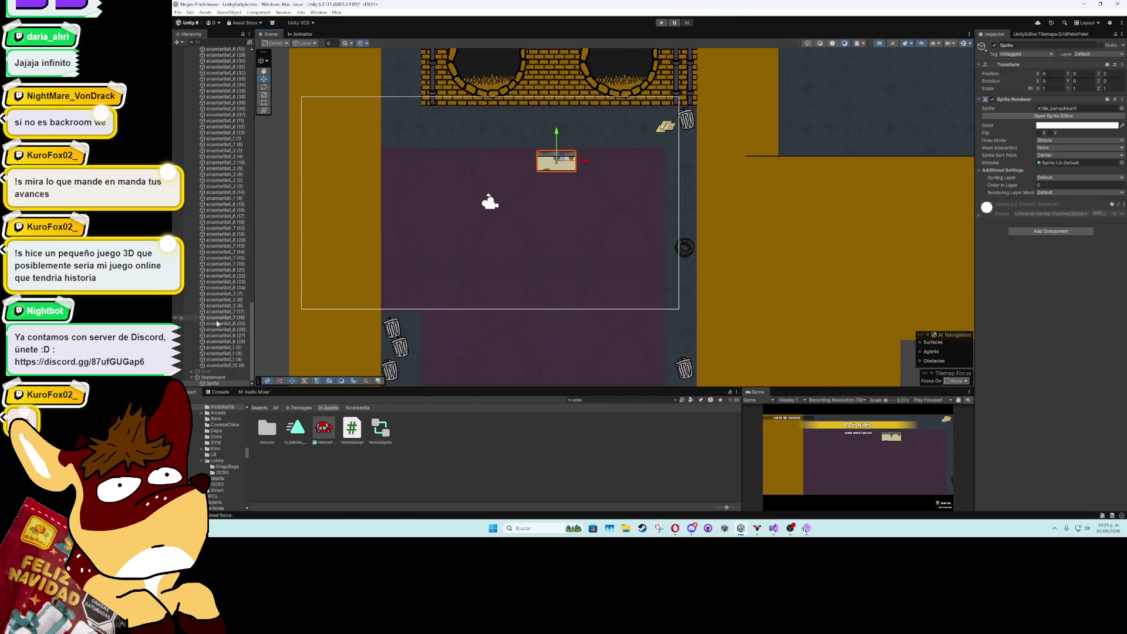
pyautogui.click(216, 387)
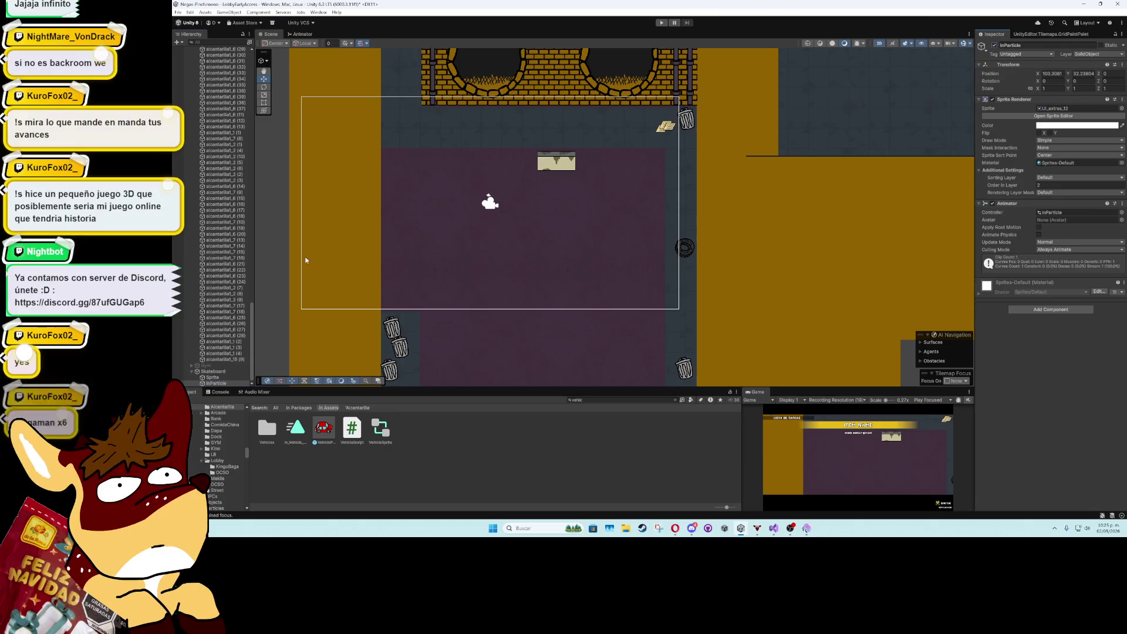
pyautogui.scroll(-2, 362, 249)
pyautogui.scroll(-8, 411, 234)
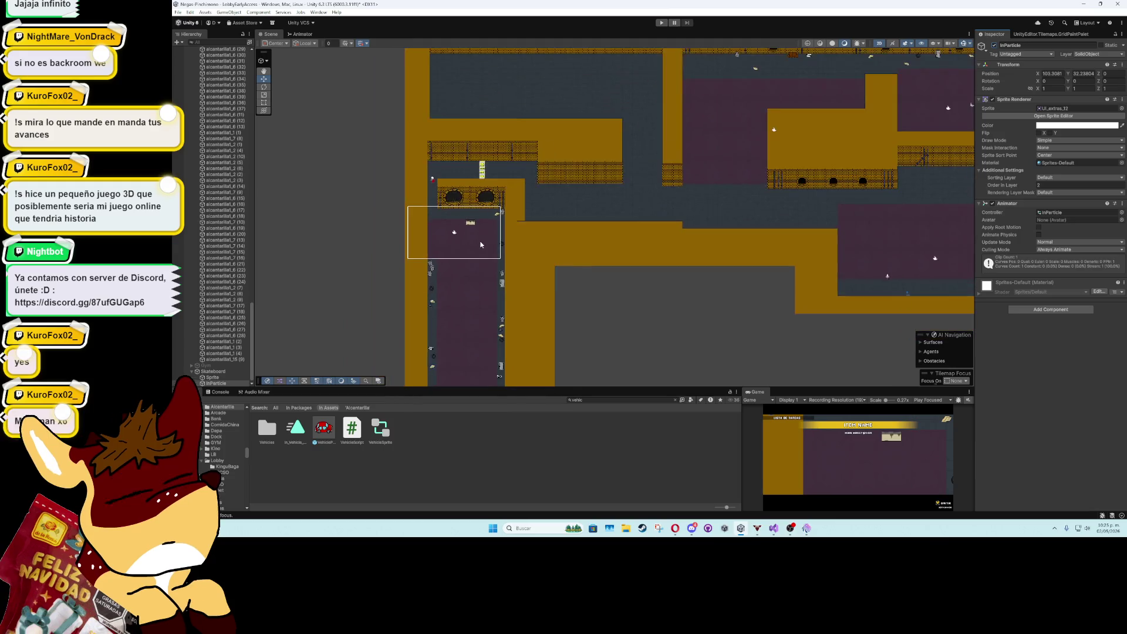
pyautogui.moveTo(694, 167); pyautogui.dragTo(481, 232)
# - Position the IN sign just above the crate beneath the two-pipe brick wall
pyautogui.scroll(2, 481, 232)
pyautogui.scroll(8, 480, 231)
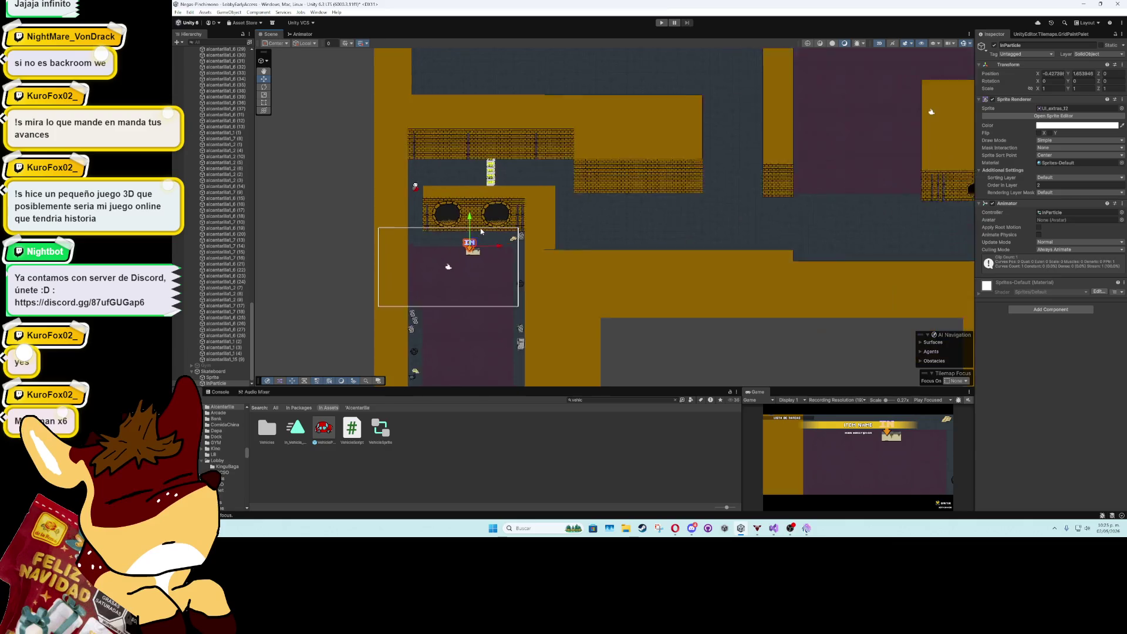
pyautogui.scroll(5, 471, 249)
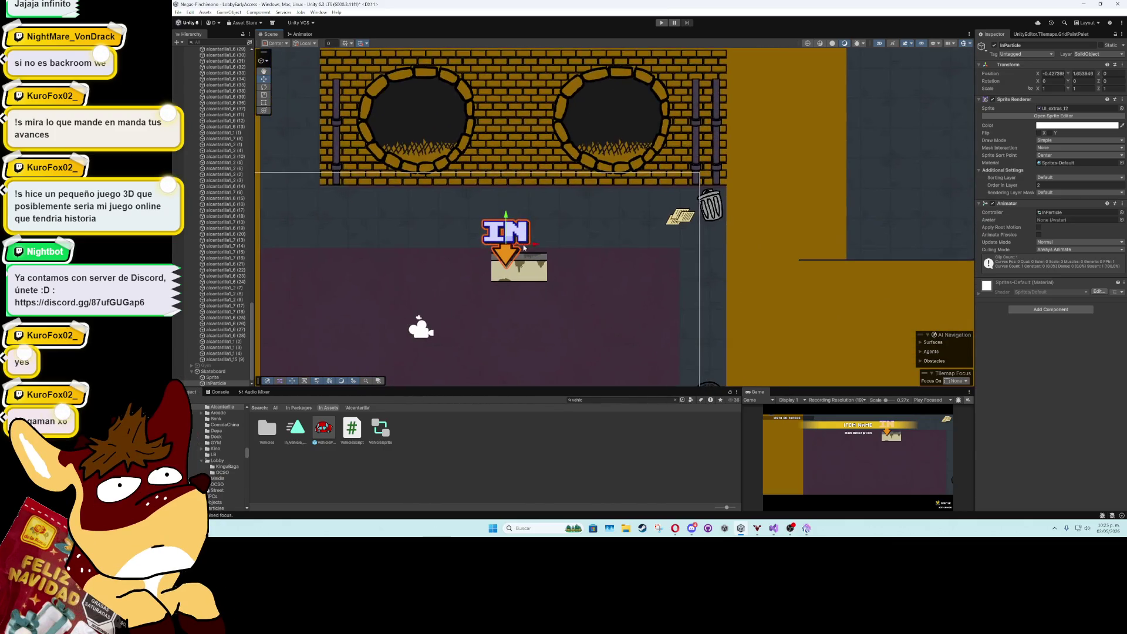
pyautogui.moveTo(508, 244); pyautogui.dragTo(527, 208)
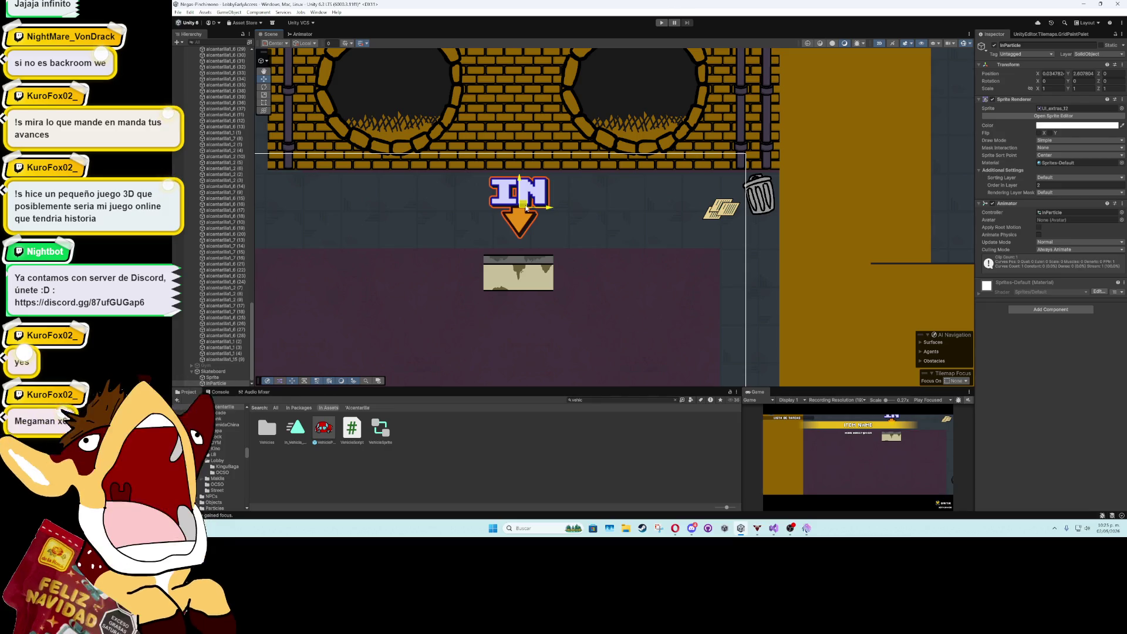
pyautogui.moveTo(527, 208); pyautogui.dragTo(530, 208)
pyautogui.scroll(-5, 532, 244)
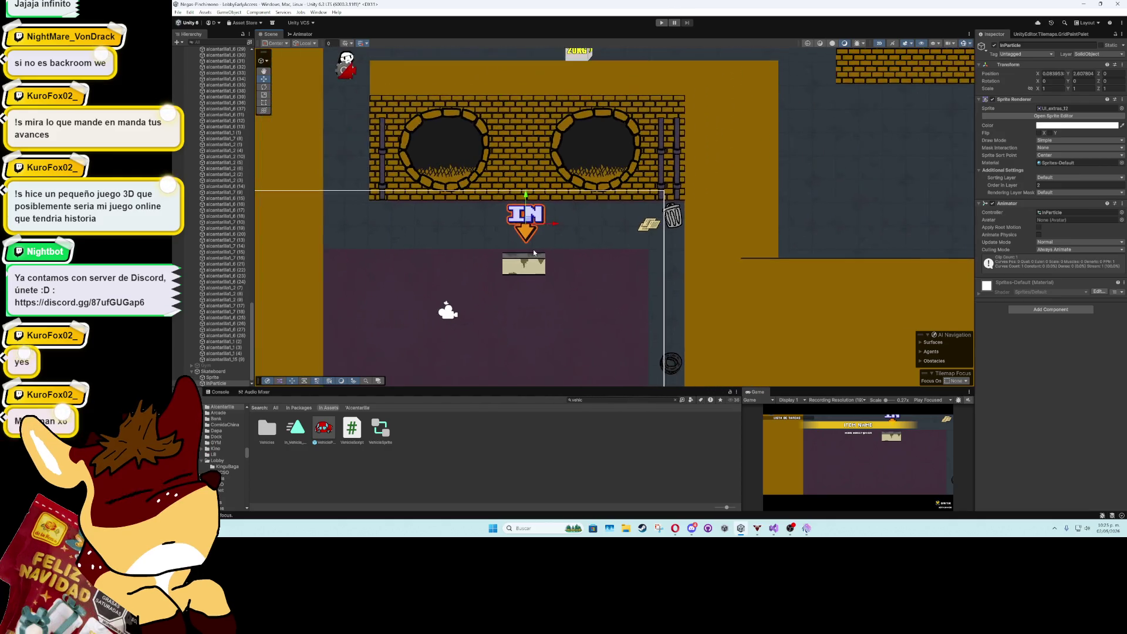
pyautogui.scroll(-1, 533, 253)
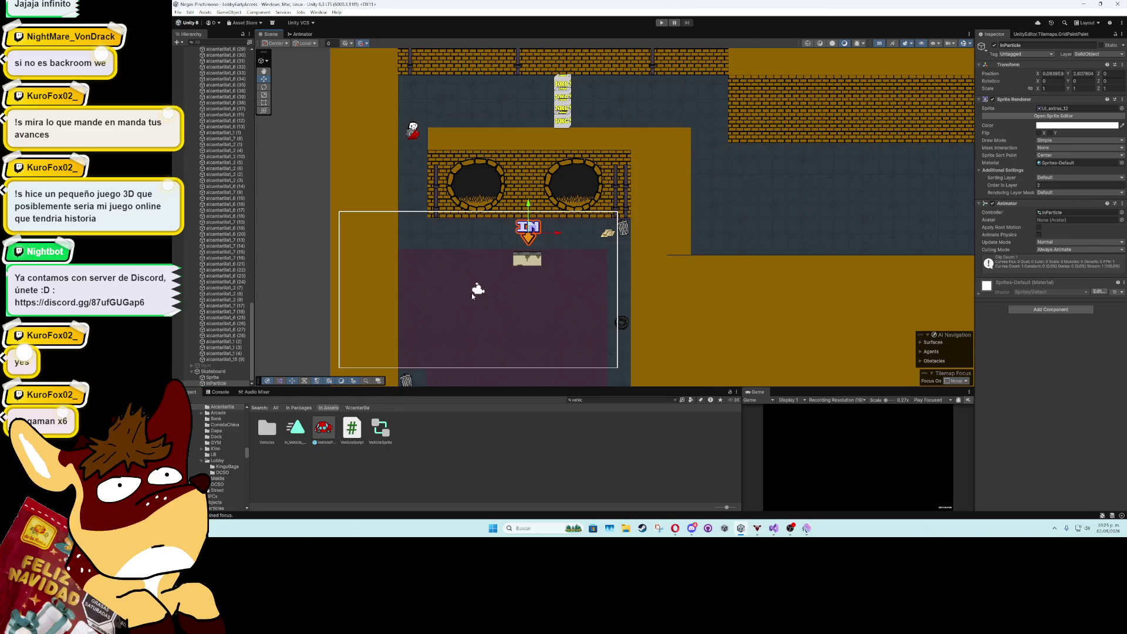
# - Collapse Skateboard and move it above MiniGameDirtyWater in the Hierarchy
pyautogui.click(235, 372)
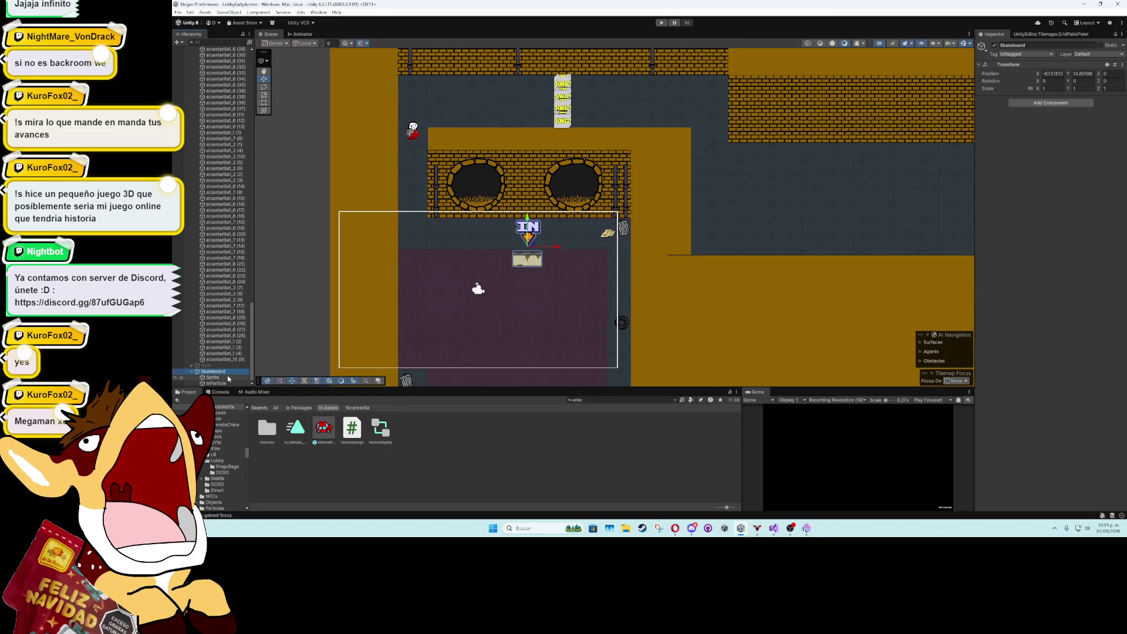
pyautogui.click(192, 372)
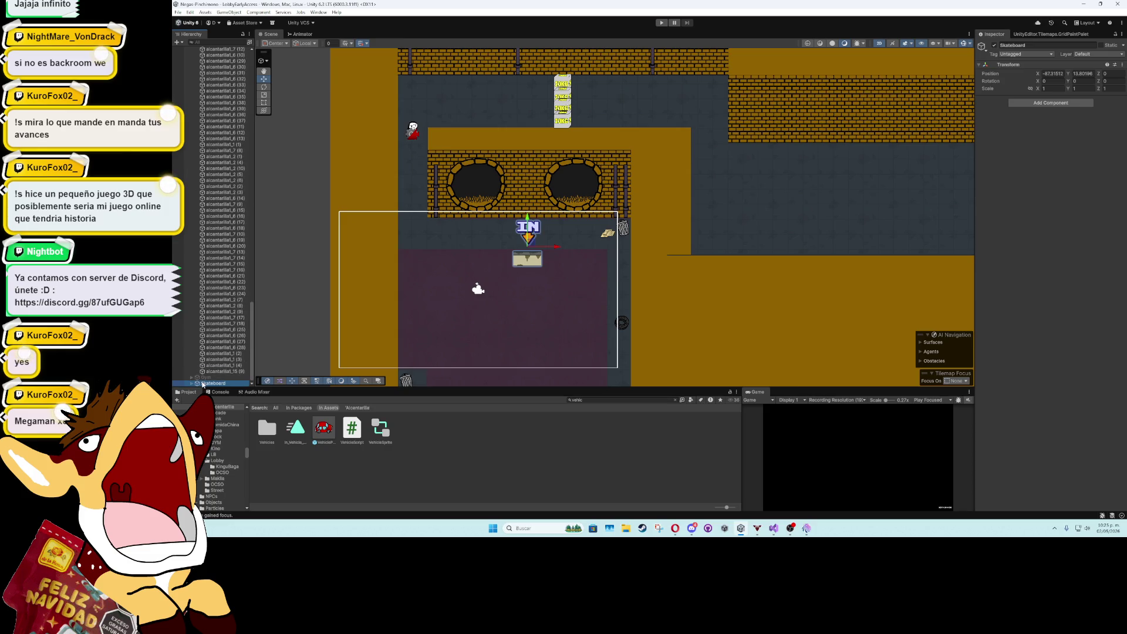
pyautogui.scroll(10, 203, 205)
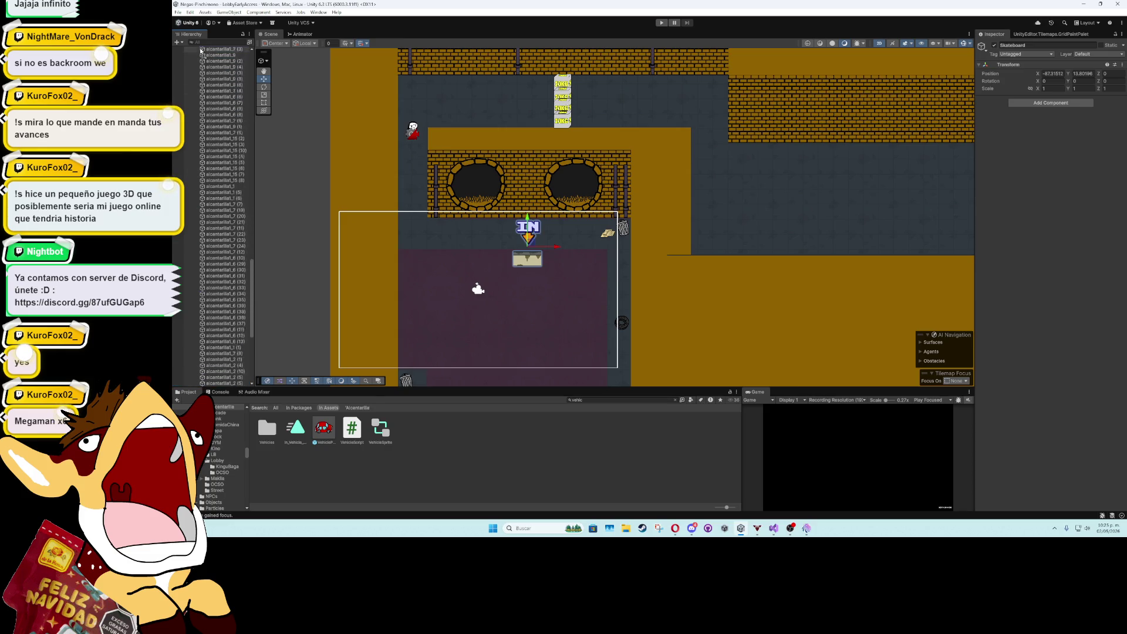
pyautogui.scroll(10, 228, 51)
pyautogui.scroll(15, 228, 50)
pyautogui.moveTo(199, 150); pyautogui.dragTo(199, 151)
# - Fold up the MiniGameDirtyWater, WaterRenderCamera, Water2 and Water3 groups, framing the sewer corridor
pyautogui.click(197, 157)
pyautogui.click(196, 163)
pyautogui.click(198, 169)
pyautogui.click(197, 175)
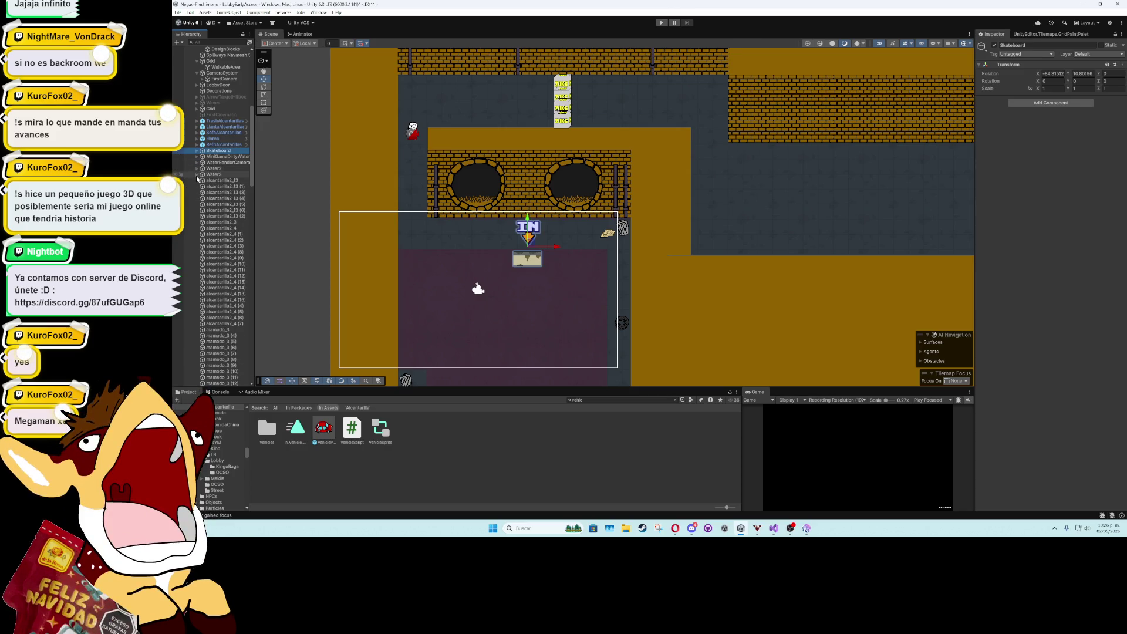
pyautogui.scroll(-2, 272, 202)
pyautogui.moveTo(275, 223); pyautogui.dragTo(329, 159)
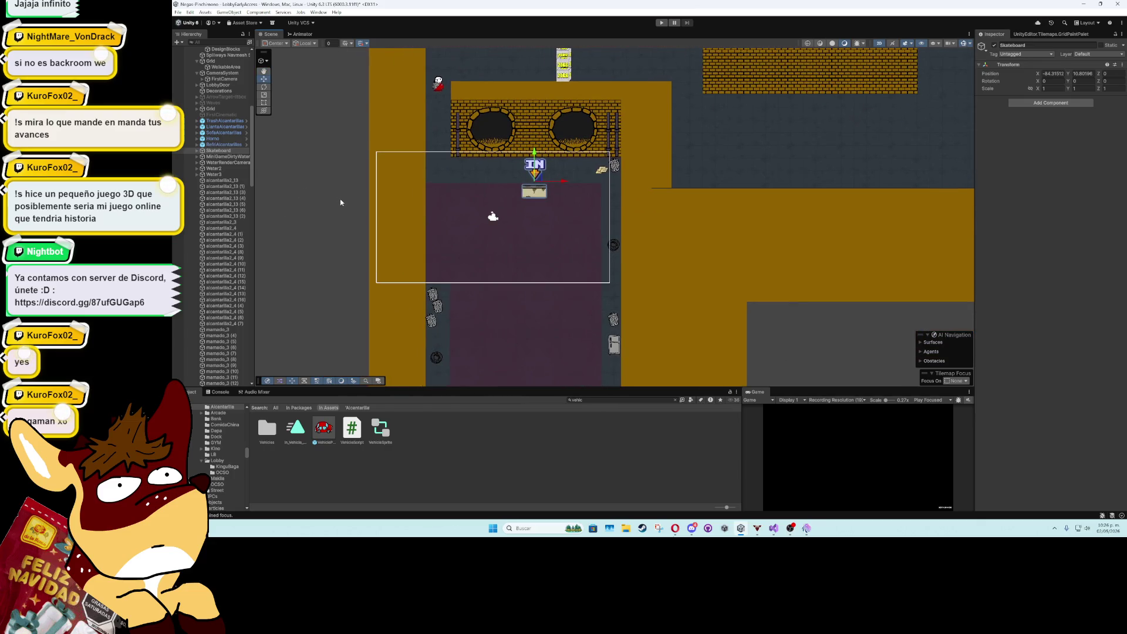
# - Move a trash-can prop down the sewer corridor, then undo the move
pyautogui.scroll(-1, 340, 202)
pyautogui.moveTo(341, 219); pyautogui.dragTo(411, 156)
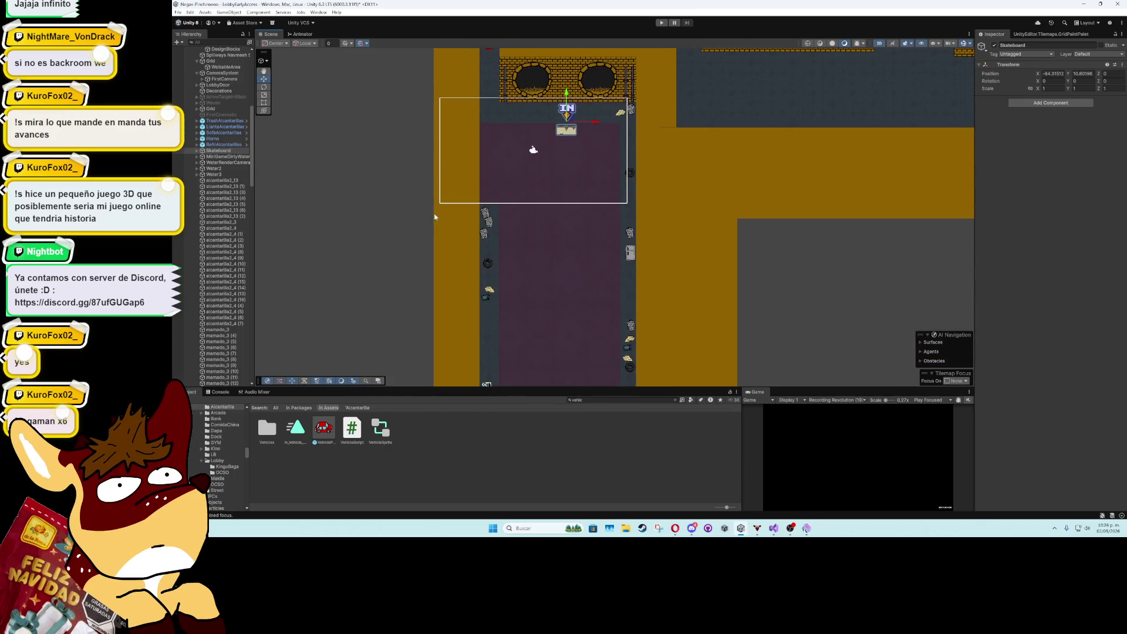
pyautogui.click(491, 223)
pyautogui.moveTo(491, 223); pyautogui.dragTo(526, 254)
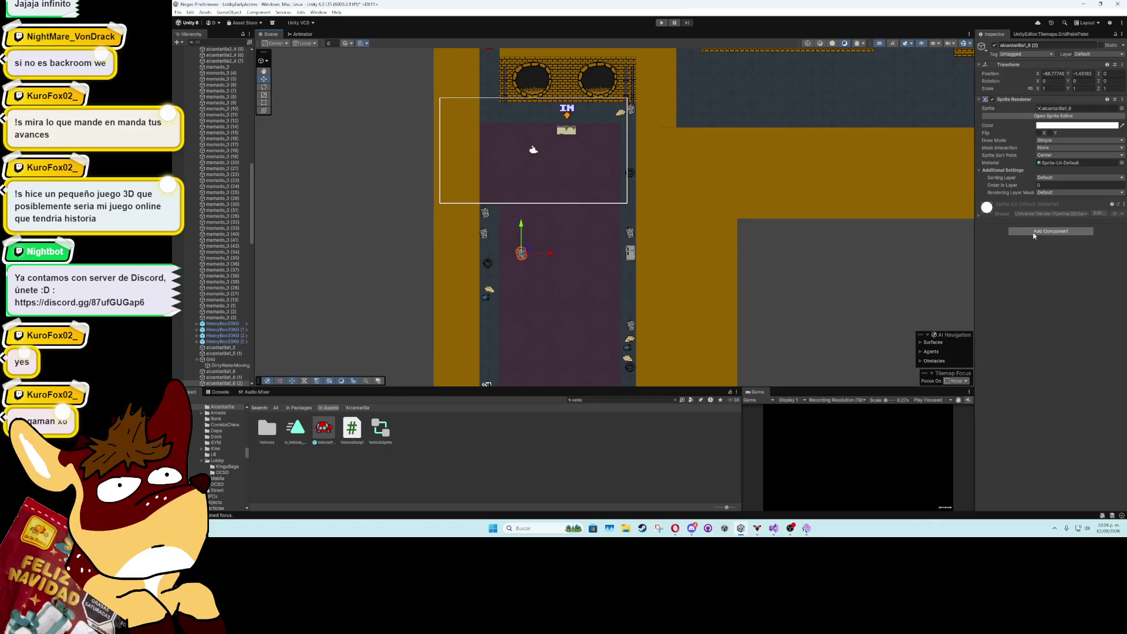
pyautogui.hotkey('ctrl', 'z')
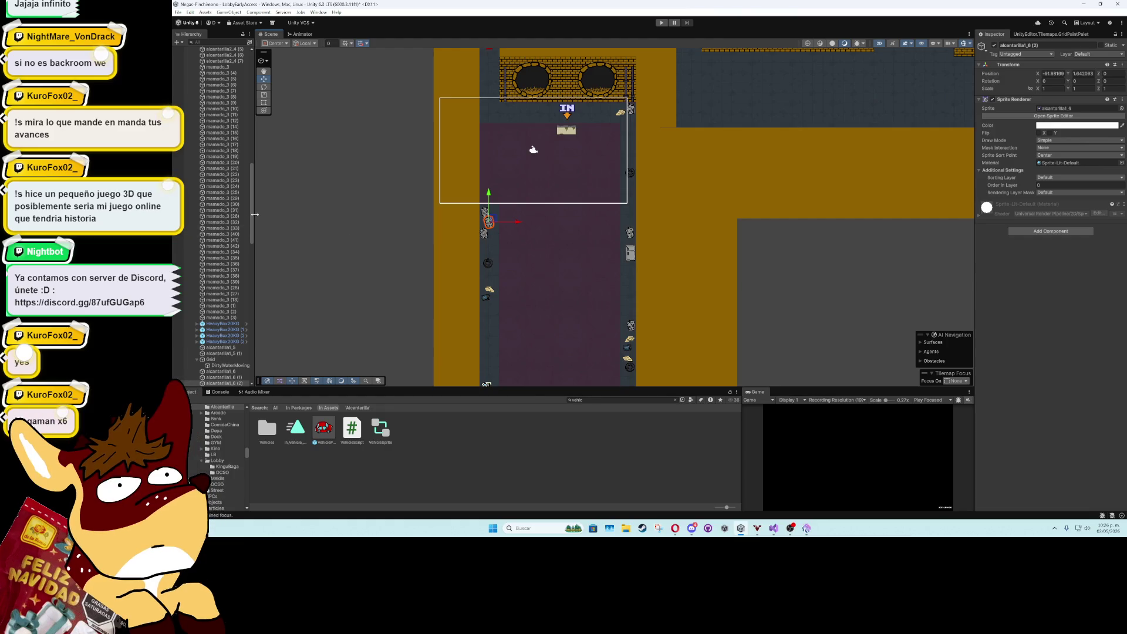
# - Fold up the GridBlocks, sewer Grid, Sewers Grid and CameraSystem groups in the Hierarchy
pyautogui.scroll(2, 255, 215)
pyautogui.scroll(10, 200, 184)
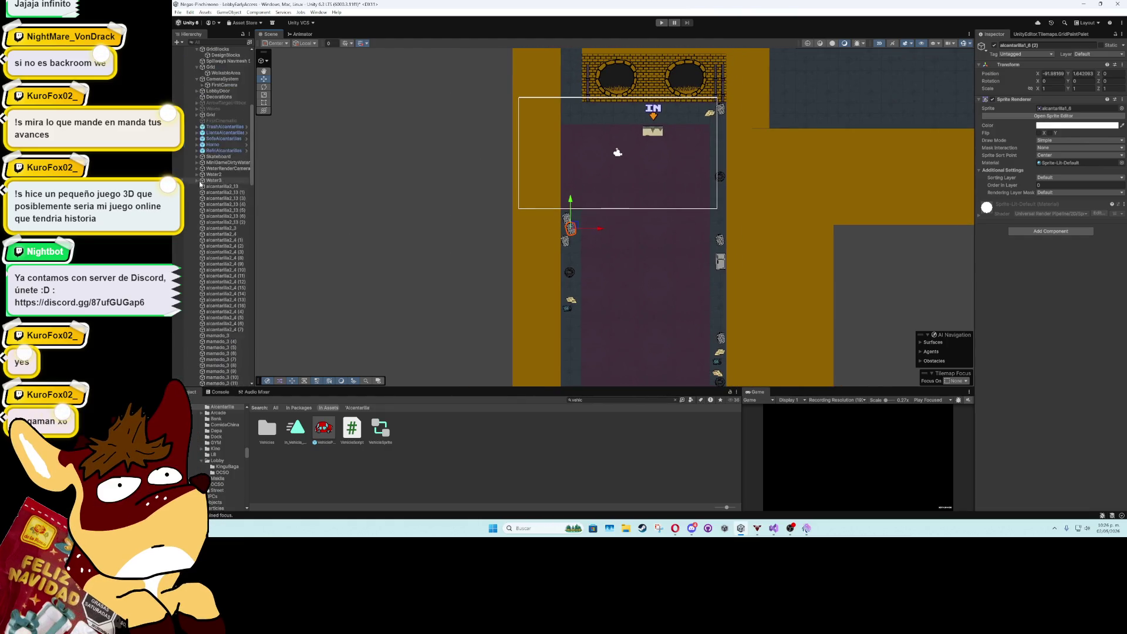
pyautogui.scroll(1, 200, 183)
pyautogui.click(198, 275)
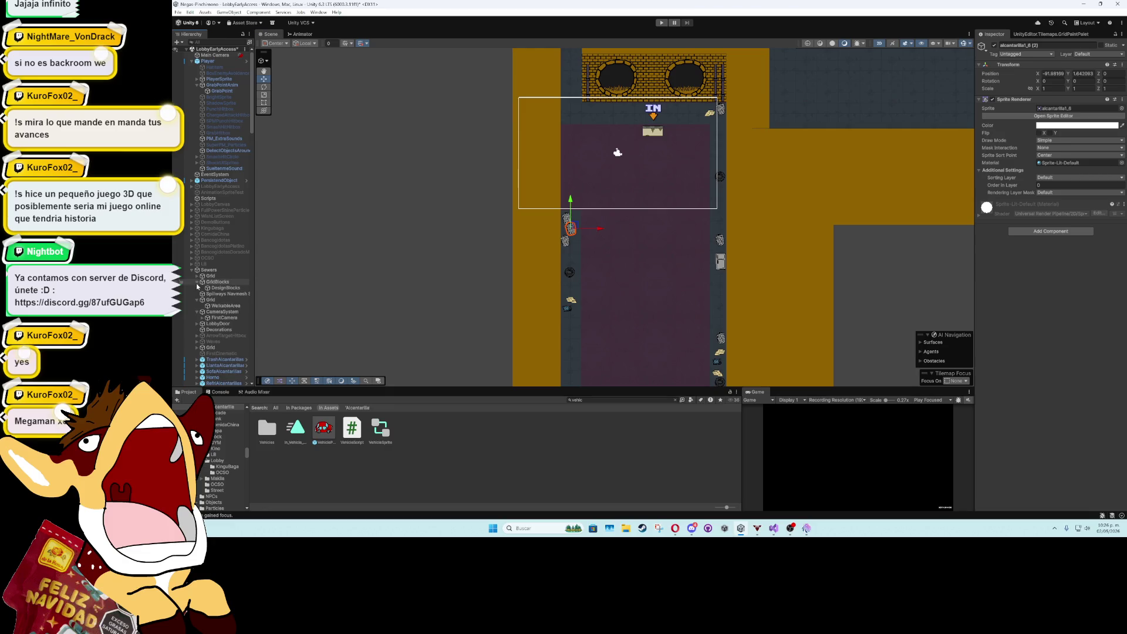
pyautogui.click(197, 283)
pyautogui.click(197, 294)
pyautogui.click(197, 300)
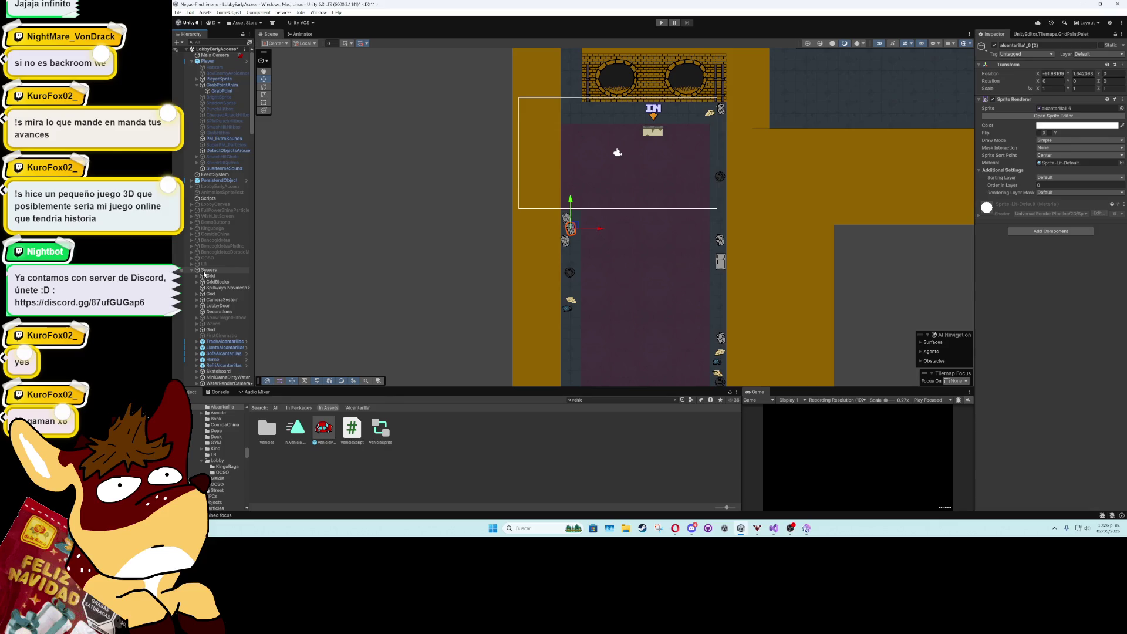
# - Drag the alcantarilla1_6 (40) trash can left of the corridor and open its material picker
pyautogui.click(570, 229)
pyautogui.moveTo(570, 229); pyautogui.dragTo(469, 230)
pyautogui.click(1123, 163)
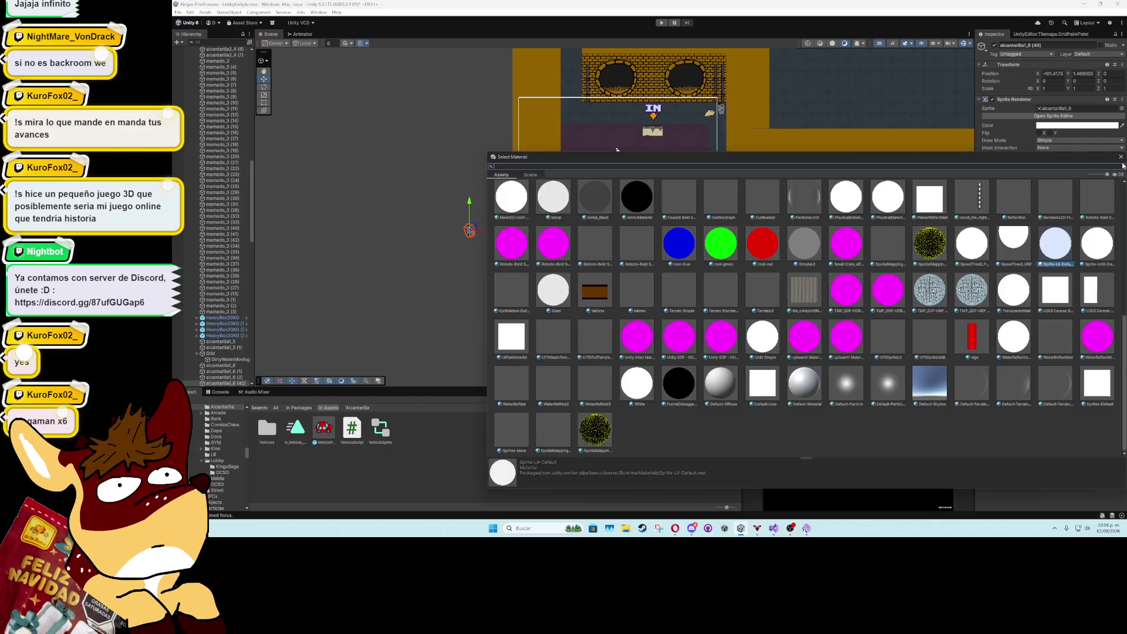
# - Assign CutSpriteMaterial to the trash can and show that material's settings from the Project panel
pyautogui.write('cut')
pyautogui.doubleClick(551, 200)
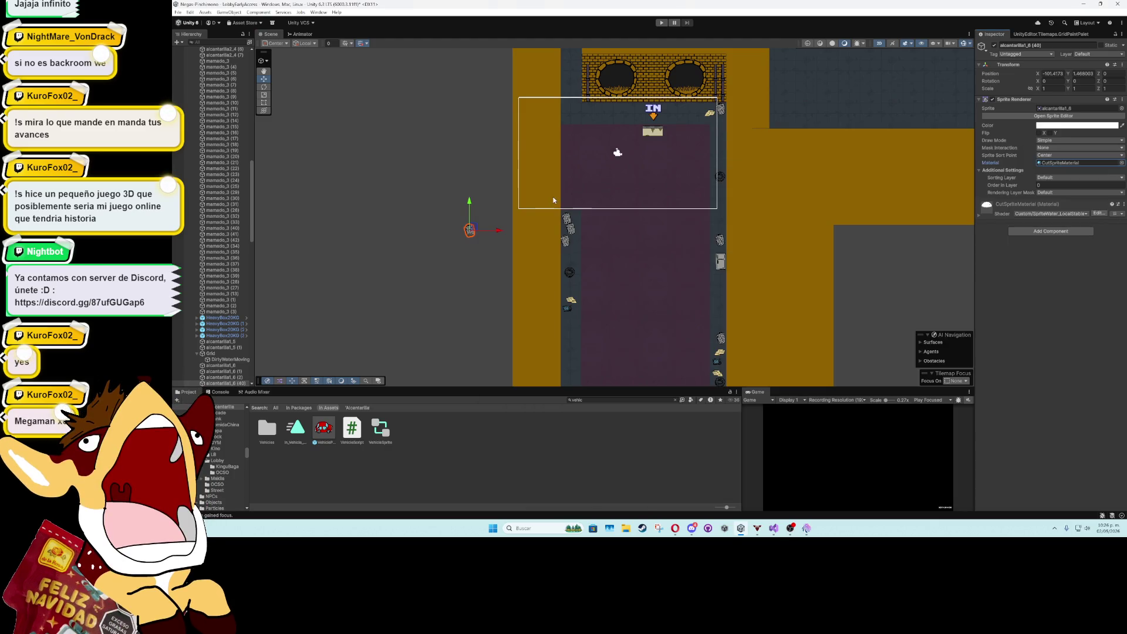
pyautogui.scroll(3, 479, 214)
pyautogui.scroll(5, 481, 229)
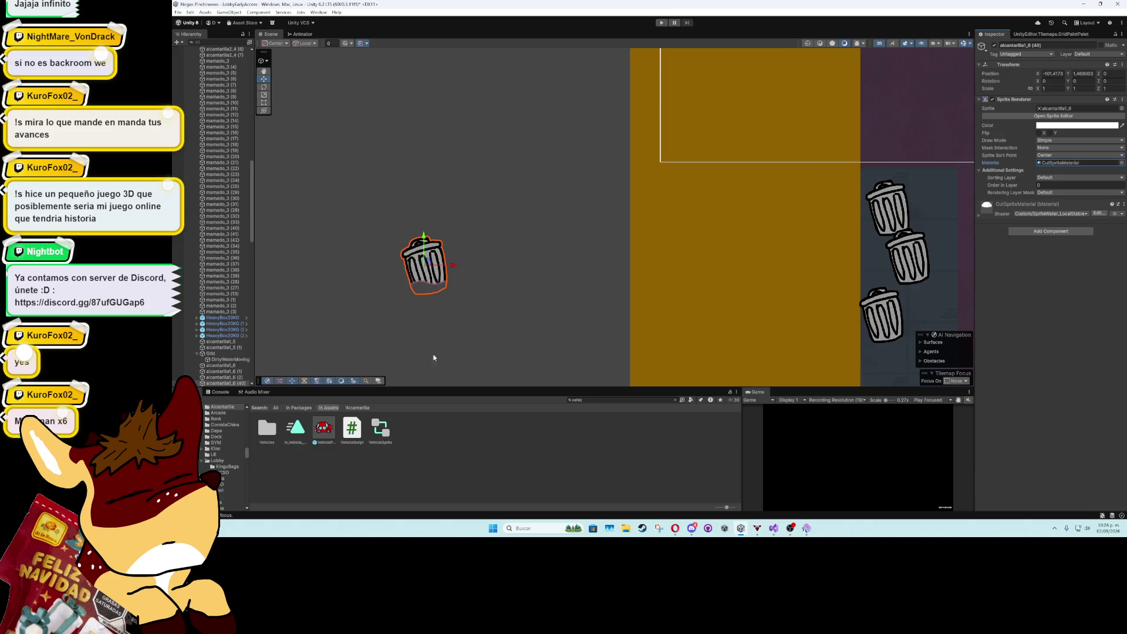
pyautogui.click(1063, 168)
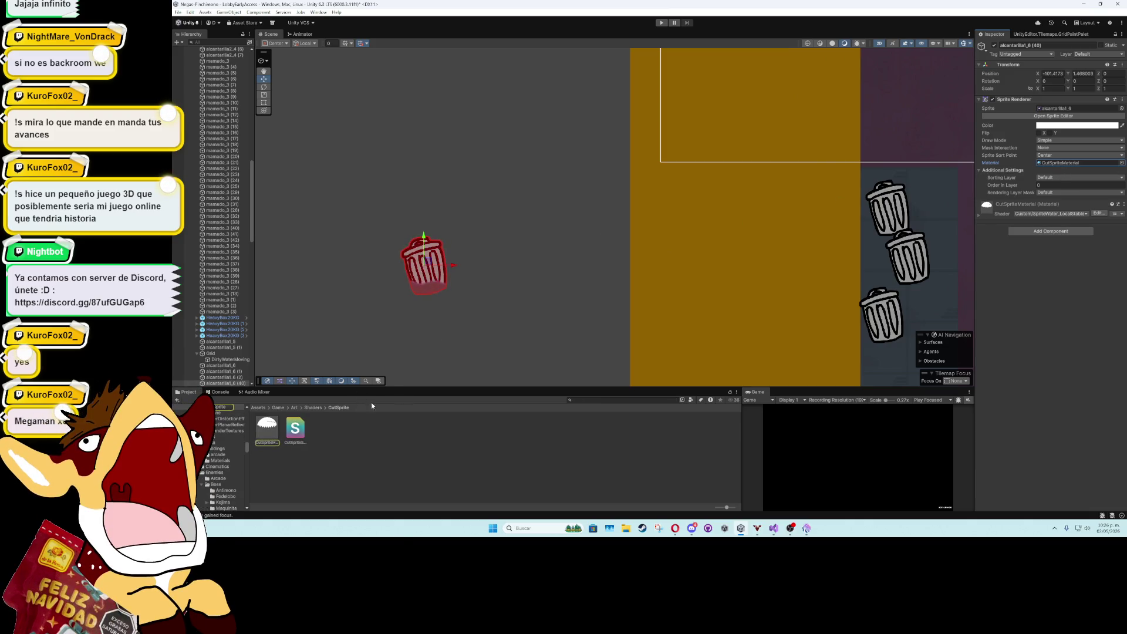
pyautogui.click(267, 428)
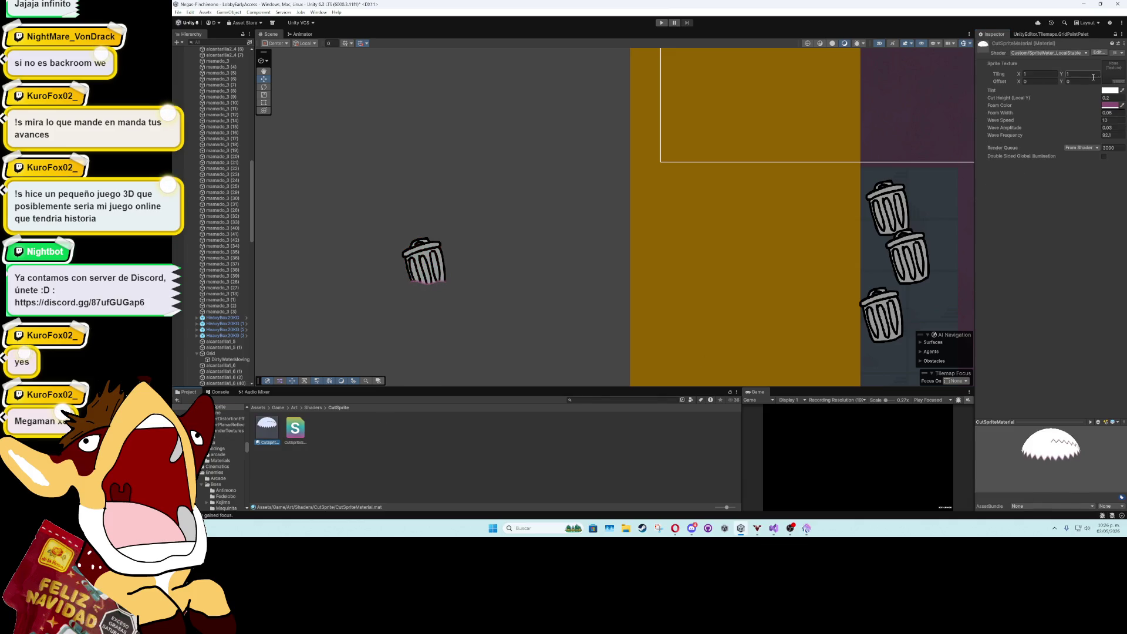
# - Widen CutSpriteMaterial's Foam Width to about 0.17 and change its tint from red to white
pyautogui.click(1099, 114)
pyautogui.moveTo(1101, 115); pyautogui.dragTo(1099, 114)
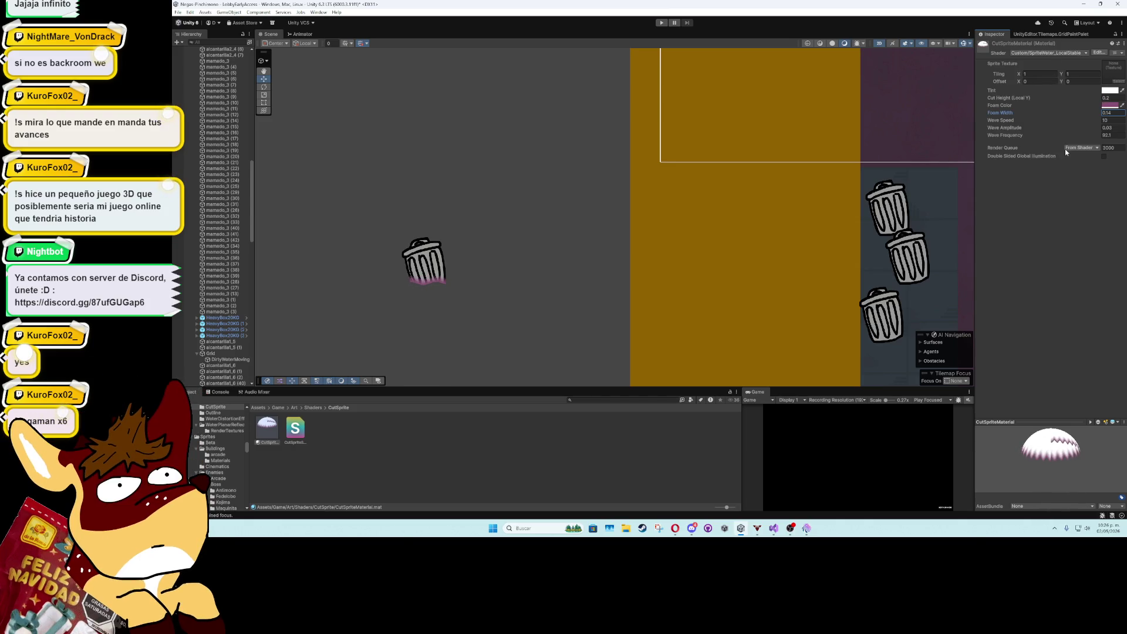
pyautogui.click(1109, 91)
pyautogui.moveTo(1102, 132); pyautogui.dragTo(1043, 129)
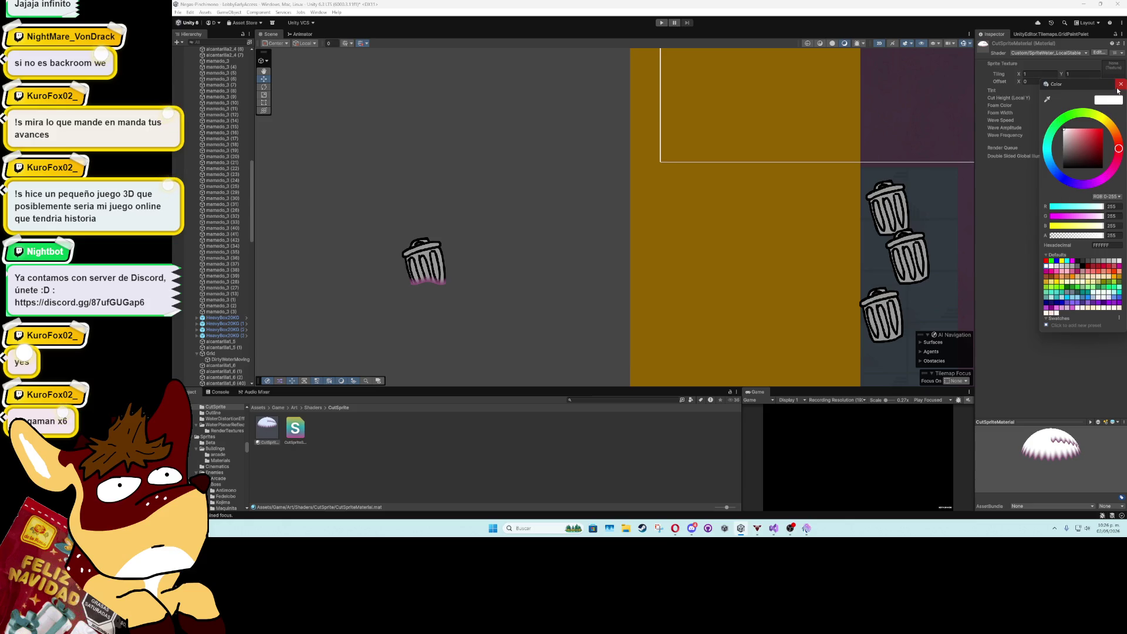
pyautogui.click(1119, 86)
# - Move the trash can out into the purple sewer water
pyautogui.scroll(-5, 632, 223)
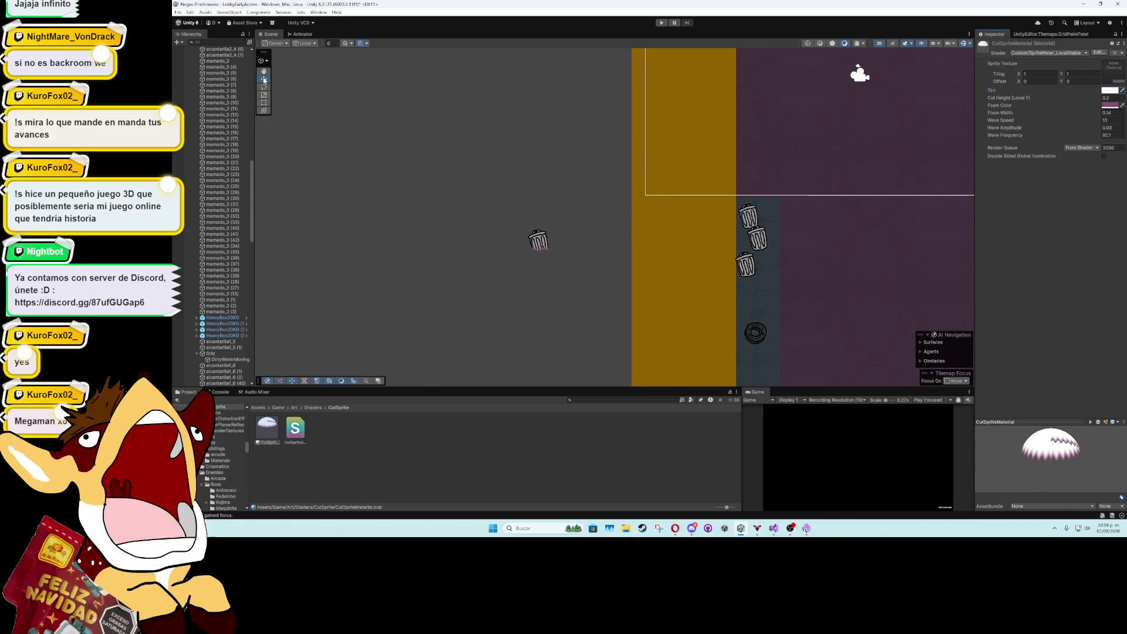
pyautogui.click(538, 239)
pyautogui.moveTo(538, 239)
pyautogui.mouseDown()
pyautogui.moveTo(838, 259)
pyautogui.moveTo(837, 314)
pyautogui.moveTo(726, 273)
pyautogui.moveTo(683, 241)
pyautogui.moveTo(691, 248)
pyautogui.mouseUp()
# - Give the trash can a Box Collider 2D with Size X 0.78, set as a trigger
pyautogui.press('w')
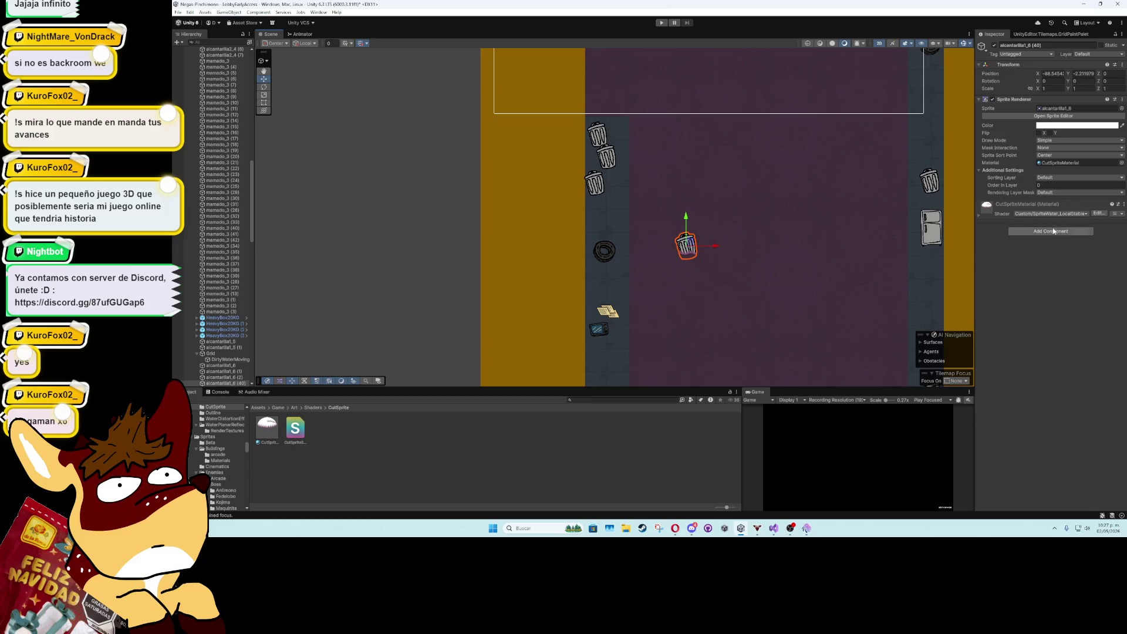
pyautogui.click(1054, 231)
pyautogui.write('bo')
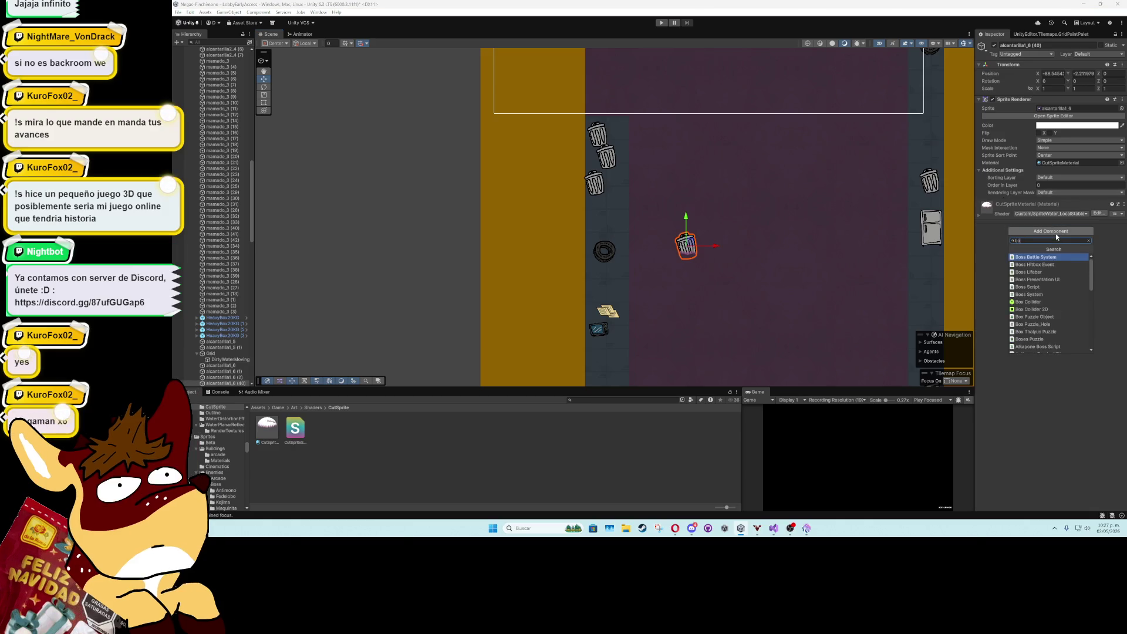
pyautogui.write('xc')
pyautogui.click(1038, 264)
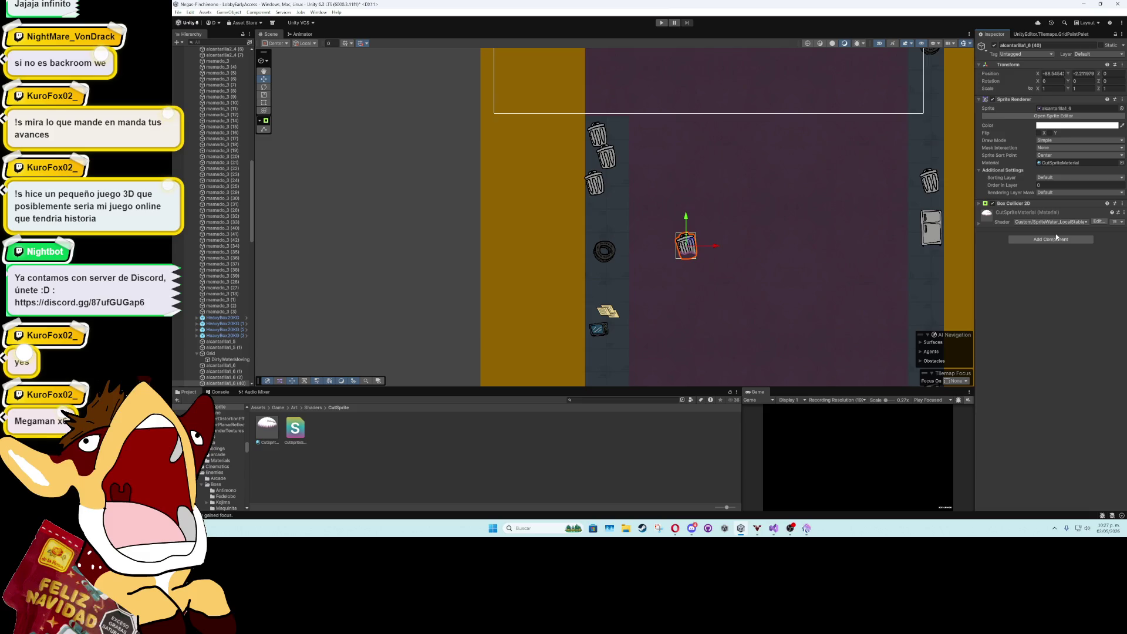
pyautogui.click(979, 204)
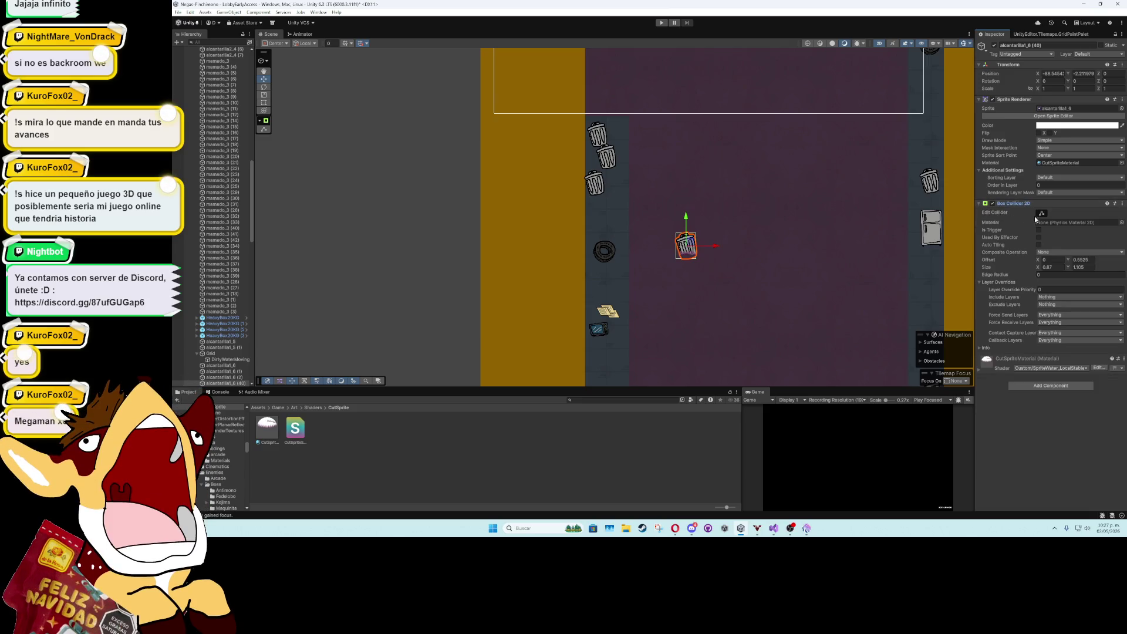
pyautogui.scroll(3, 745, 228)
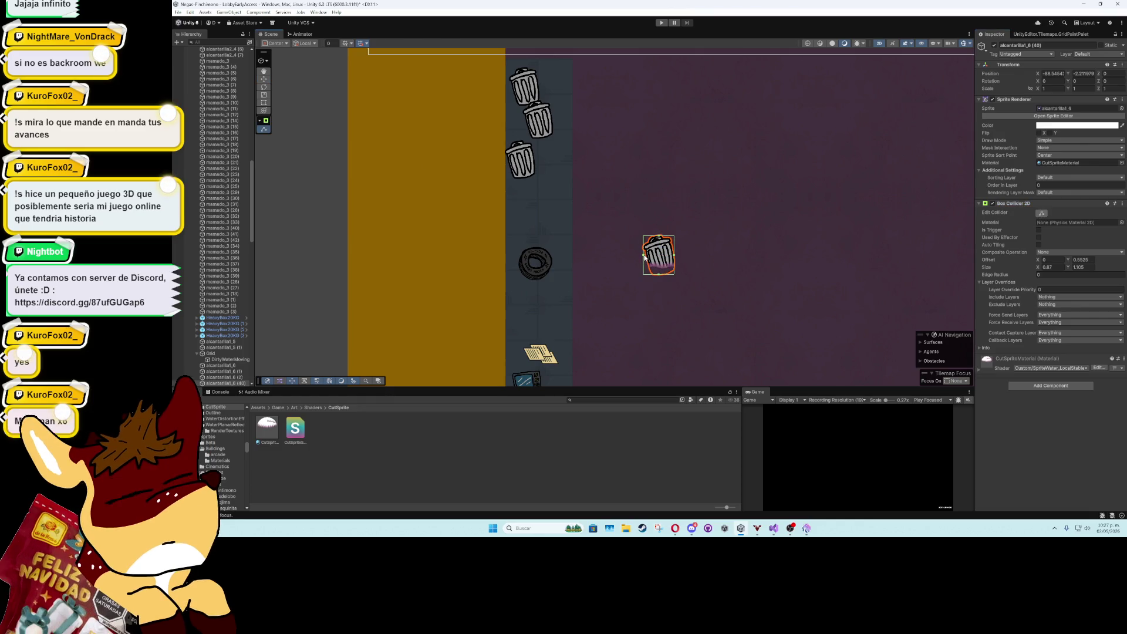
pyautogui.moveTo(1040, 268); pyautogui.dragTo(1037, 271)
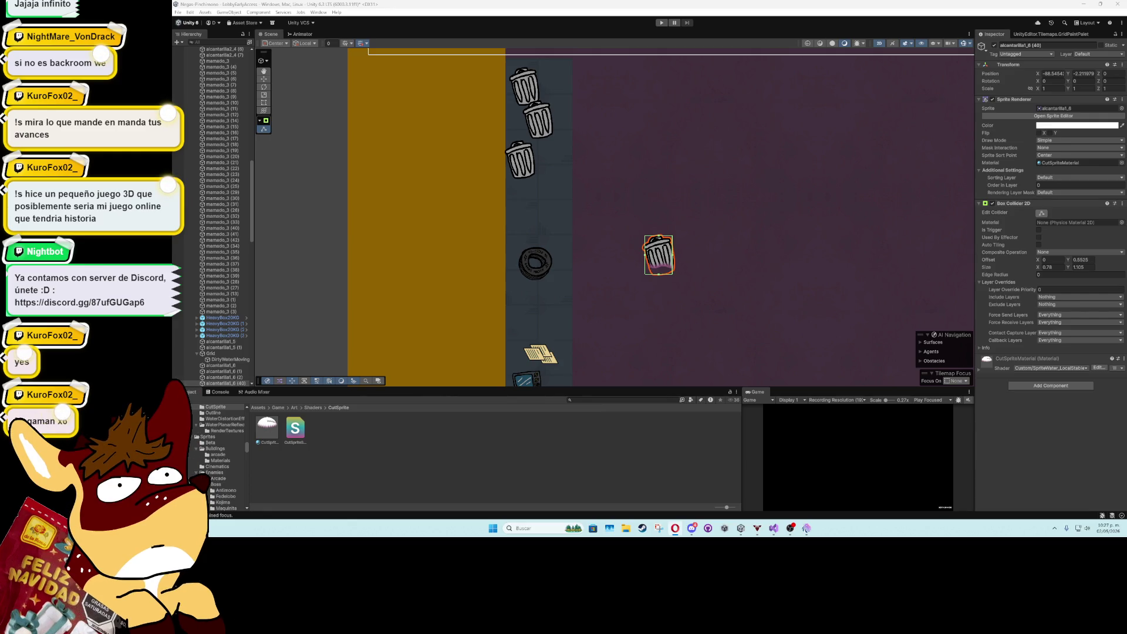
pyautogui.hotkey('alt', 'Tab')
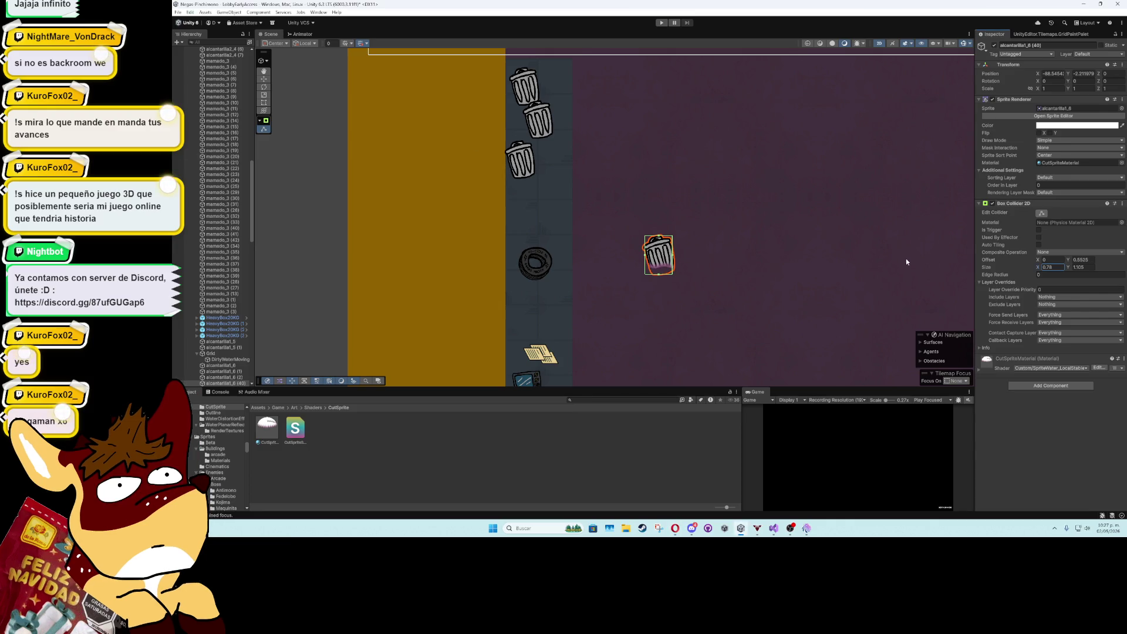
pyautogui.click(1038, 229)
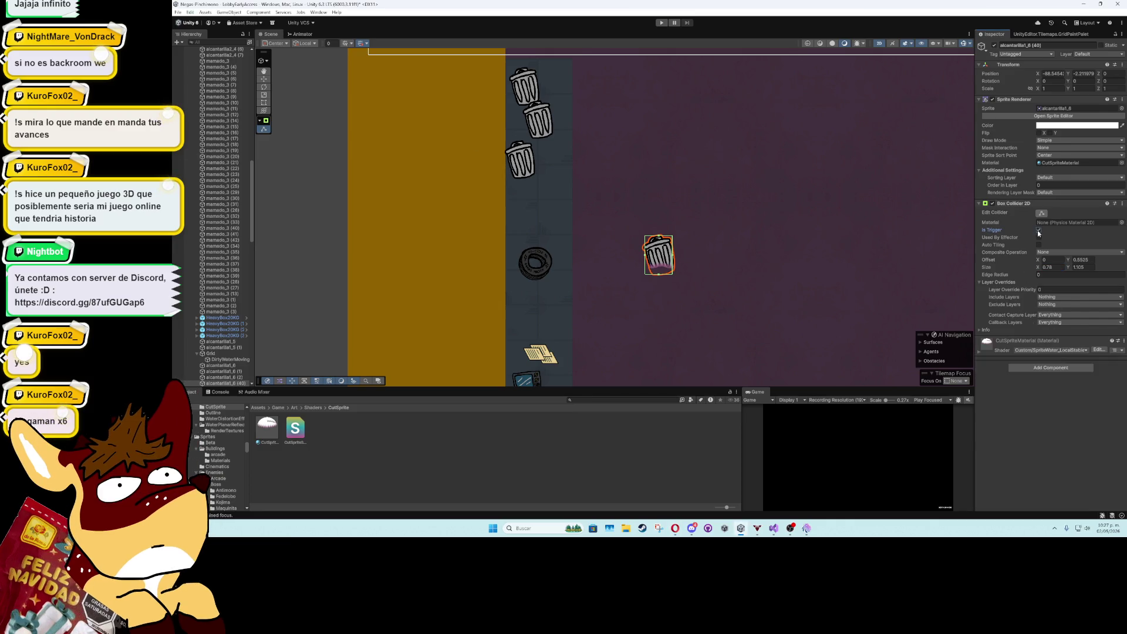
# - Keep the Default layer and add an Enemy Projectile script with Damage 5 and Is Projectile Spawned ticked
pyautogui.click(1114, 54)
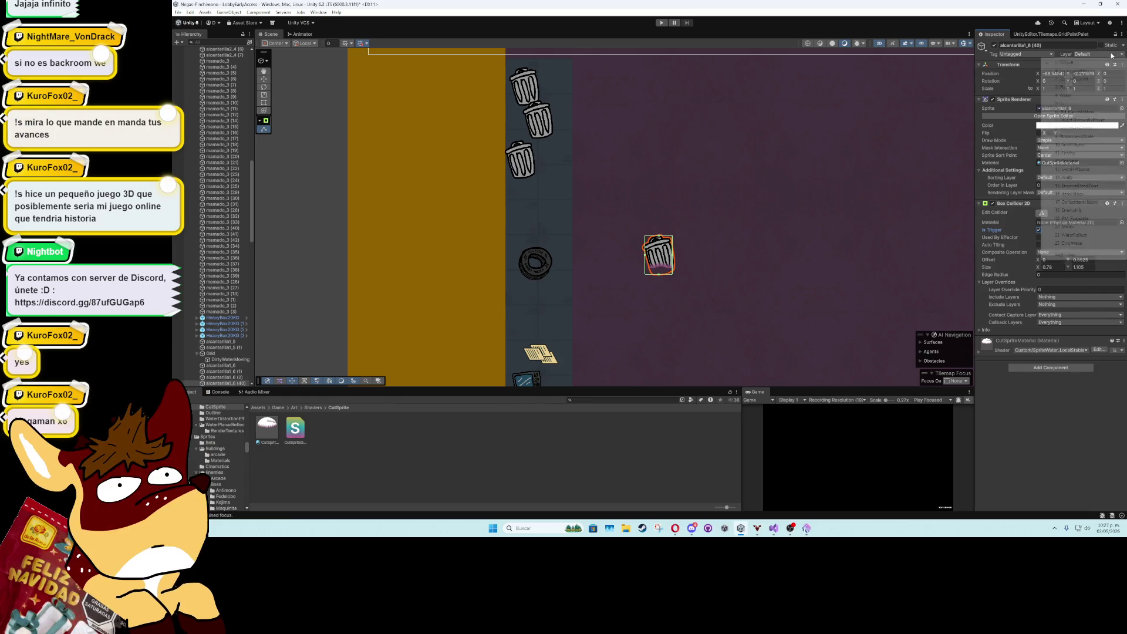
pyautogui.click(1054, 419)
pyautogui.click(1050, 367)
pyautogui.write('enemy')
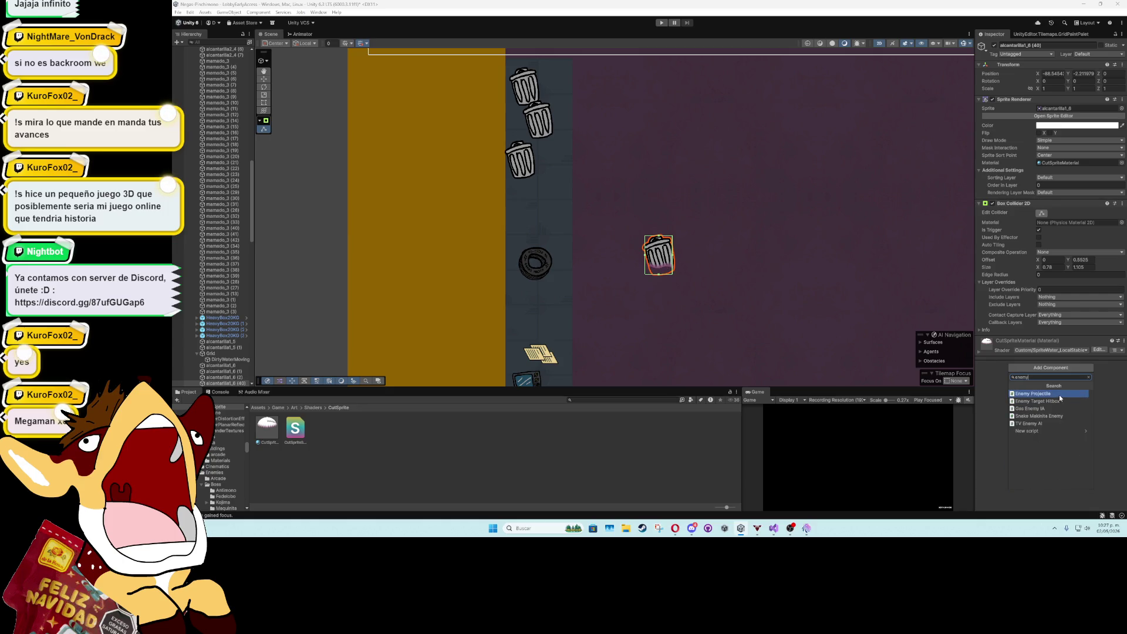
pyautogui.click(1059, 395)
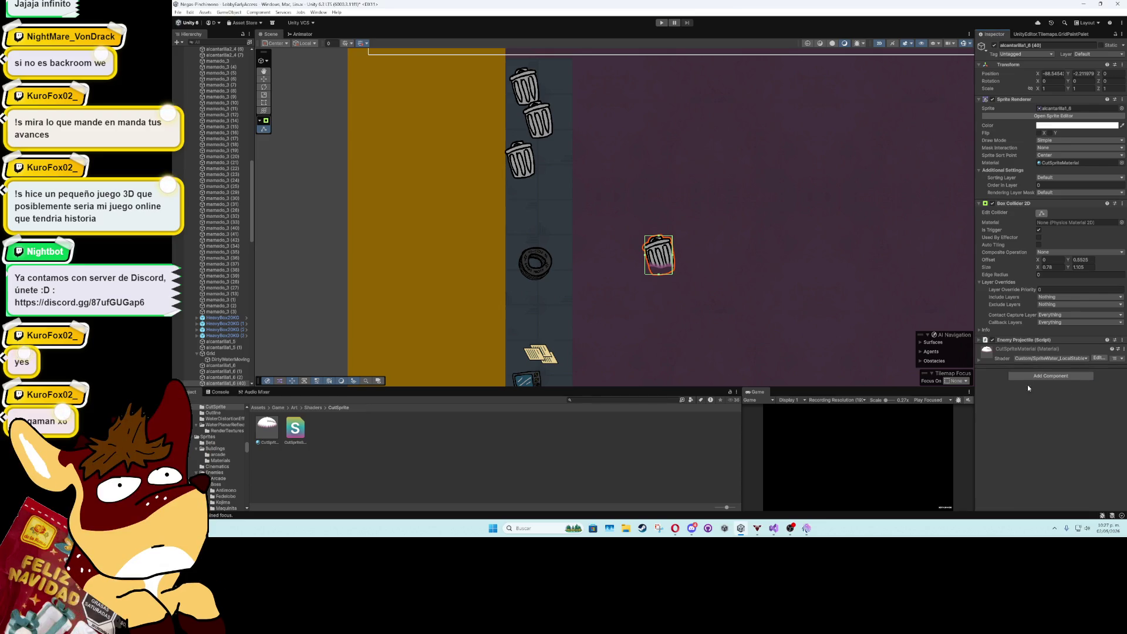
pyautogui.click(980, 340)
pyautogui.click(1043, 356)
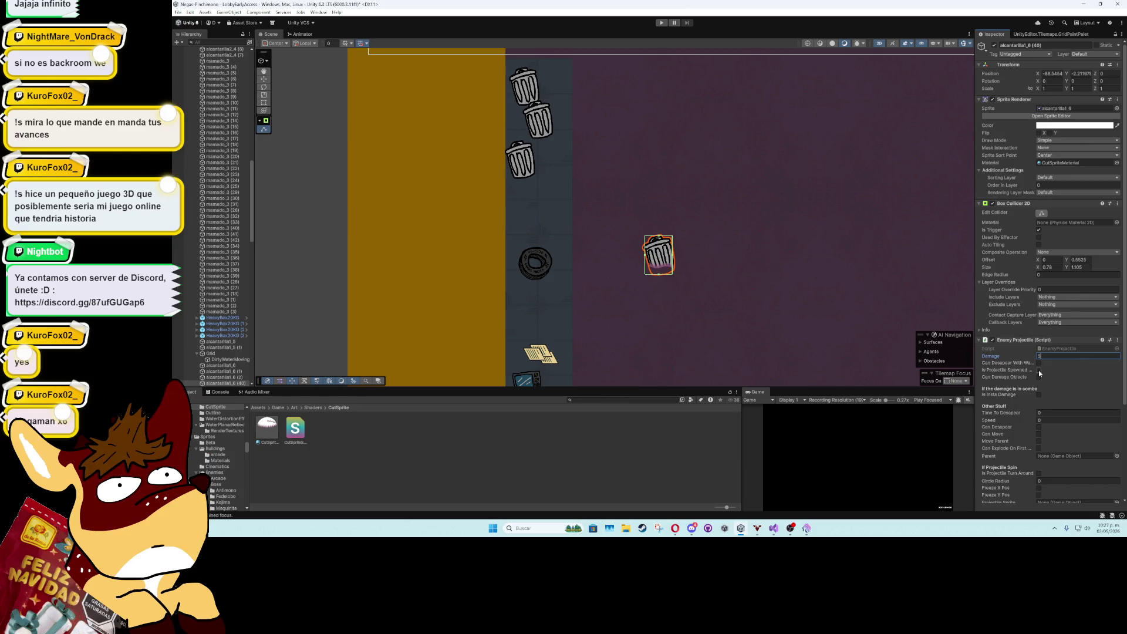
pyautogui.click(1038, 370)
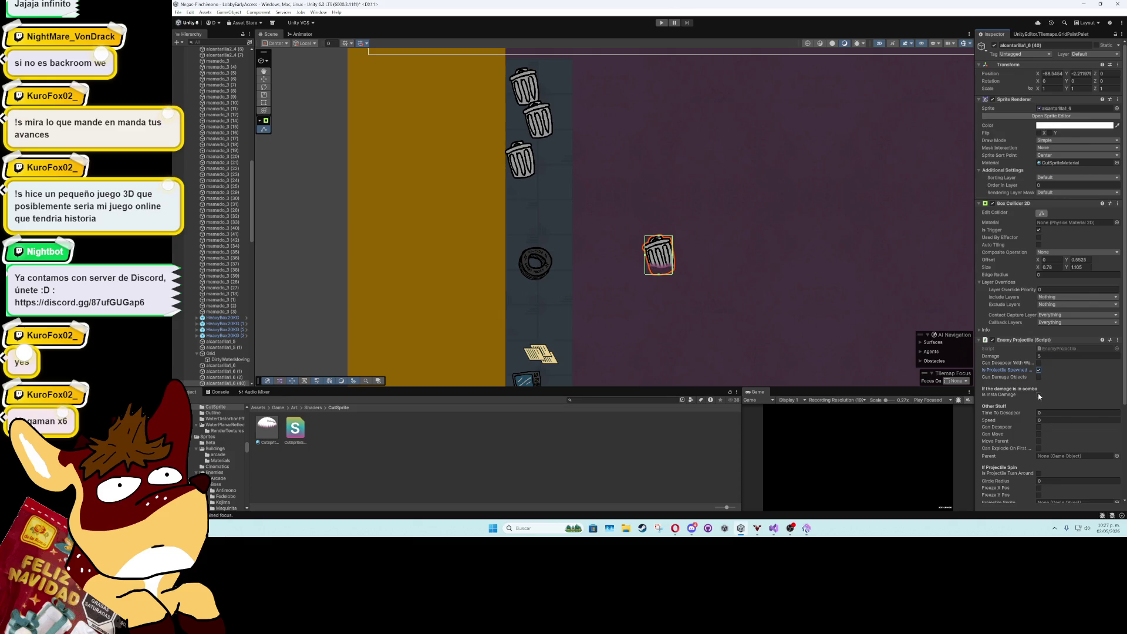
pyautogui.scroll(-2, 1037, 394)
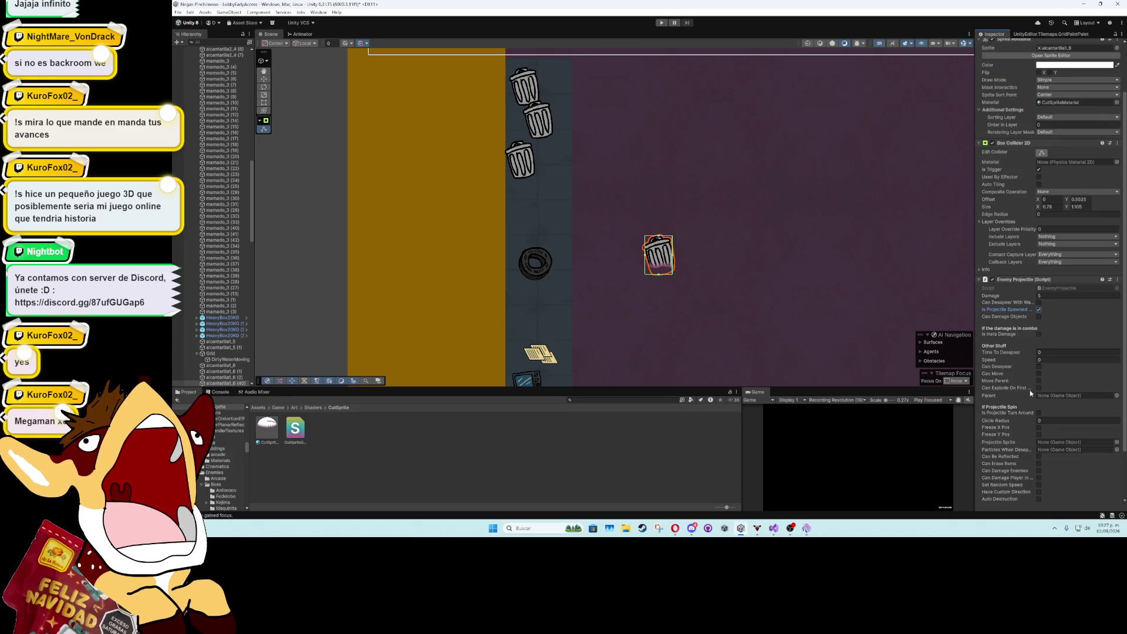
pyautogui.scroll(-2, 1016, 385)
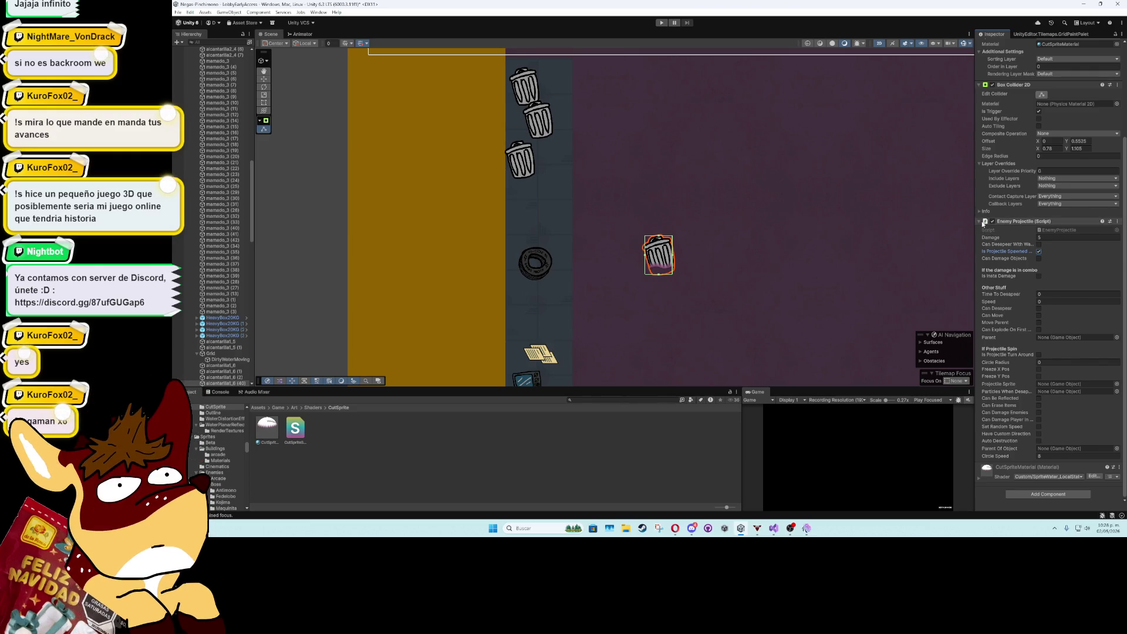
pyautogui.click(984, 222)
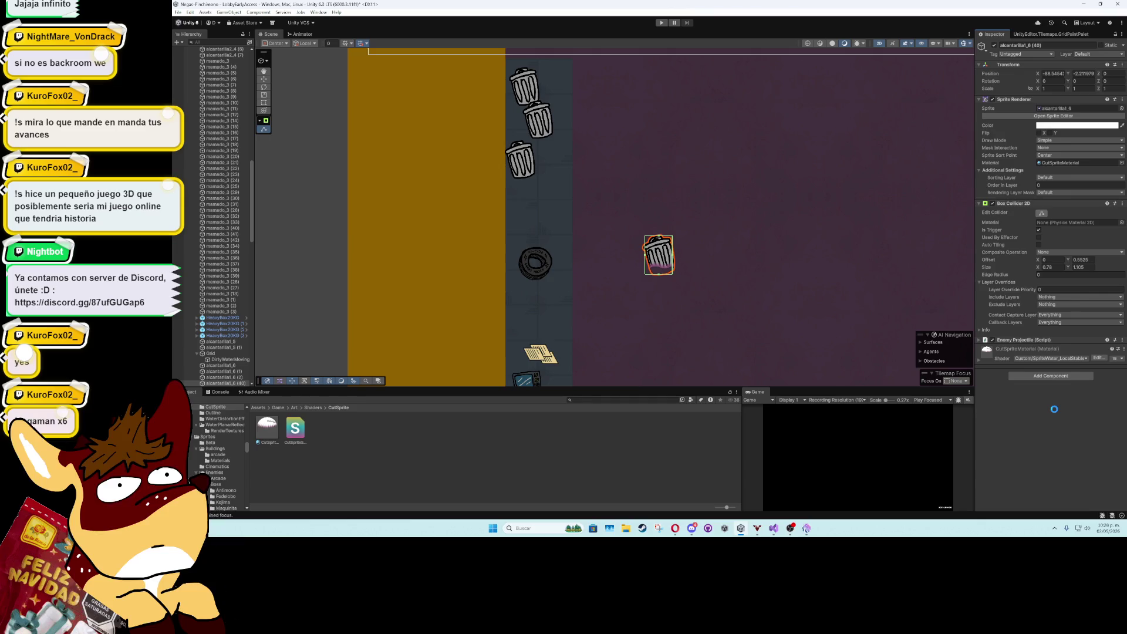
# - Duplicate the trash can twice into the water, then open CutSpriteShader in Visual Studio
pyautogui.scroll(-3, 777, 341)
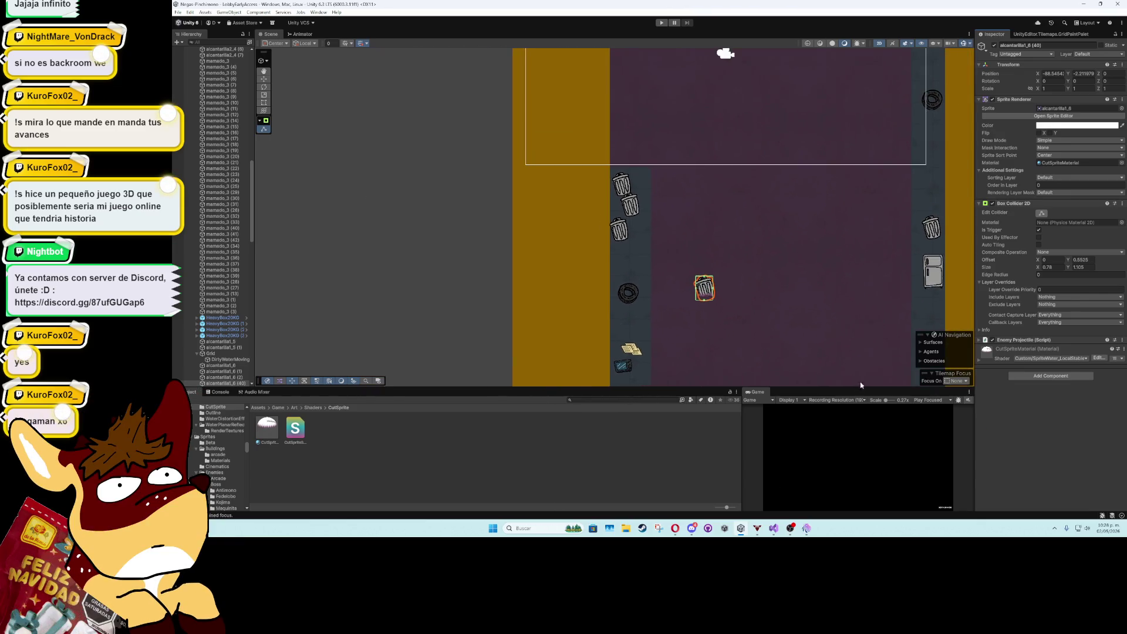
pyautogui.moveTo(821, 364); pyautogui.dragTo(656, 242)
pyautogui.scroll(-1, 513, 325)
pyautogui.click(263, 78)
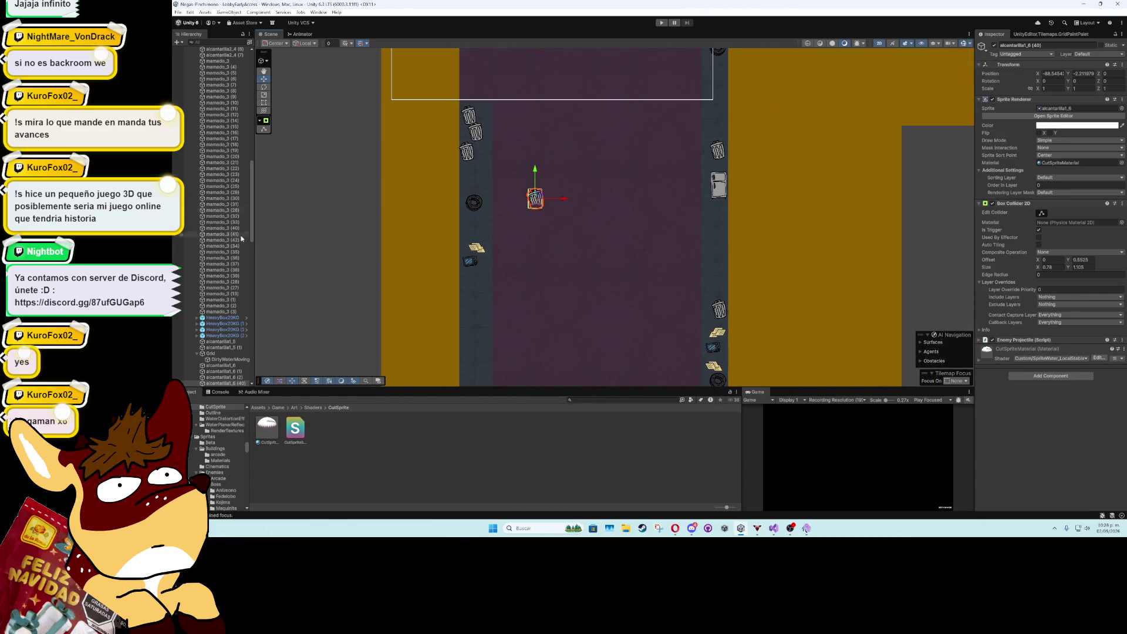
pyautogui.hotkey('ctrl', 'd')
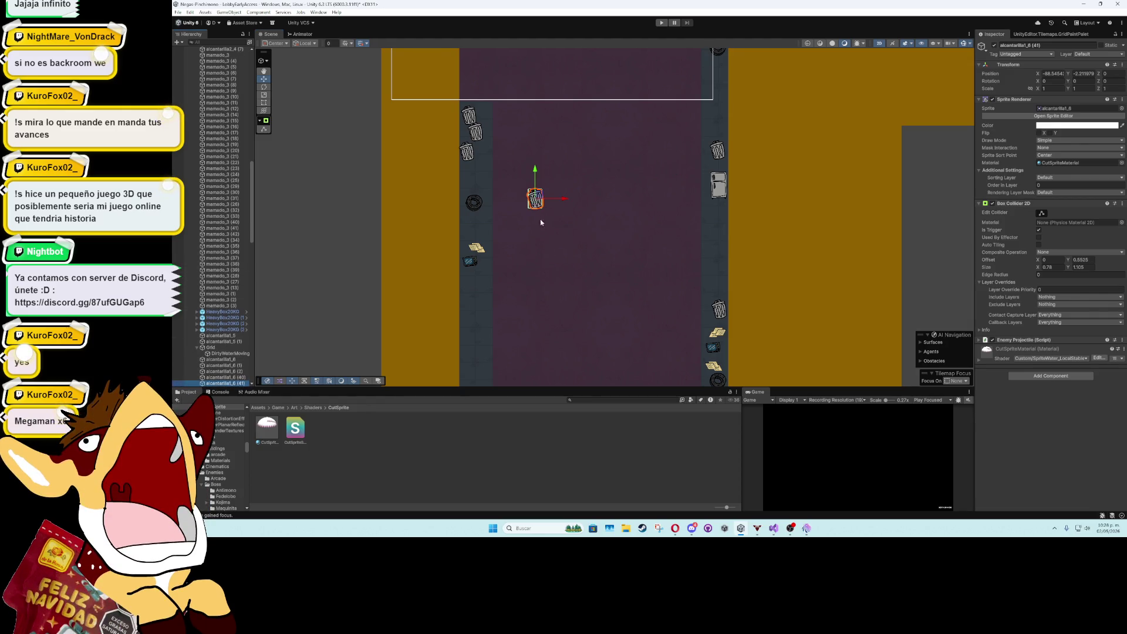
pyautogui.moveTo(535, 200)
pyautogui.mouseDown()
pyautogui.moveTo(673, 264)
pyautogui.moveTo(599, 285)
pyautogui.moveTo(621, 281)
pyautogui.moveTo(601, 317)
pyautogui.moveTo(576, 320)
pyautogui.moveTo(572, 242)
pyautogui.moveTo(565, 324)
pyautogui.mouseUp()
pyautogui.hotkey('ctrl', 'd')
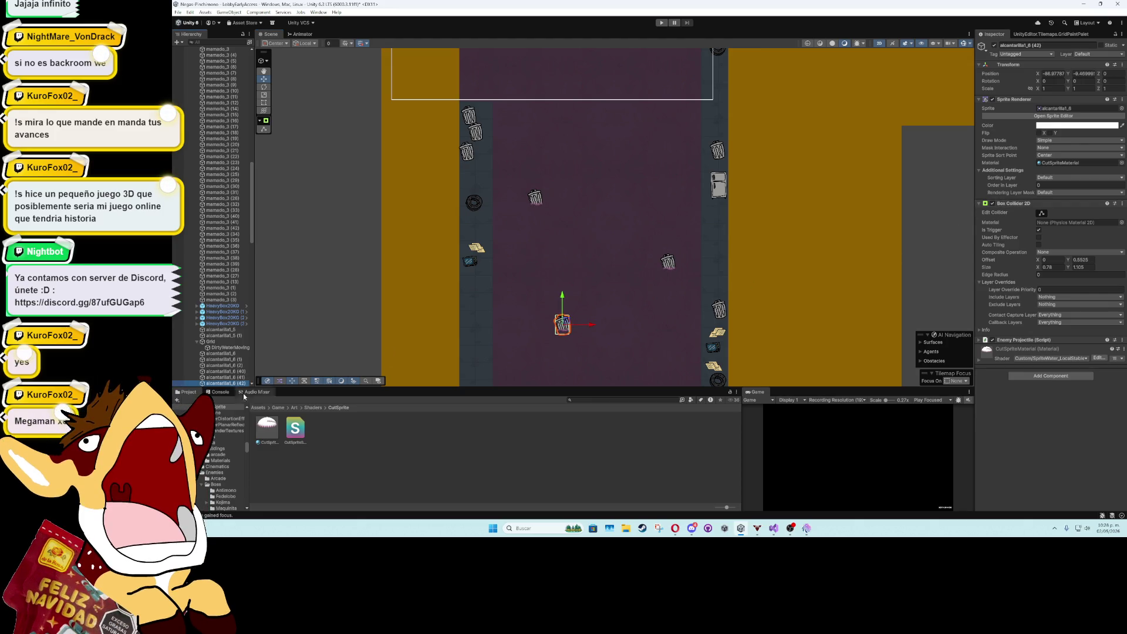
pyautogui.doubleClick(289, 429)
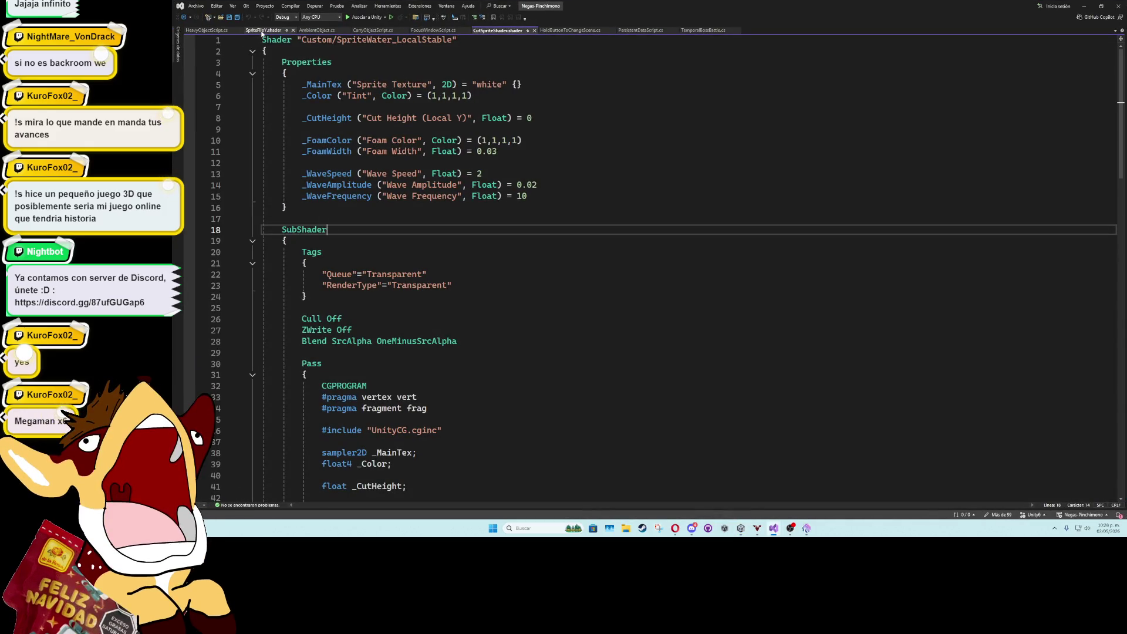
# - Save SpriteFlip.shader after checking its DisableBatching tag line
pyautogui.click(263, 30)
pyautogui.scroll(8, 399, 143)
pyautogui.click(465, 228)
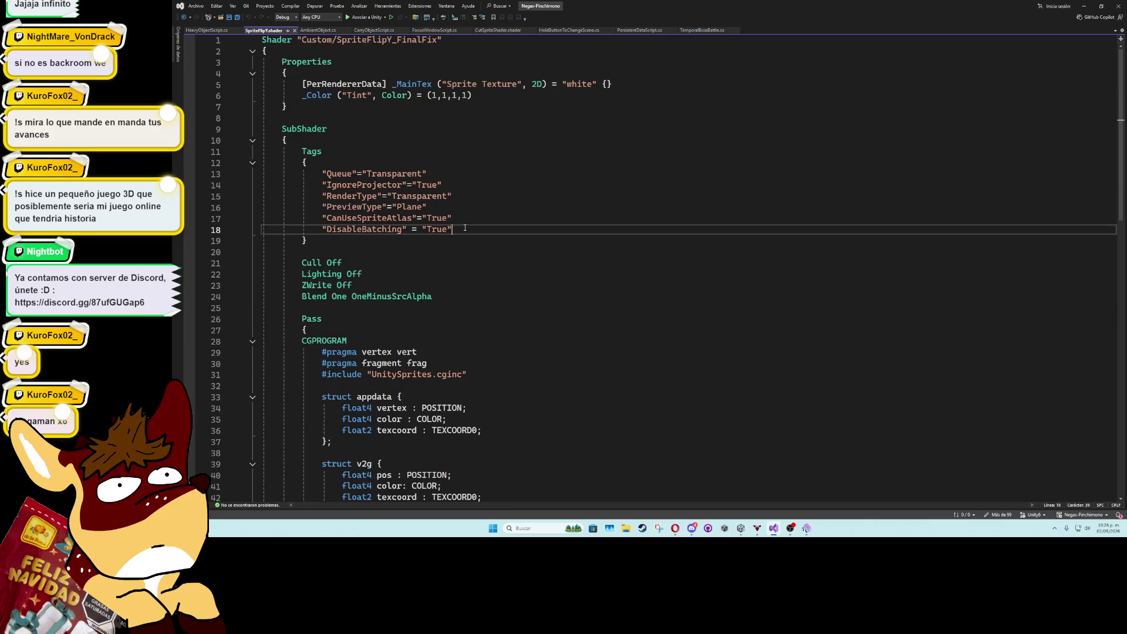
pyautogui.press('Down')
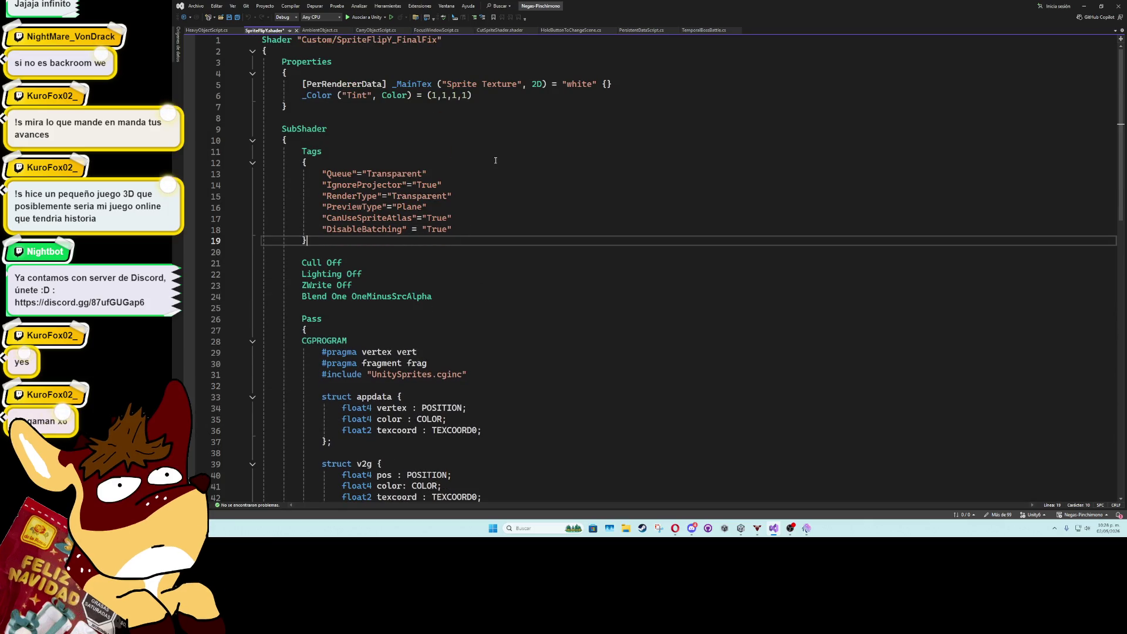
pyautogui.hotkey('ctrl', 's')
# - Add "DisableBatching" = "True" after RenderType in CutSpriteShader's Tags, then return to Unity
pyautogui.click(208, 31)
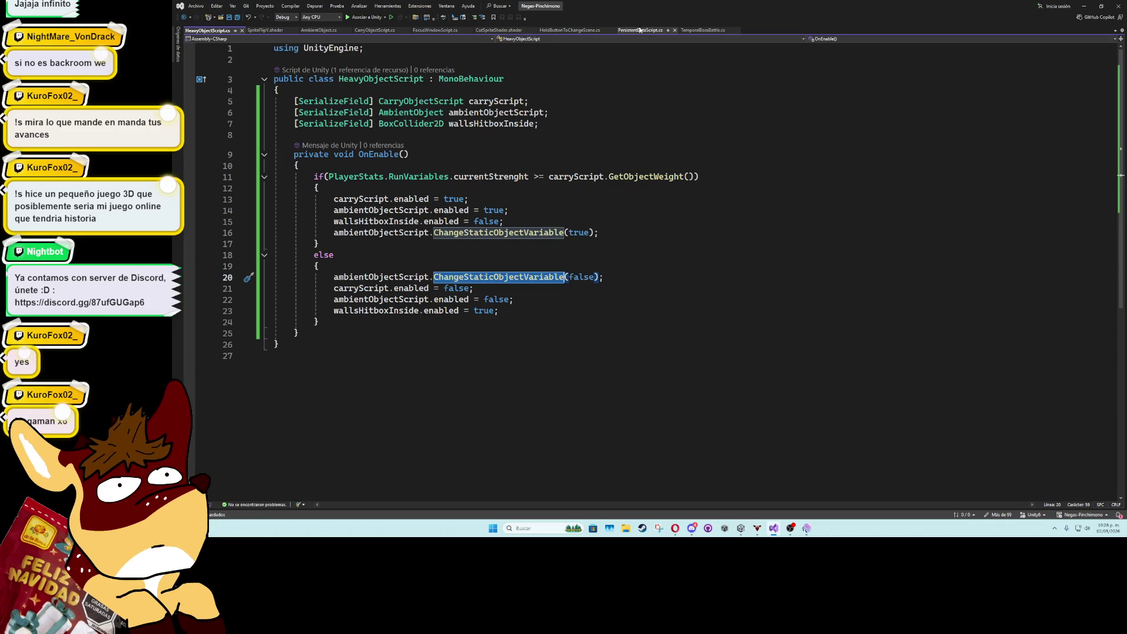
pyautogui.click(502, 31)
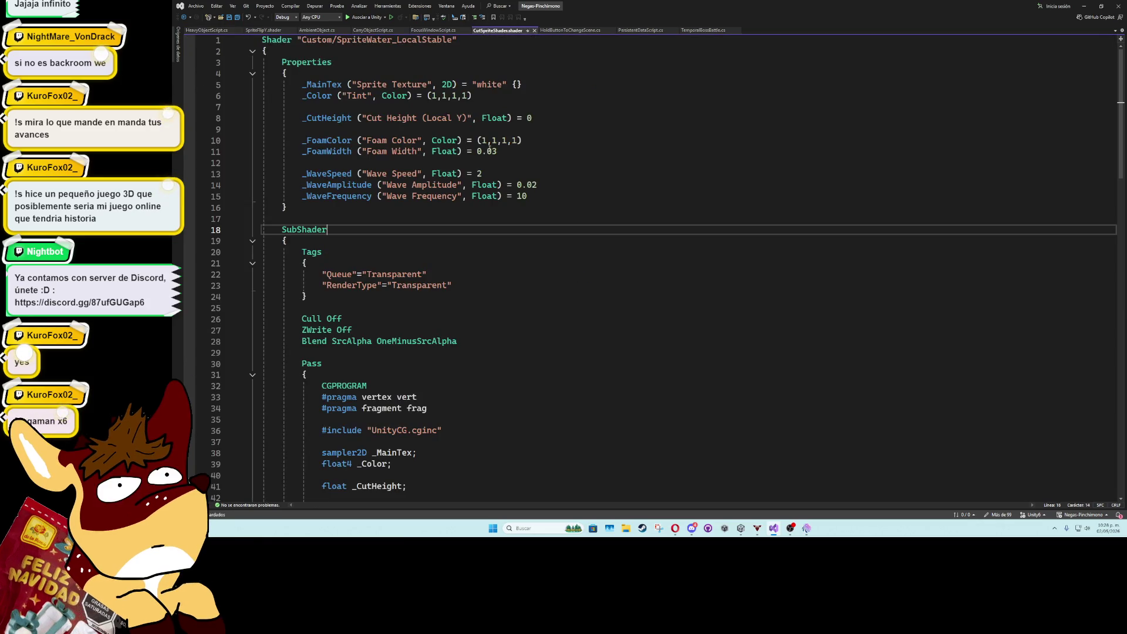
pyautogui.click(465, 287)
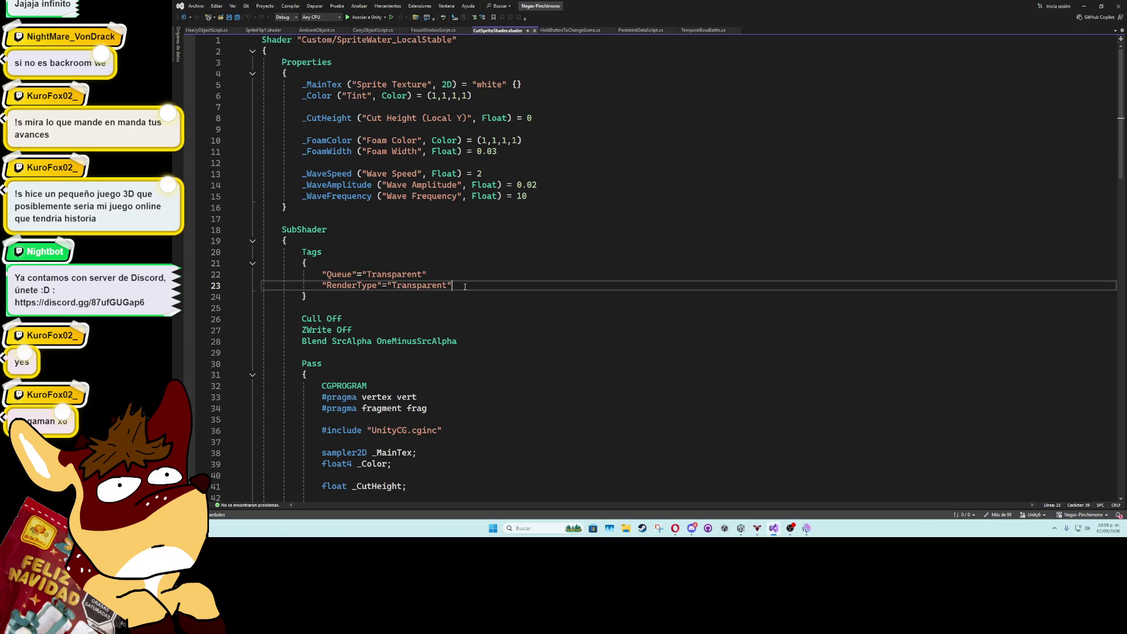
pyautogui.press('Return')
pyautogui.write('"DisableBatching" = "True"')
pyautogui.press('Return')
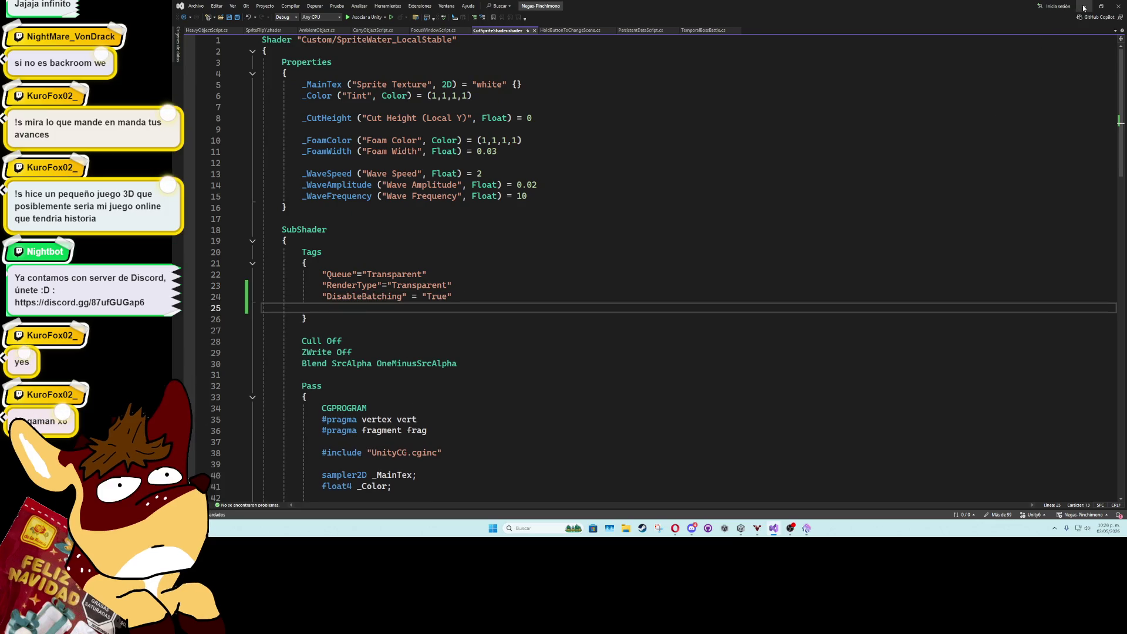
pyautogui.click(1084, 8)
pyautogui.click(563, 328)
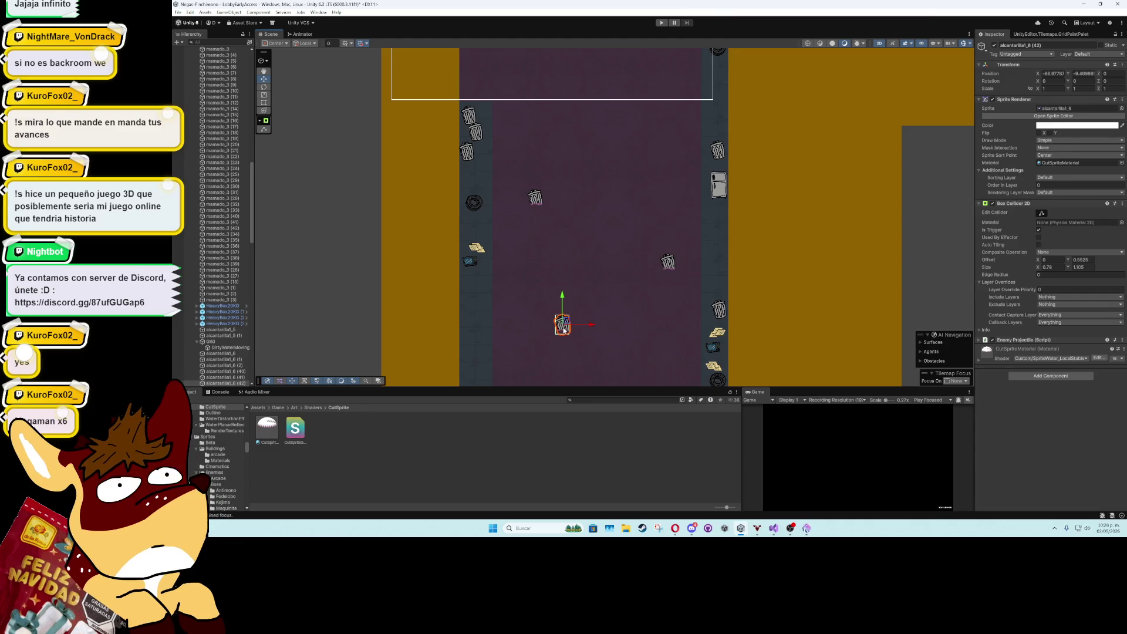
# - Scatter several Ctrl+D copies of the alcantarilla1_6 trash can along the sewer road
pyautogui.moveTo(567, 322)
pyautogui.mouseDown()
pyautogui.moveTo(605, 261)
pyautogui.moveTo(611, 281)
pyautogui.moveTo(552, 286)
pyautogui.moveTo(448, 165)
pyautogui.moveTo(433, 270)
pyautogui.moveTo(413, 273)
pyautogui.moveTo(398, 295)
pyautogui.moveTo(522, 237)
pyautogui.moveTo(539, 147)
pyautogui.moveTo(489, 247)
pyautogui.moveTo(570, 220)
pyautogui.moveTo(577, 201)
pyautogui.moveTo(588, 213)
pyautogui.mouseUp()
pyautogui.hotkey('ctrl', 'd')
pyautogui.hotkey('ctrl', 'd')
pyautogui.hotkey('ctrl', 'd')
pyautogui.hotkey('ctrl', 'd')
pyautogui.hotkey('ctrl', 'd')
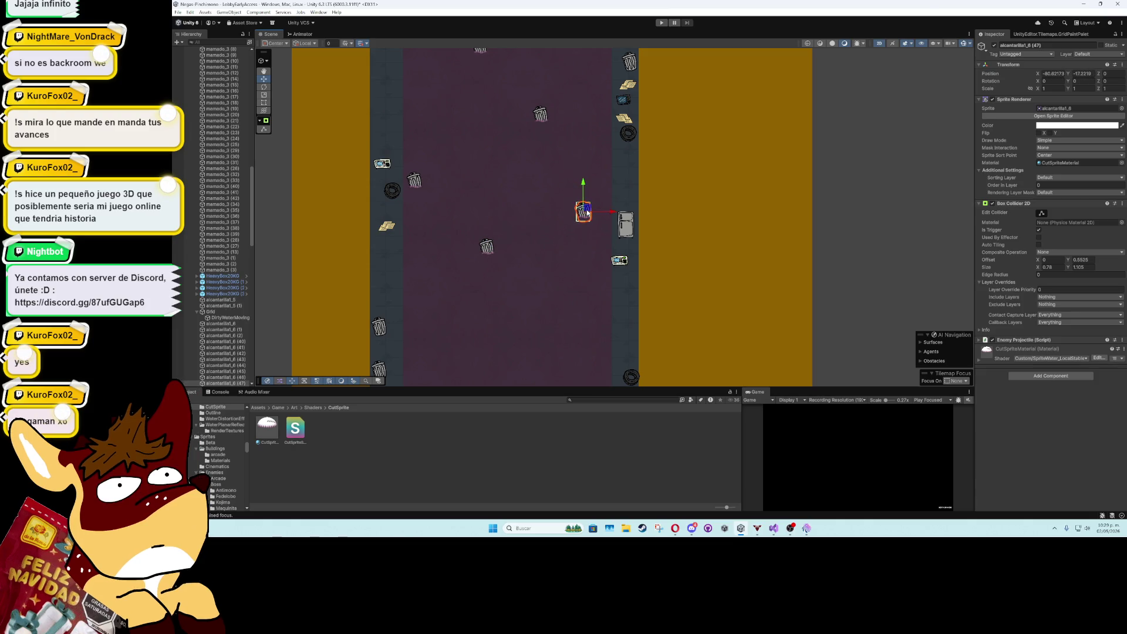
pyautogui.scroll(-2, 562, 254)
pyautogui.moveTo(563, 255)
pyautogui.mouseDown()
pyautogui.moveTo(564, 155)
pyautogui.moveTo(504, 258)
pyautogui.moveTo(484, 259)
pyautogui.moveTo(575, 307)
pyautogui.mouseUp()
pyautogui.hotkey('ctrl', 'd')
pyautogui.hotkey('ctrl', 'd')
pyautogui.scroll(-2, 575, 307)
pyautogui.hotkey('ctrl', 'd')
pyautogui.moveTo(544, 193)
pyautogui.mouseDown()
pyautogui.moveTo(505, 226)
pyautogui.moveTo(517, 238)
pyautogui.moveTo(492, 252)
pyautogui.moveTo(537, 220)
pyautogui.moveTo(524, 169)
pyautogui.moveTo(492, 167)
pyautogui.moveTo(533, 155)
pyautogui.moveTo(518, 157)
pyautogui.moveTo(537, 230)
pyautogui.moveTo(537, 305)
pyautogui.moveTo(543, 277)
pyautogui.moveTo(568, 263)
pyautogui.moveTo(567, 206)
pyautogui.moveTo(553, 236)
pyautogui.moveTo(478, 304)
pyautogui.moveTo(457, 305)
pyautogui.moveTo(459, 197)
pyautogui.moveTo(513, 320)
pyautogui.mouseUp()
pyautogui.hotkey('ctrl', 'd')
pyautogui.hotkey('ctrl', 'd')
pyautogui.hotkey('ctrl', 'd')
pyautogui.hotkey('ctrl', 'd')
pyautogui.hotkey('ctrl', 'd')
pyautogui.hotkey('ctrl', 'd')
pyautogui.hotkey('ctrl', 'd')
pyautogui.moveTo(503, 140)
pyautogui.mouseDown()
pyautogui.moveTo(540, 192)
pyautogui.moveTo(553, 194)
pyautogui.moveTo(493, 166)
pyautogui.moveTo(496, 143)
pyautogui.mouseUp()
pyautogui.hotkey('ctrl', 'd')
pyautogui.hotkey('ctrl', 'd')
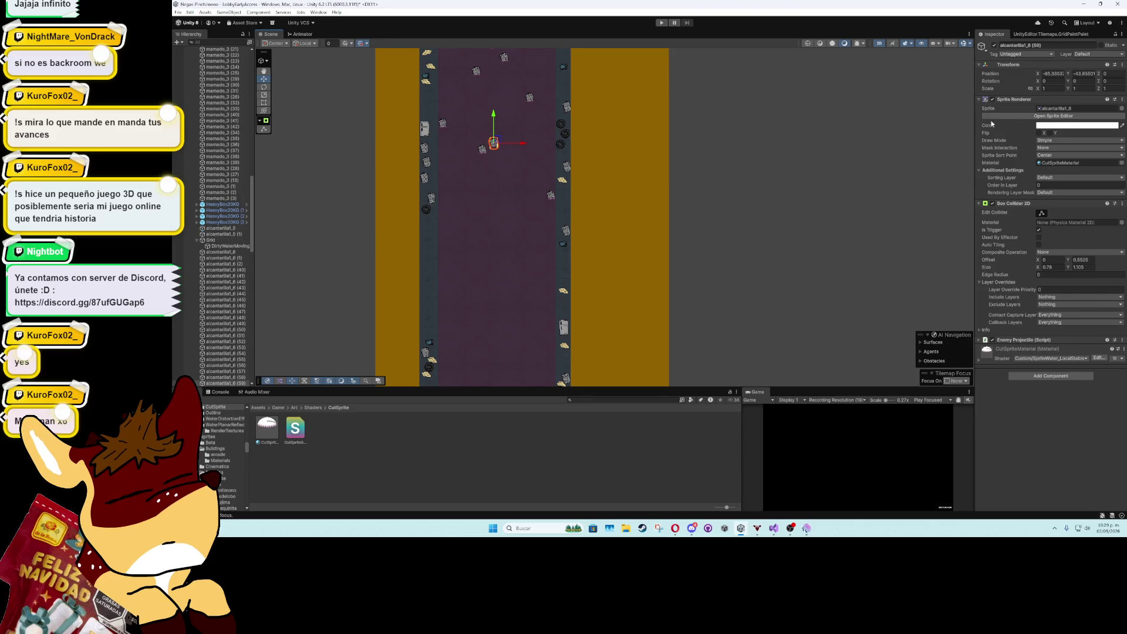
# - Swap one copy's sprite for alcantarilla1_7 to make it a tire
pyautogui.click(1079, 108)
pyautogui.moveTo(508, 427)
pyautogui.mouseDown()
pyautogui.moveTo(493, 120)
pyautogui.moveTo(506, 131)
pyautogui.mouseUp()
pyautogui.scroll(3, 506, 132)
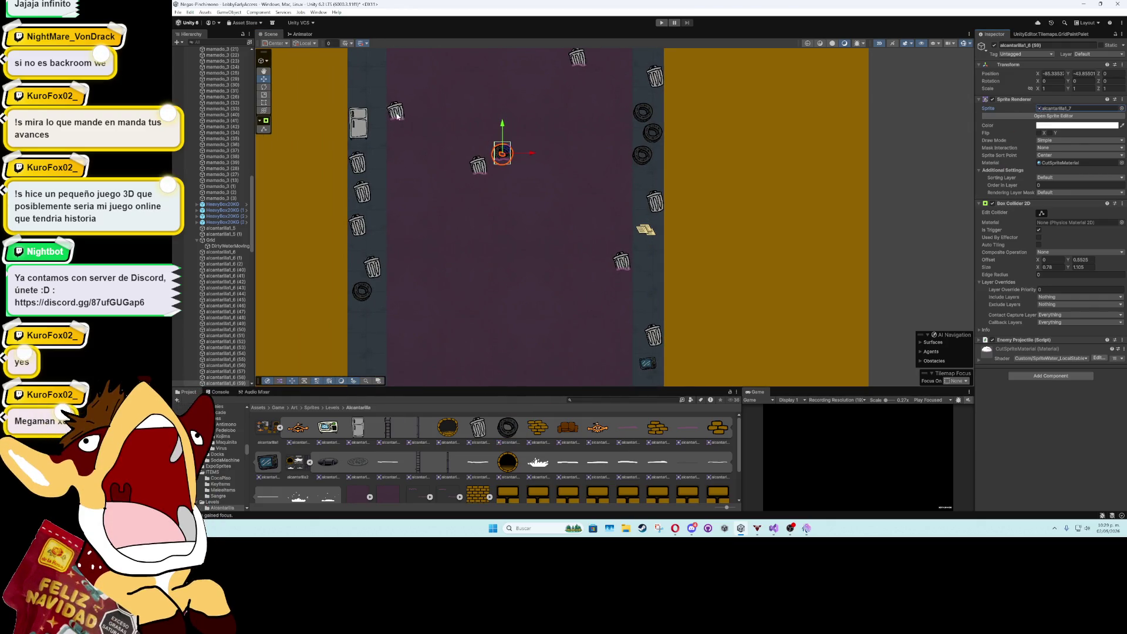
# - Turn a trash can on the road into a monitor sprite and nudge it right
pyautogui.click(398, 115)
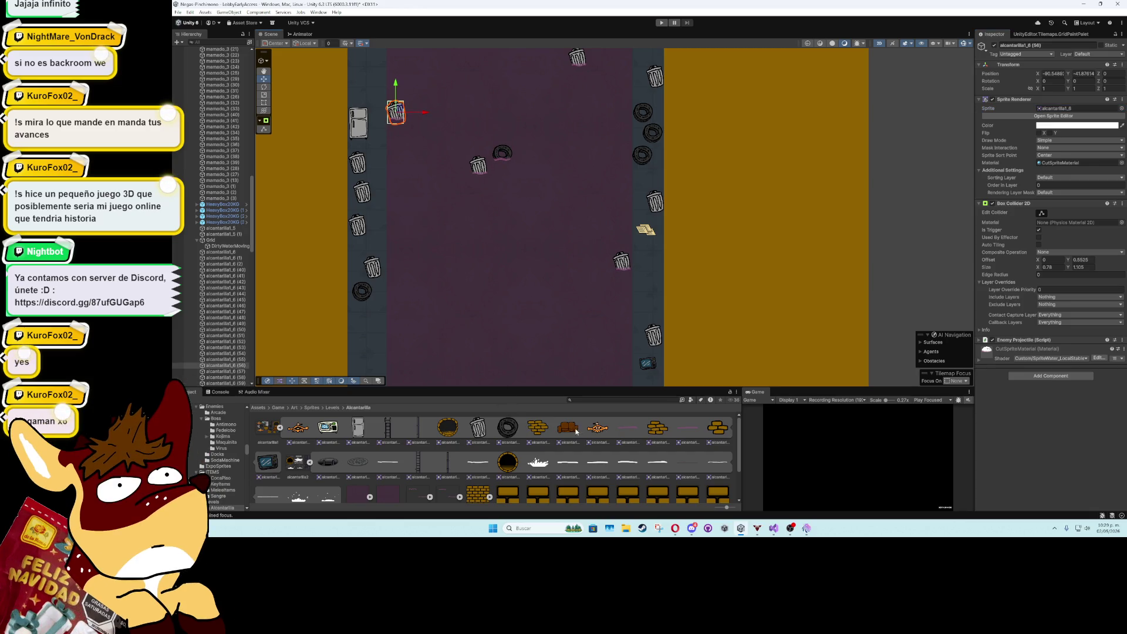
pyautogui.moveTo(346, 437)
pyautogui.mouseDown()
pyautogui.moveTo(705, 247)
pyautogui.moveTo(1074, 109)
pyautogui.mouseUp()
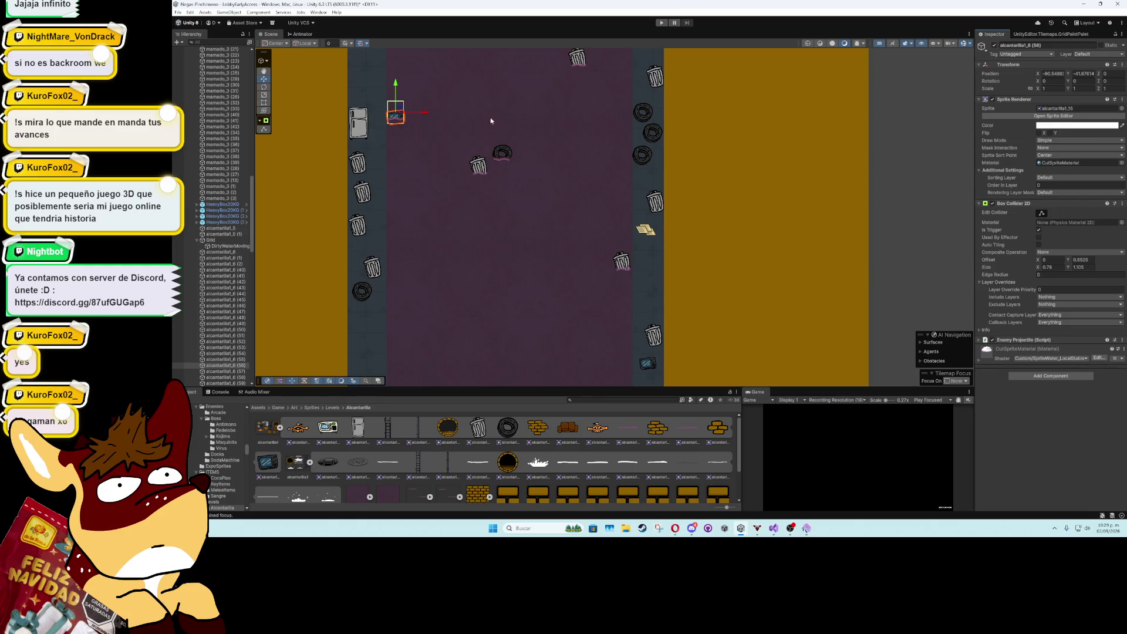
pyautogui.moveTo(425, 113); pyautogui.dragTo(426, 114)
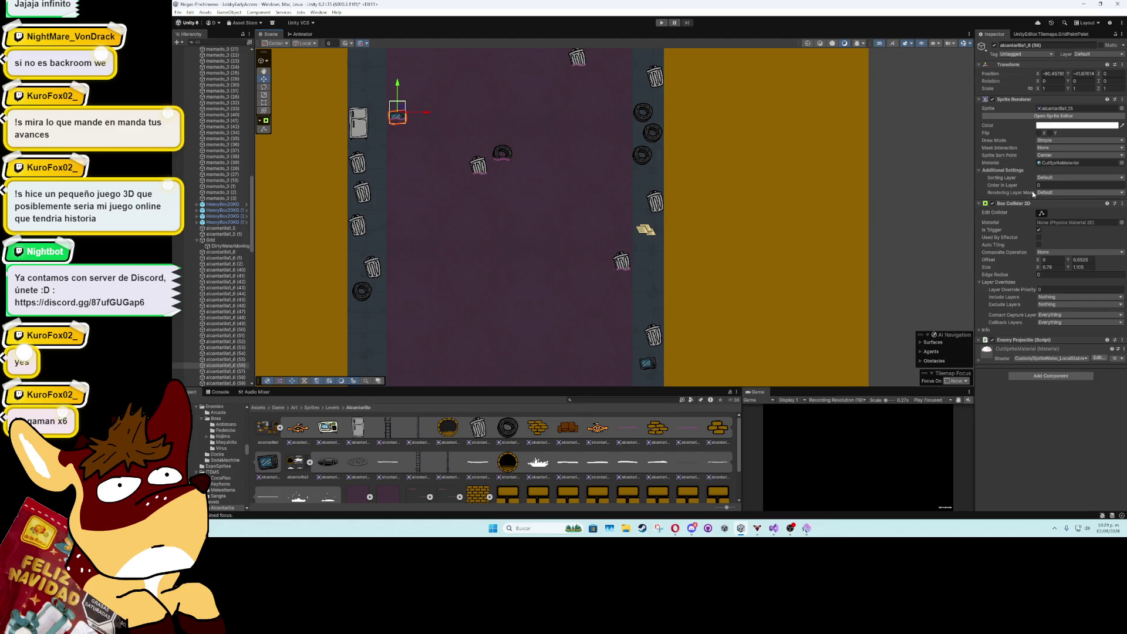
pyautogui.scroll(-5, 529, 206)
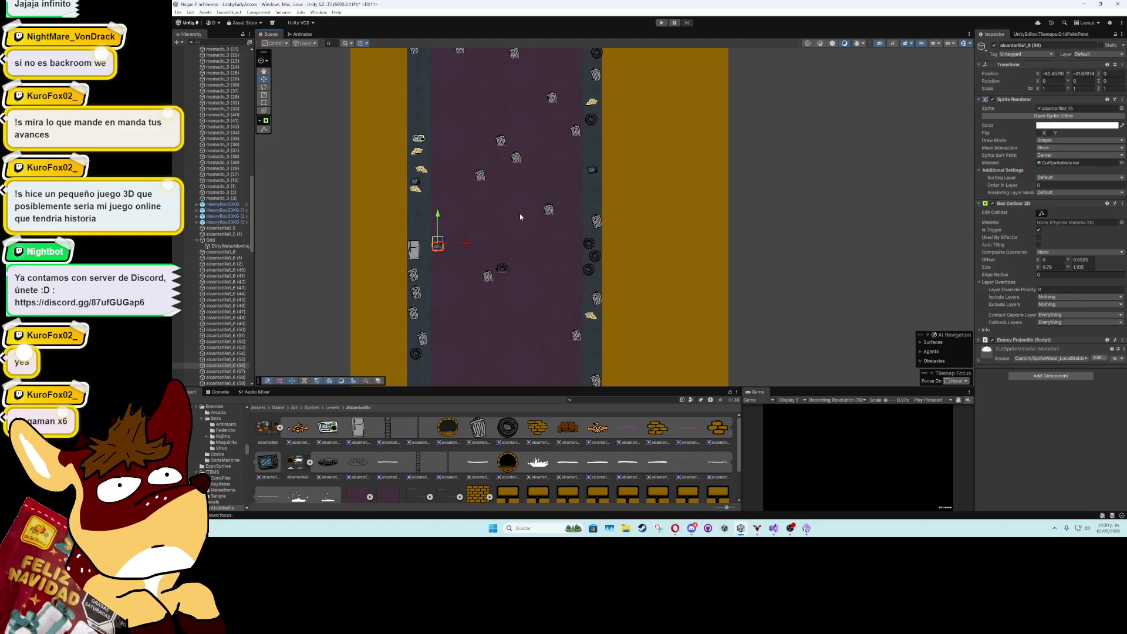
# - Make another trash can the brown sofa with collider Size X 1.86, and another debris
pyautogui.click(548, 210)
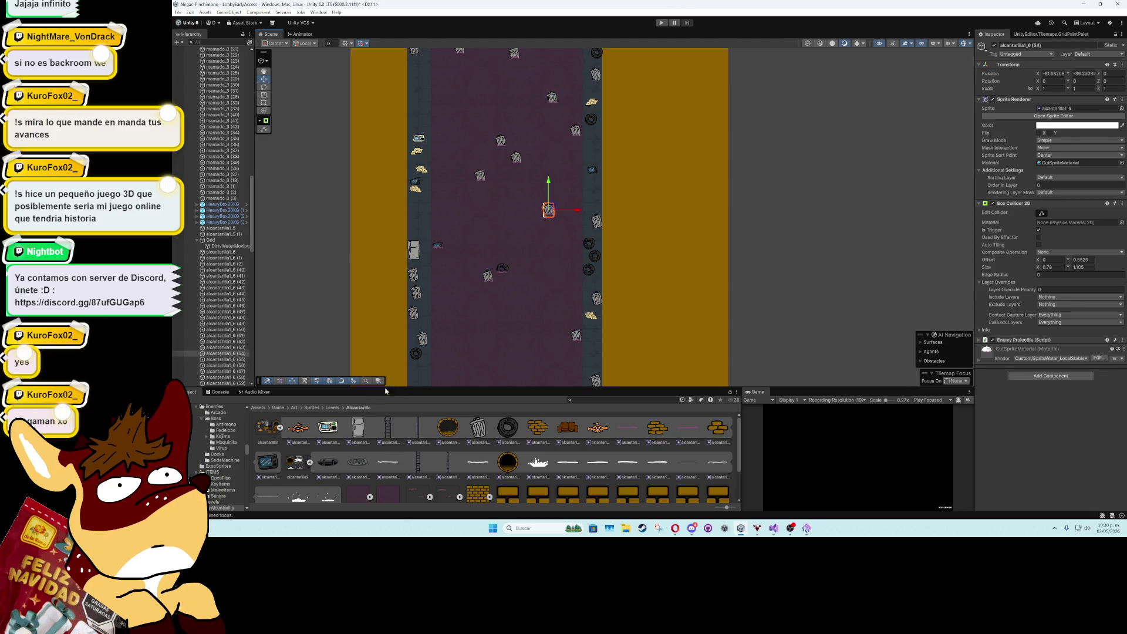
pyautogui.moveTo(562, 434); pyautogui.dragTo(1078, 108)
pyautogui.scroll(3, 569, 211)
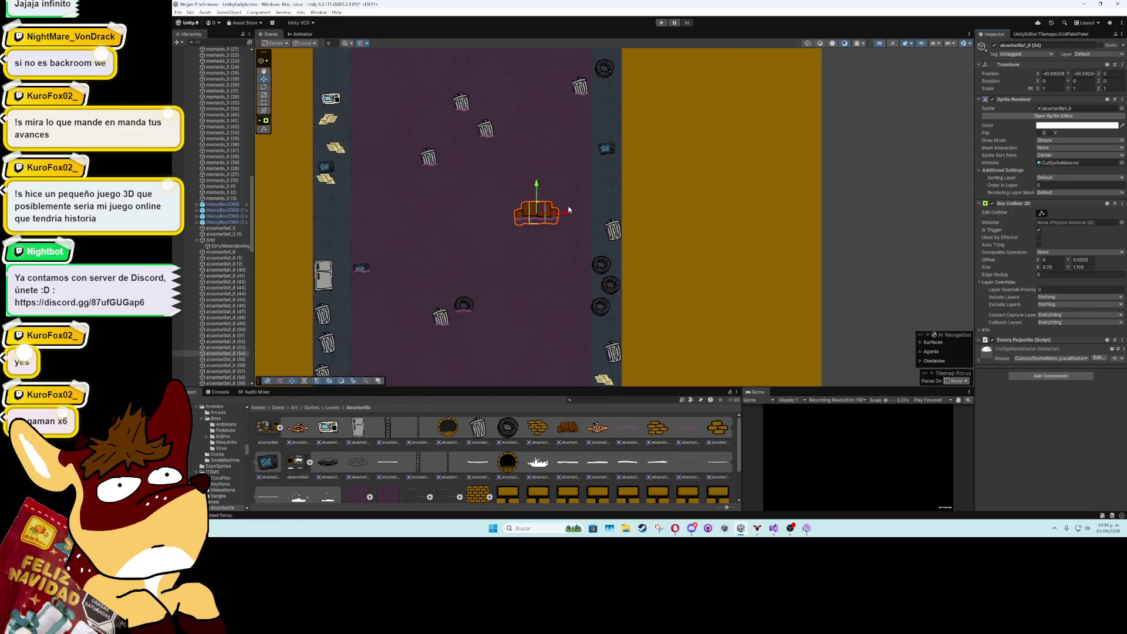
pyautogui.moveTo(1037, 268); pyautogui.dragTo(1055, 271)
pyautogui.moveTo(400, 149)
pyautogui.mouseDown()
pyautogui.moveTo(530, 282)
pyautogui.moveTo(552, 202)
pyautogui.mouseUp()
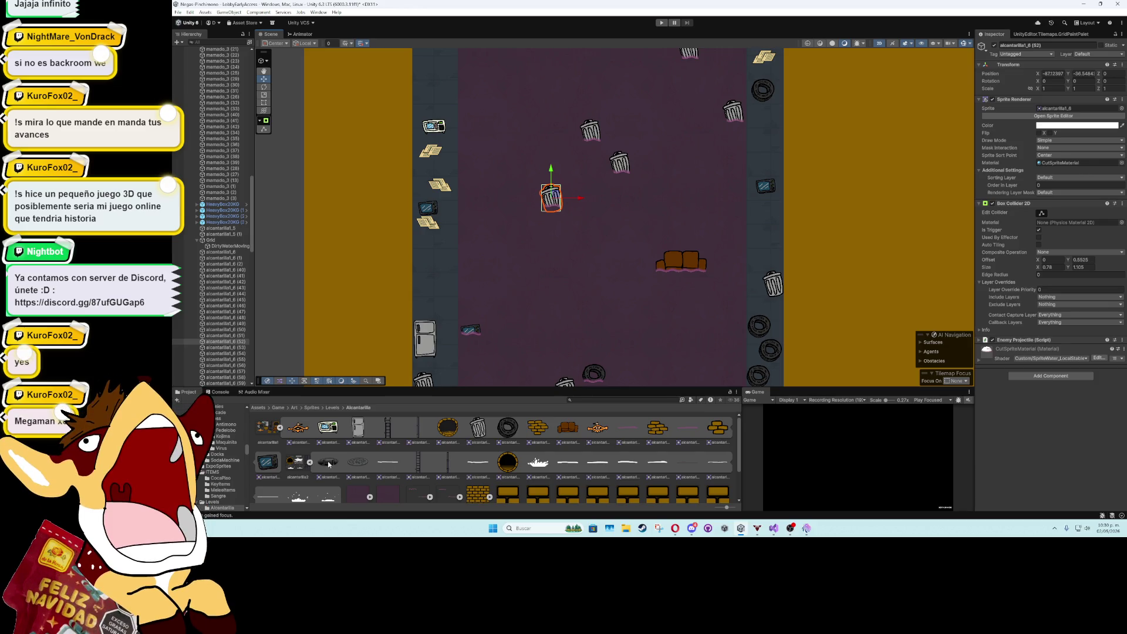
pyautogui.moveTo(300, 467)
pyautogui.mouseDown()
pyautogui.moveTo(322, 438)
pyautogui.moveTo(1087, 109)
pyautogui.mouseUp()
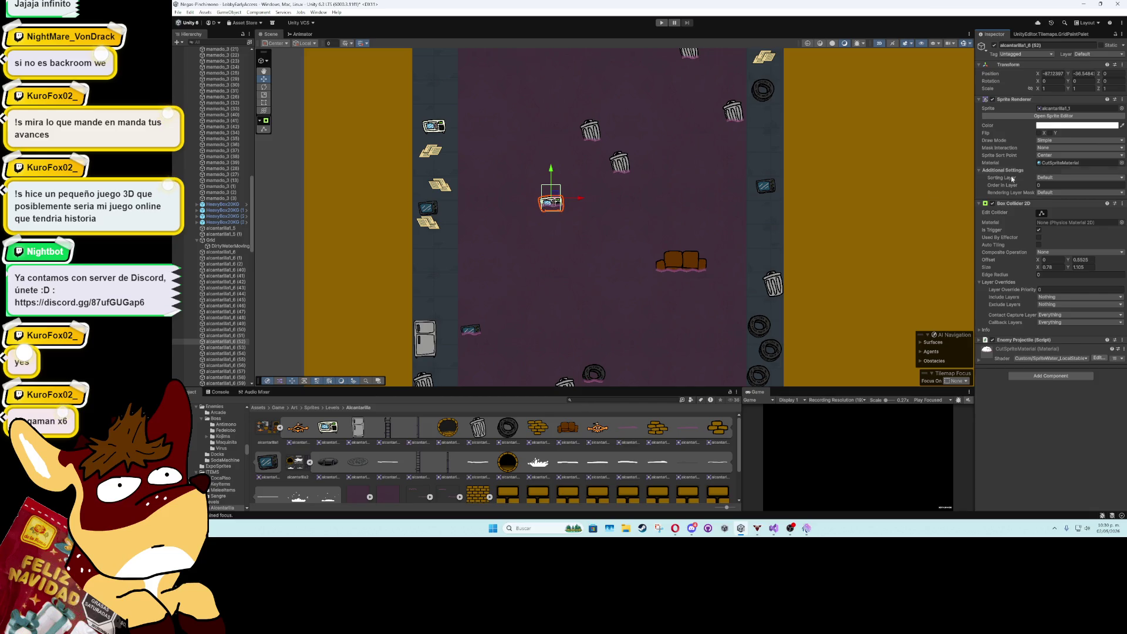
# - Set the debris prop's Box Collider 2D Size Y to 0.72 and Offset Y to 0.34
pyautogui.click(1070, 267)
pyautogui.write('0.72')
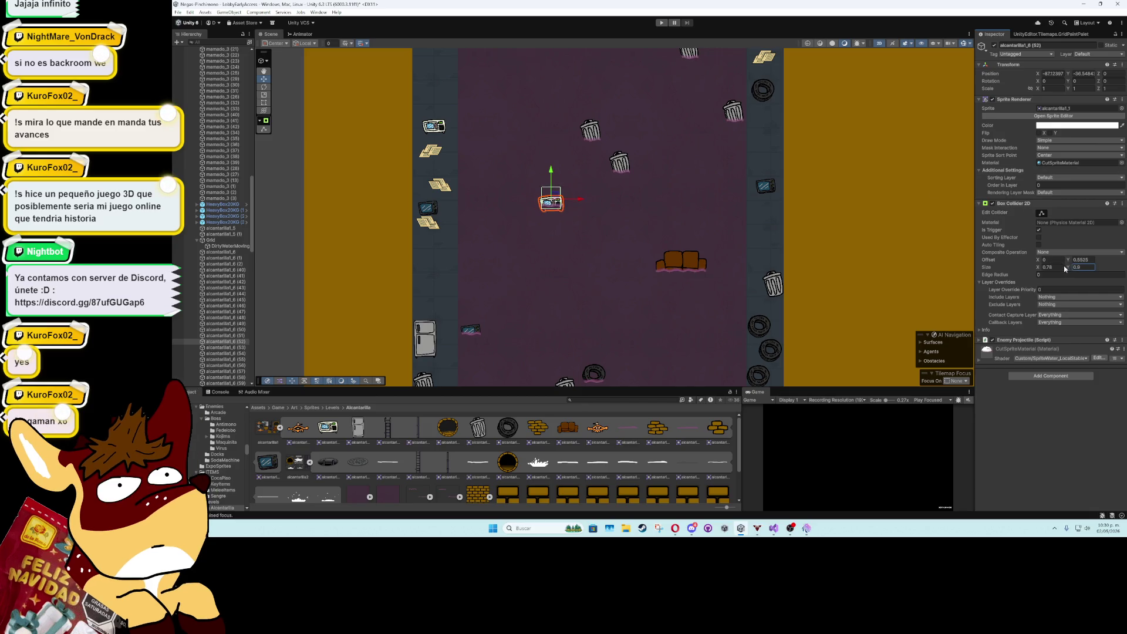
pyautogui.click(1066, 262)
pyautogui.write('0.49')
pyautogui.press('BackSpace')
pyautogui.press('BackSpace')
pyautogui.write('34')
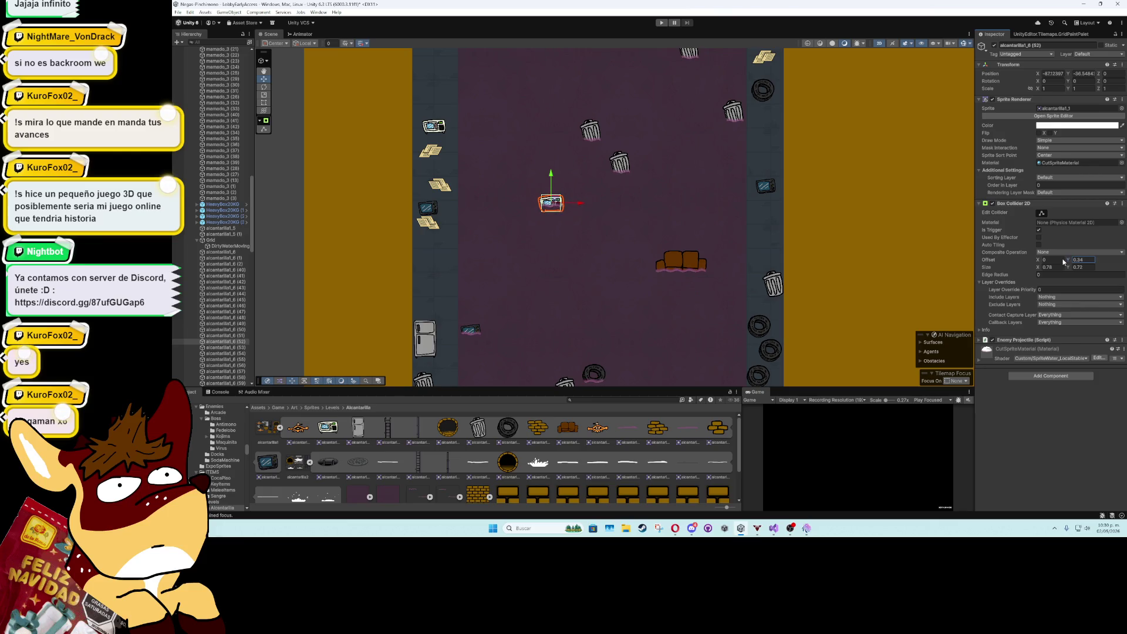
# - On the monitor prop, adjust collider width and set Size Y 0.69, Offset Y 0.37
pyautogui.click(476, 332)
pyautogui.click(1050, 267)
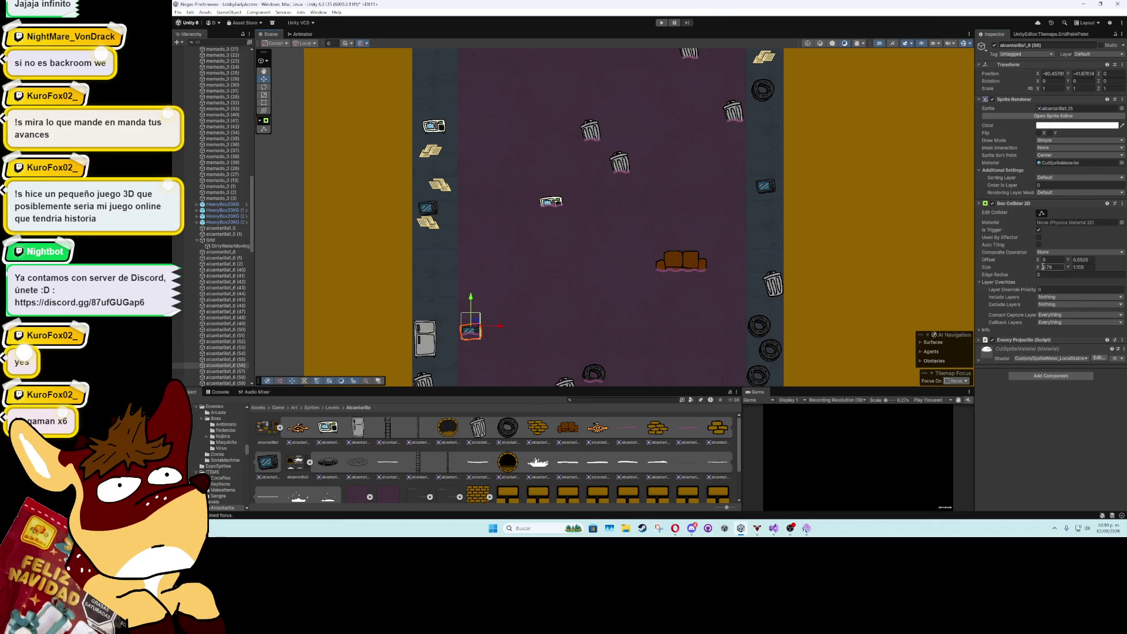
pyautogui.write('8')
pyautogui.click(1067, 267)
pyautogui.write('0.69')
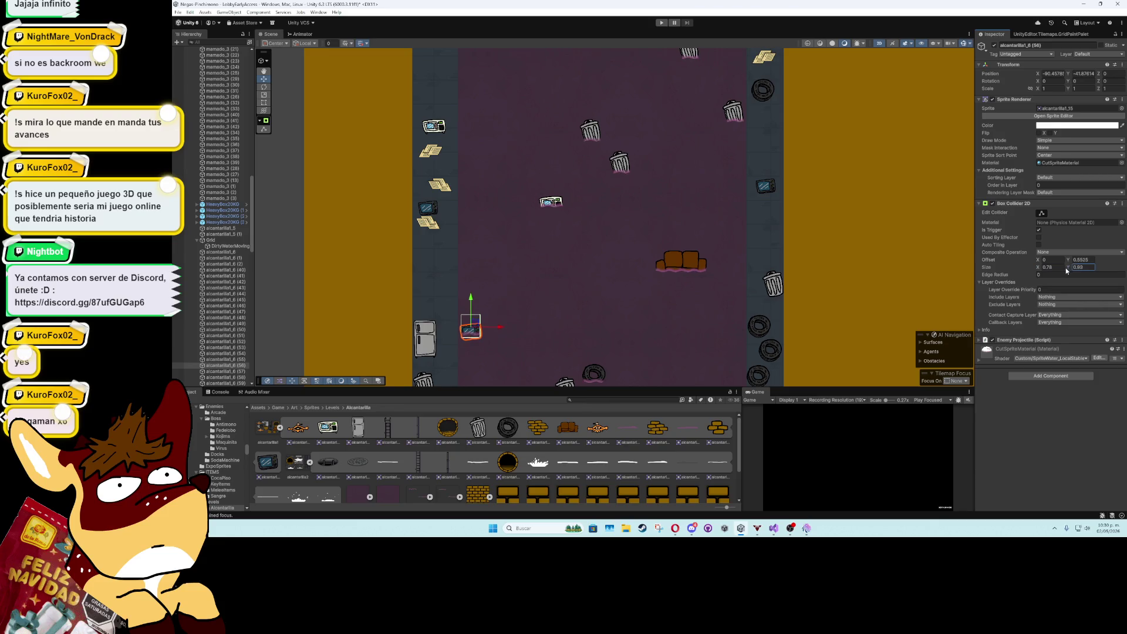
pyautogui.click(1066, 259)
pyautogui.write('0.34')
pyautogui.press('BackSpace')
pyautogui.write('7')
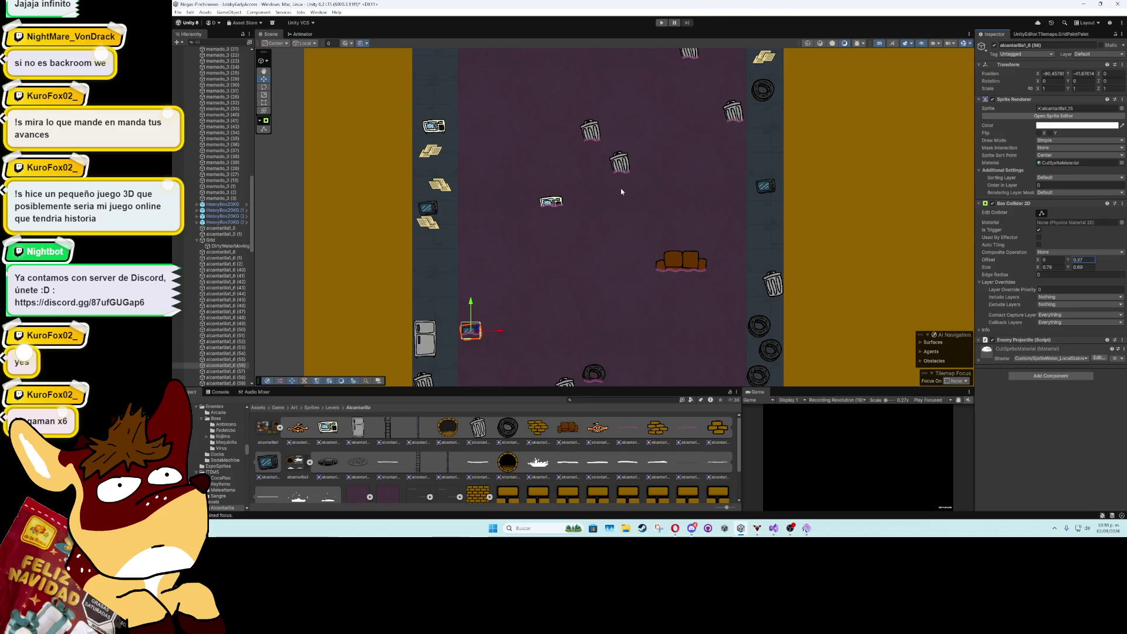
pyautogui.scroll(-2, 623, 176)
pyautogui.click(598, 143)
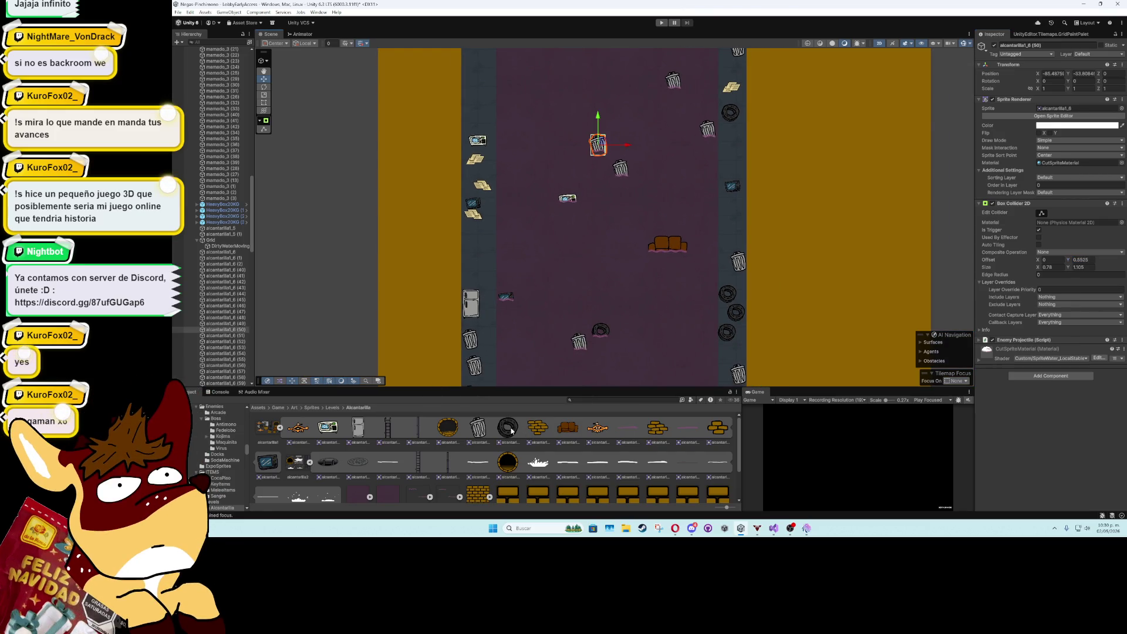
# - Turn the selected trash can into a tire using the alcantarilla1_7 sprite
pyautogui.moveTo(511, 431)
pyautogui.mouseDown()
pyautogui.moveTo(704, 305)
pyautogui.moveTo(968, 176)
pyautogui.moveTo(1077, 108)
pyautogui.mouseUp()
pyautogui.moveTo(744, 156)
pyautogui.mouseDown()
pyautogui.moveTo(692, 176)
pyautogui.moveTo(646, 227)
pyautogui.mouseUp()
pyautogui.click(648, 202)
pyautogui.scroll(-5, 637, 248)
# - Pan and zoom along the sewer road to survey the placed props
pyautogui.moveTo(633, 253); pyautogui.dragTo(663, 108)
pyautogui.scroll(3, 675, 220)
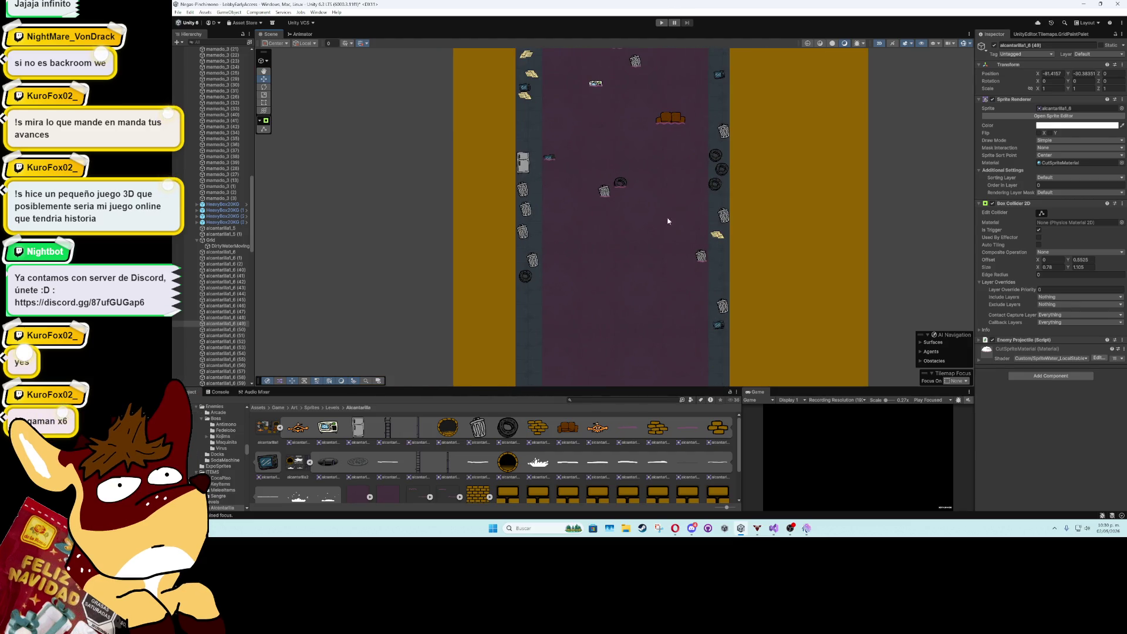
pyautogui.scroll(2, 632, 209)
pyautogui.scroll(1, 616, 250)
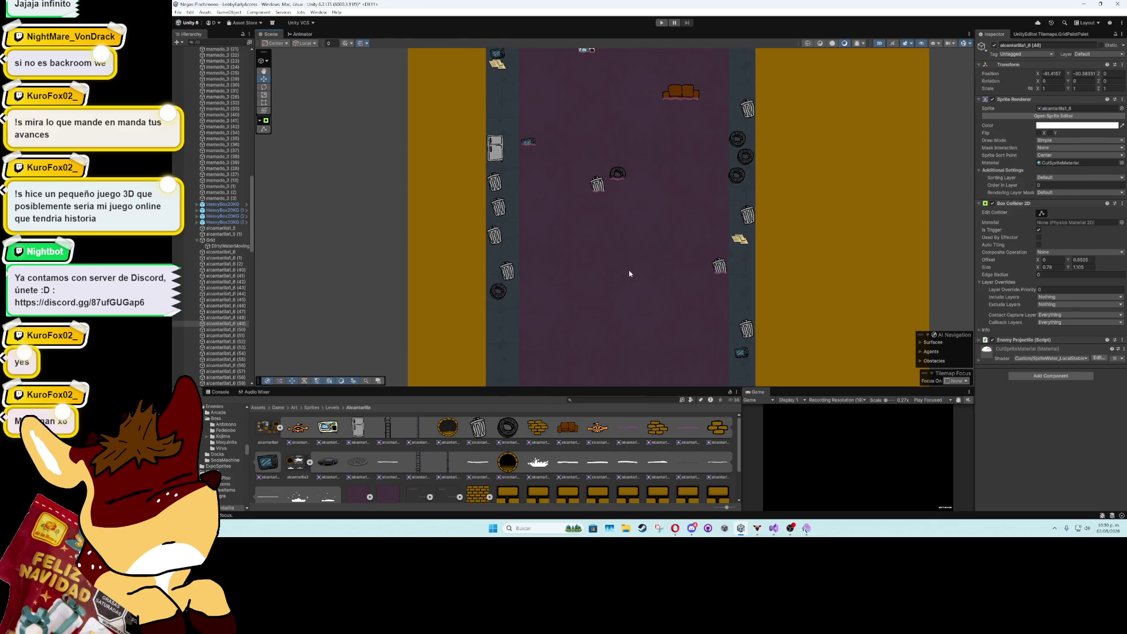
pyautogui.moveTo(671, 83)
pyautogui.mouseDown()
pyautogui.moveTo(660, 218)
pyautogui.moveTo(672, 193)
pyautogui.moveTo(636, 242)
pyautogui.moveTo(623, 376)
pyautogui.moveTo(602, 210)
pyautogui.moveTo(584, 300)
pyautogui.moveTo(583, 248)
pyautogui.mouseUp()
pyautogui.scroll(-2, 573, 321)
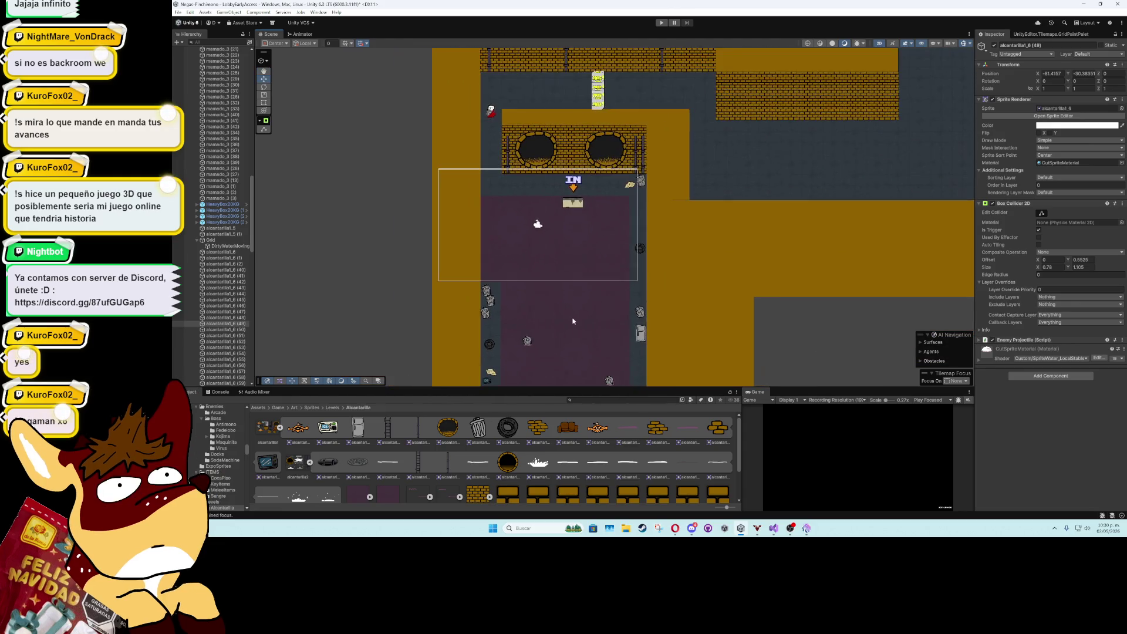
pyautogui.moveTo(573, 320); pyautogui.dragTo(587, 176)
pyautogui.scroll(-2, 649, 302)
pyautogui.scroll(-2, 646, 251)
# - Survey the bottom road and right end, then frame the edited trash can
pyautogui.moveTo(646, 251); pyautogui.dragTo(674, 90)
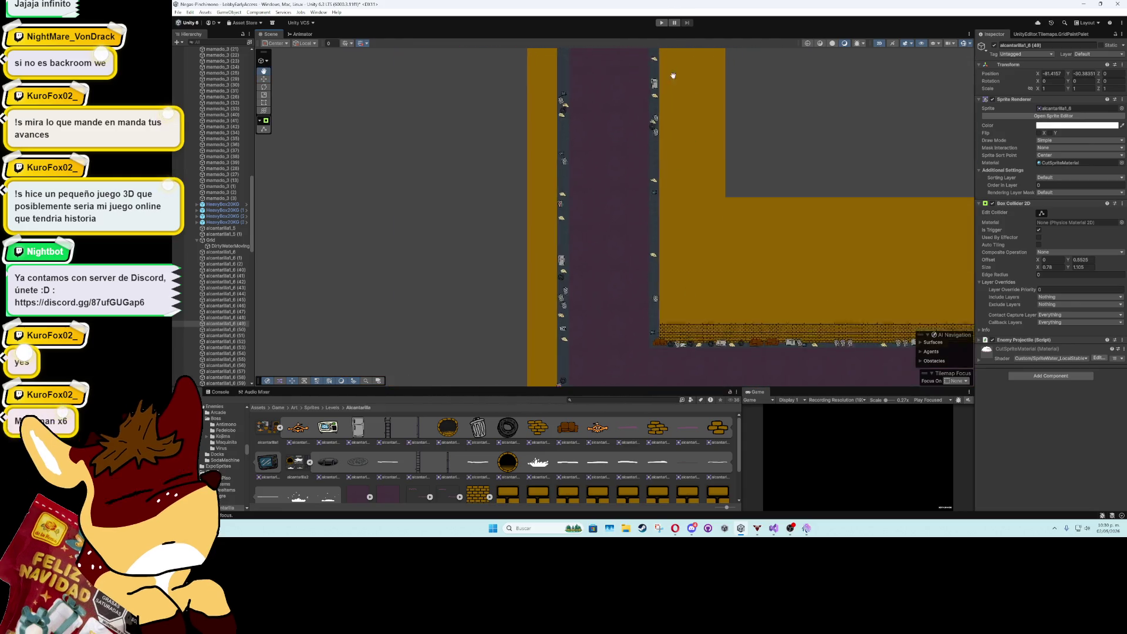
pyautogui.moveTo(727, 303); pyautogui.dragTo(665, 73)
pyautogui.press('Right')
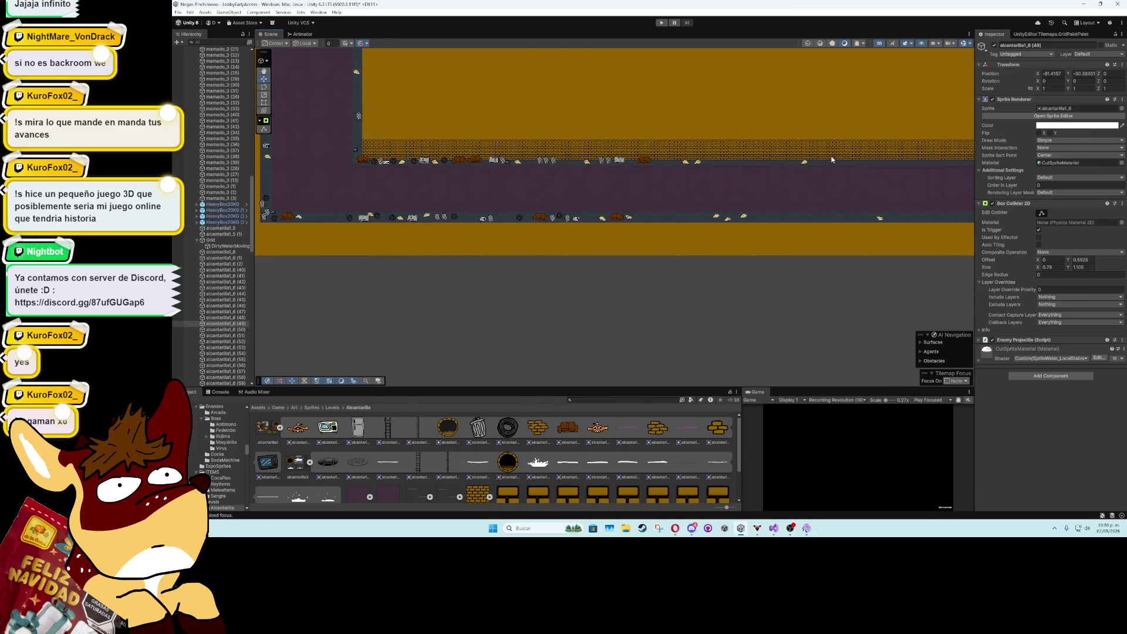
pyautogui.moveTo(864, 165)
pyautogui.mouseDown()
pyautogui.moveTo(773, 192)
pyautogui.moveTo(737, 181)
pyautogui.moveTo(447, 191)
pyautogui.mouseUp()
pyautogui.press('Left')
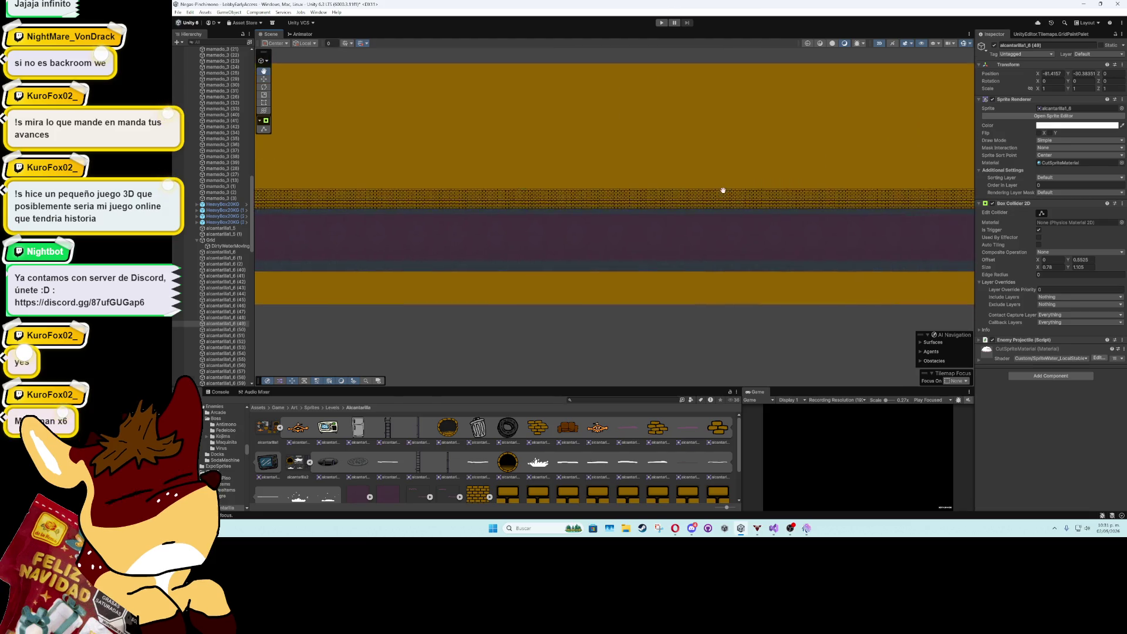
pyautogui.press('f')
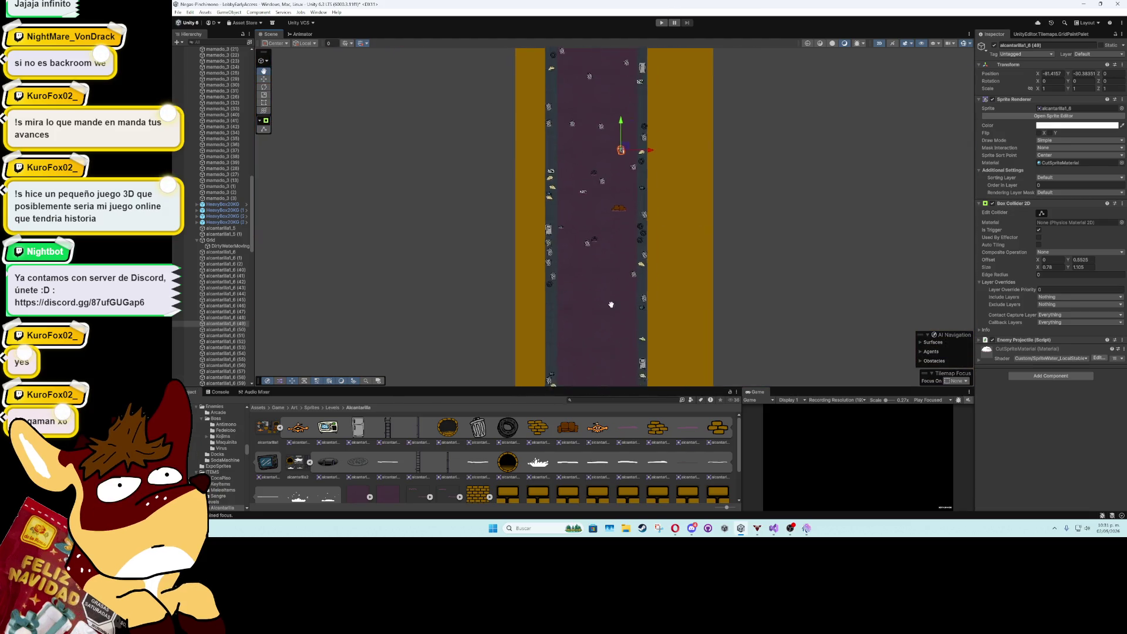
pyautogui.moveTo(619, 127); pyautogui.dragTo(623, 238)
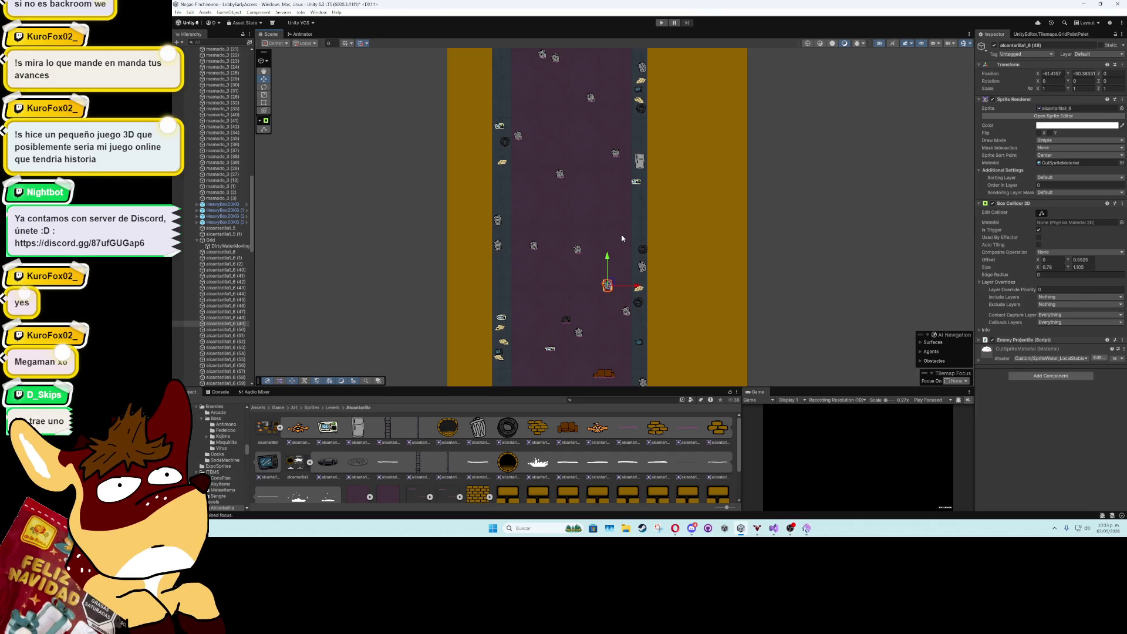
pyautogui.scroll(-1, 614, 230)
pyautogui.scroll(-3, 613, 227)
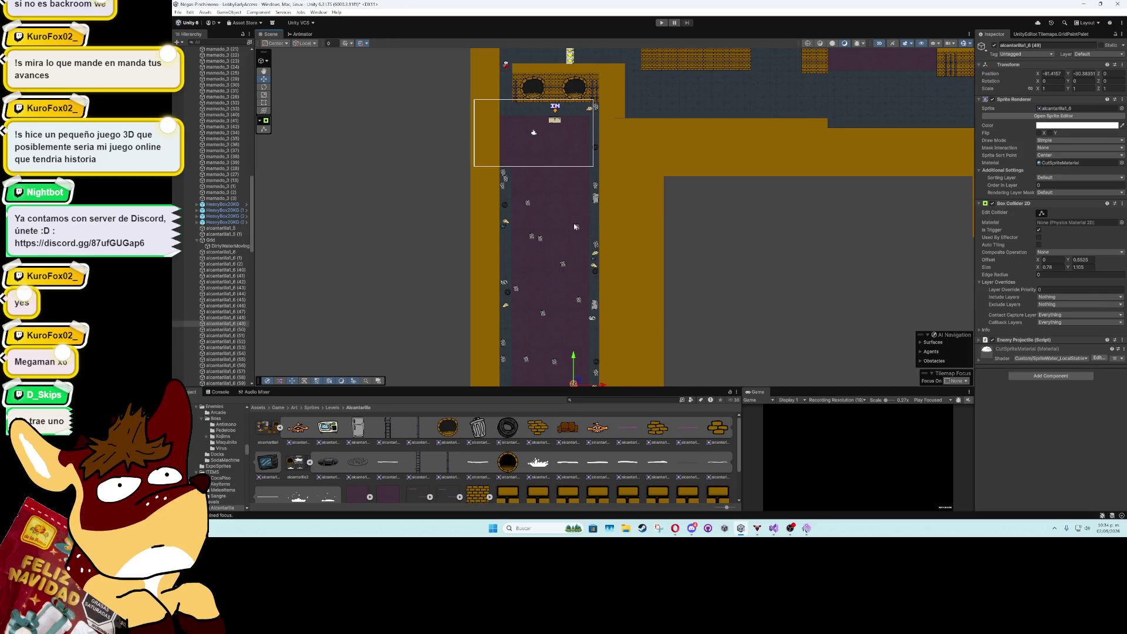
pyautogui.scroll(5, 576, 227)
pyautogui.moveTo(602, 179)
pyautogui.mouseDown()
pyautogui.moveTo(598, 251)
pyautogui.moveTo(574, 195)
pyautogui.moveTo(590, 64)
pyautogui.mouseUp()
pyautogui.scroll(-4, 597, 251)
pyautogui.scroll(3, 649, 200)
pyautogui.moveTo(662, 136)
pyautogui.mouseDown()
pyautogui.moveTo(675, 86)
pyautogui.moveTo(667, 174)
pyautogui.moveTo(626, 162)
pyautogui.mouseUp()
pyautogui.scroll(-3, 625, 198)
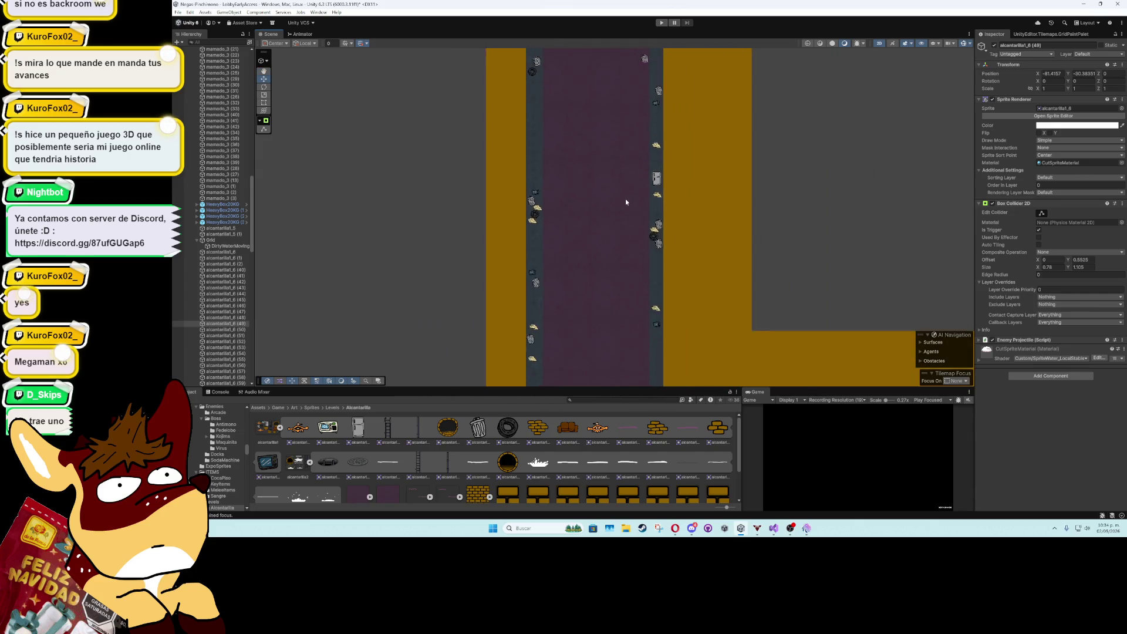
pyautogui.moveTo(625, 202); pyautogui.dragTo(632, 65)
pyautogui.moveTo(784, 302); pyautogui.dragTo(531, 203)
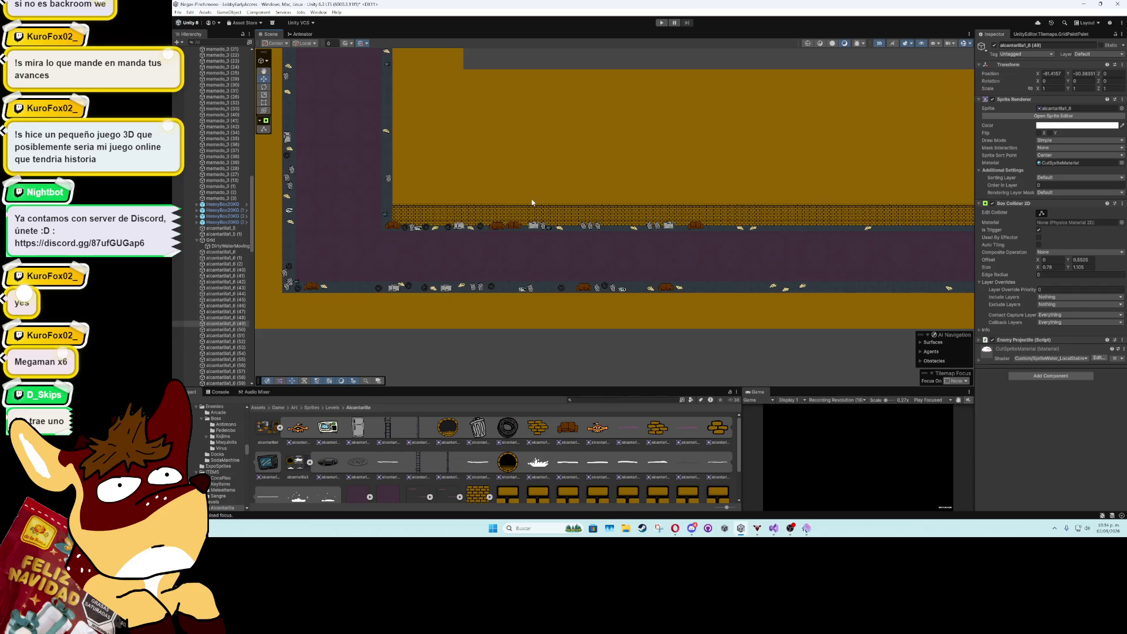